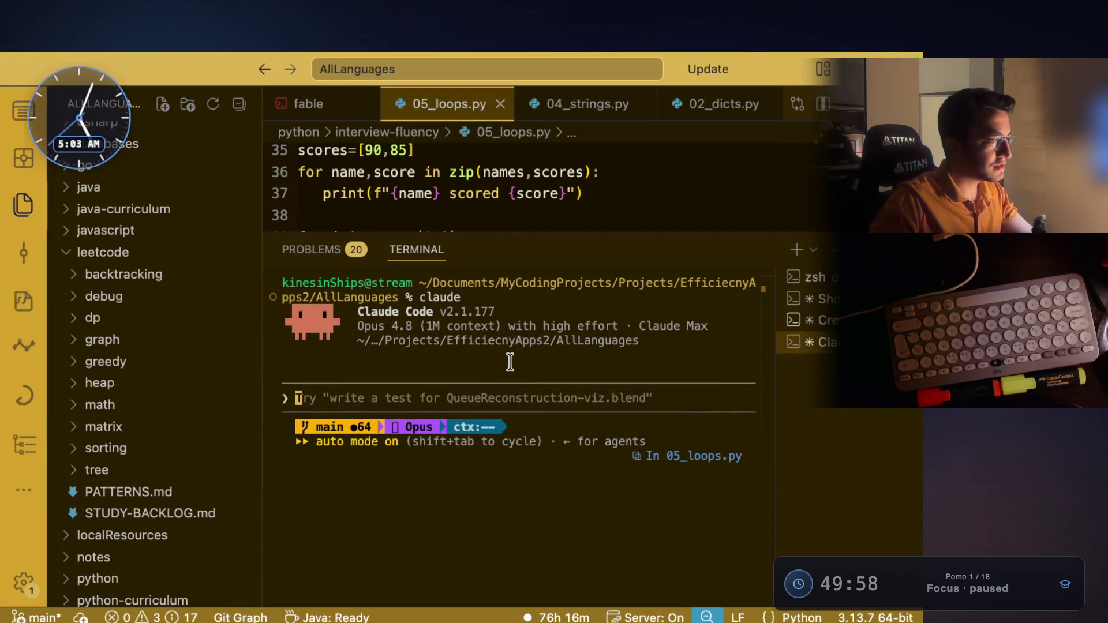
Step: Open the Greedy Top 75 note in a new tab and highlight its BLUE and ORANGE pattern lines
key("super+Tab")
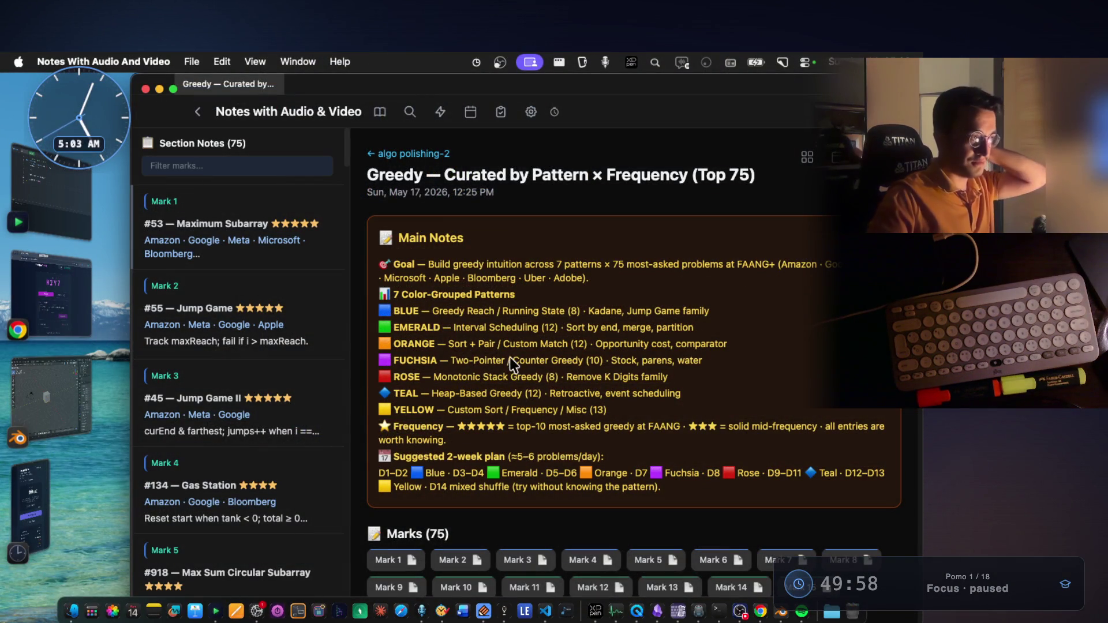
key("super+t")
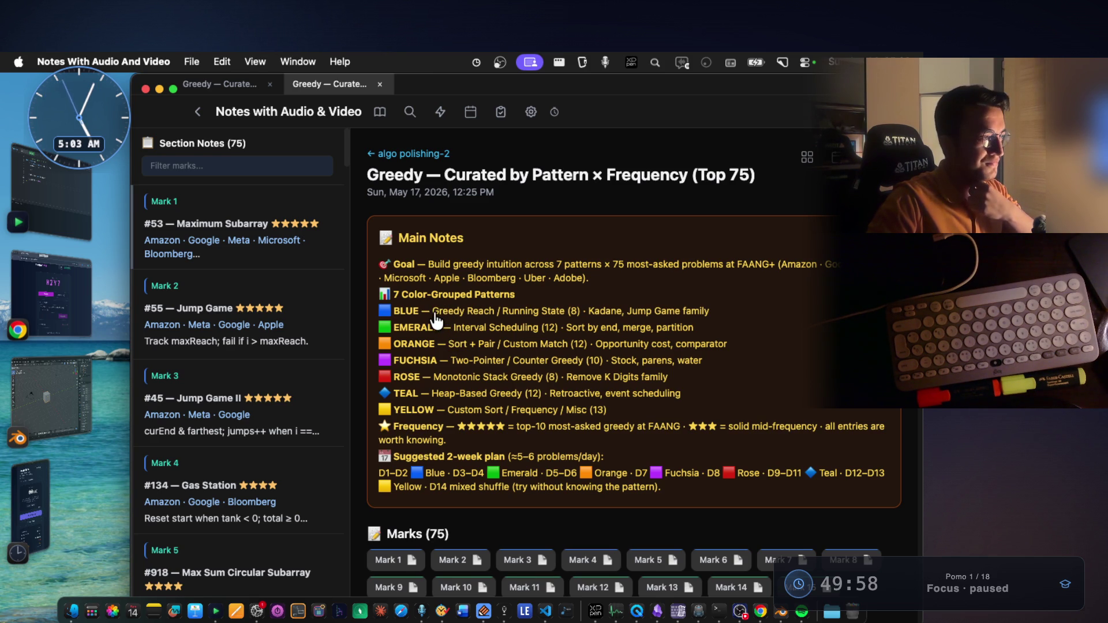
left_click_drag(433, 314, 558, 314)
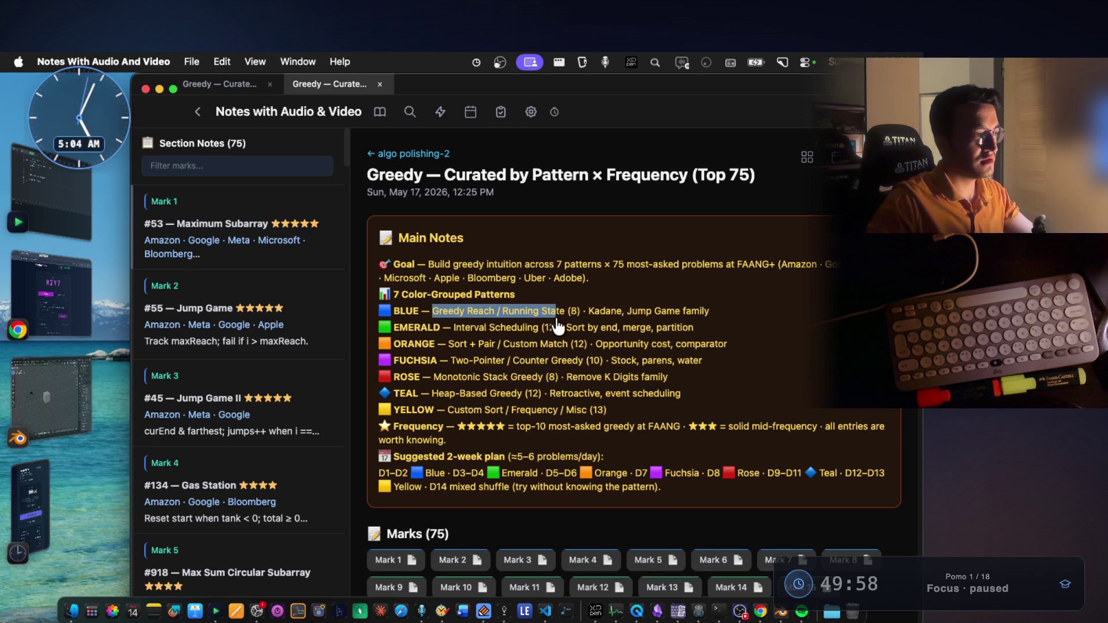
mouse_move(565, 314)
left_mouse_down()
mouse_move(503, 313)
mouse_move(490, 332)
mouse_move(541, 339)
left_mouse_up()
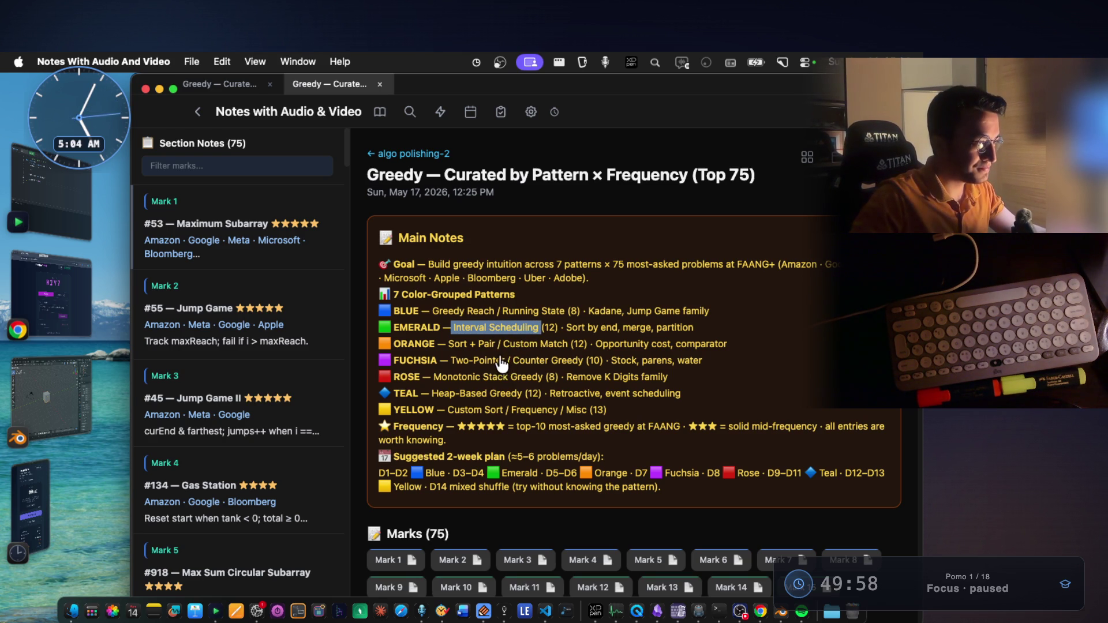
left_click_drag(450, 345, 492, 349)
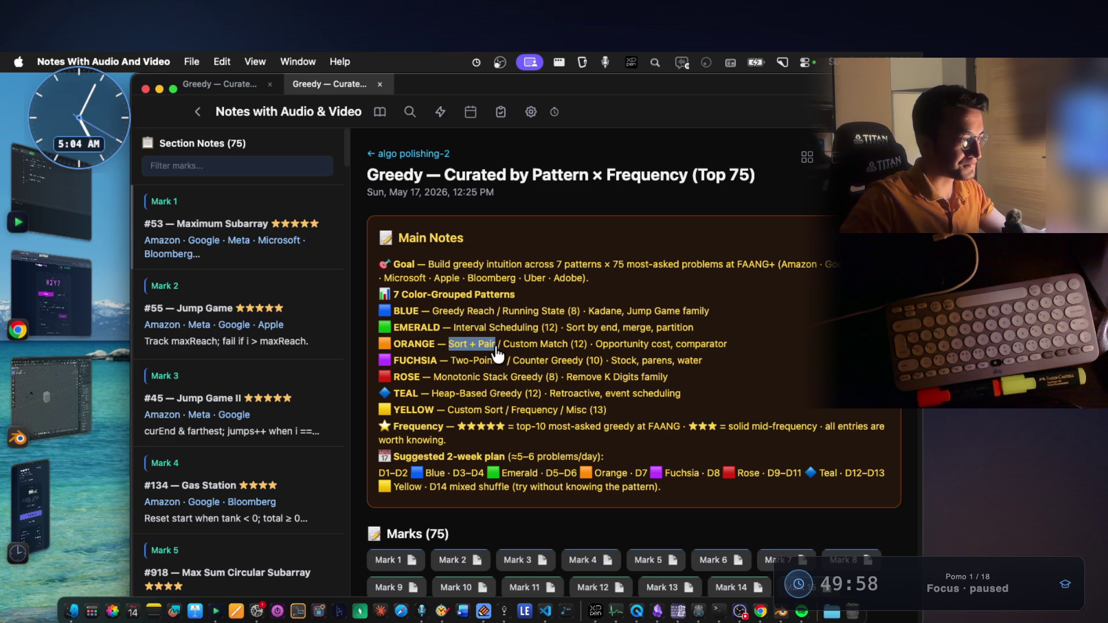
mouse_move(494, 350)
left_mouse_down()
mouse_move(719, 350)
mouse_move(549, 364)
mouse_move(455, 351)
left_mouse_up()
scroll(566, 362, "down", 5)
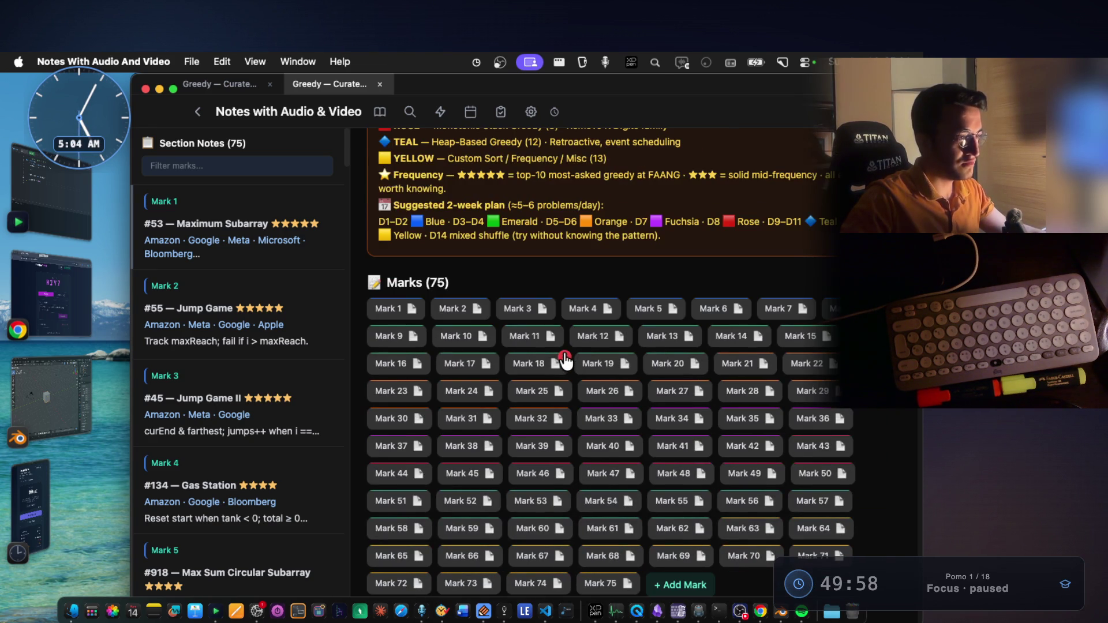
Step: Open Mark 21, #1029 Two City Scheduling, and play its attached 2.51 MB video
left_click(744, 365)
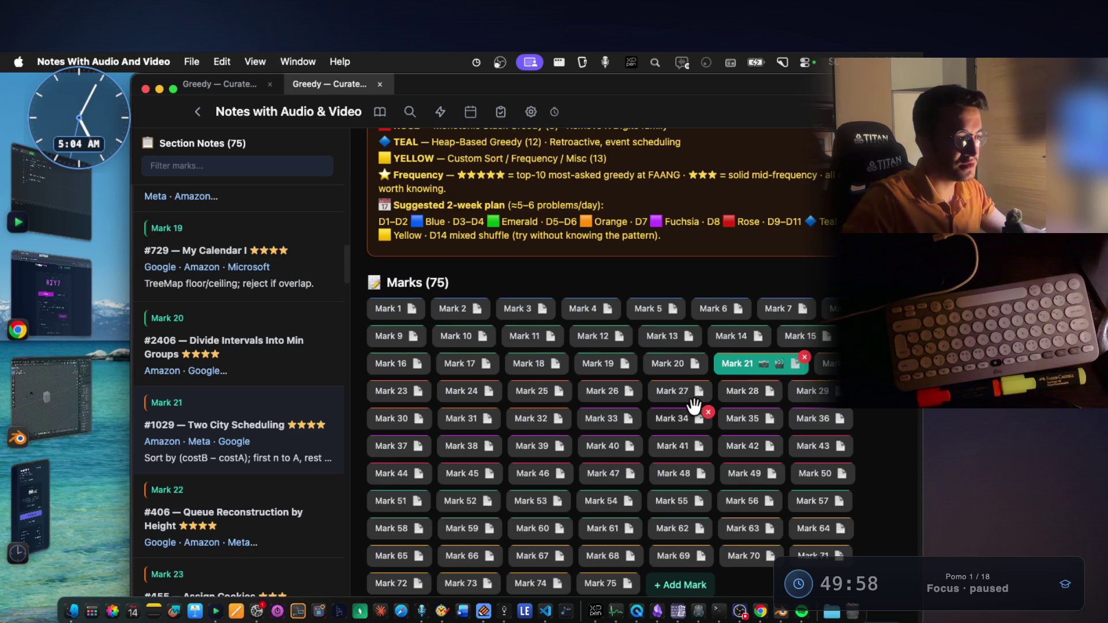
scroll(698, 413, "down", 8)
mouse_move(437, 489)
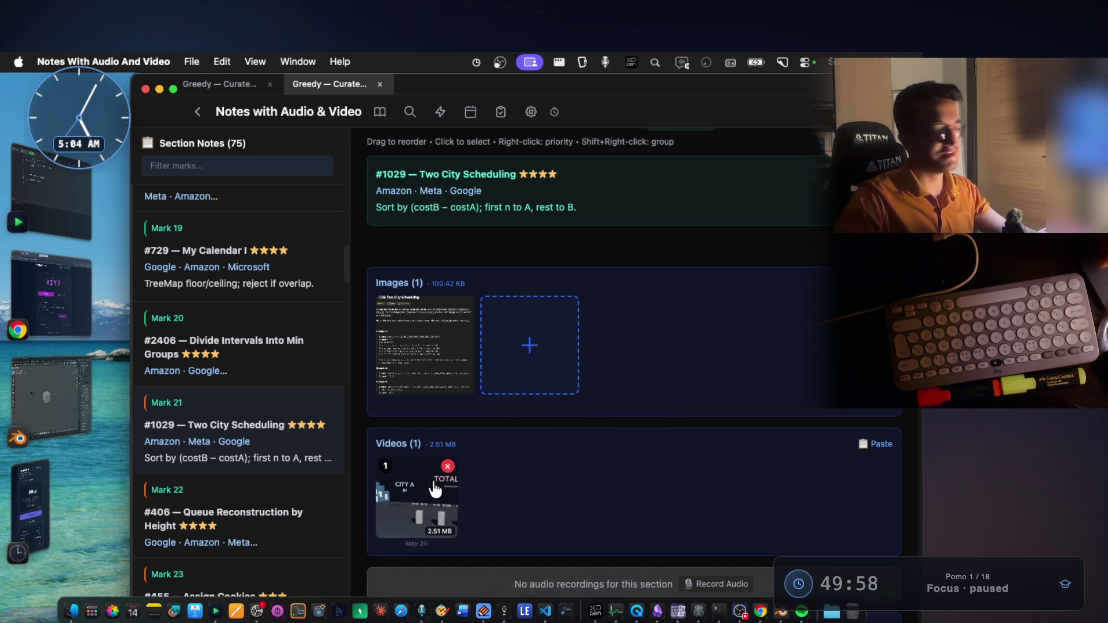
left_click(436, 489)
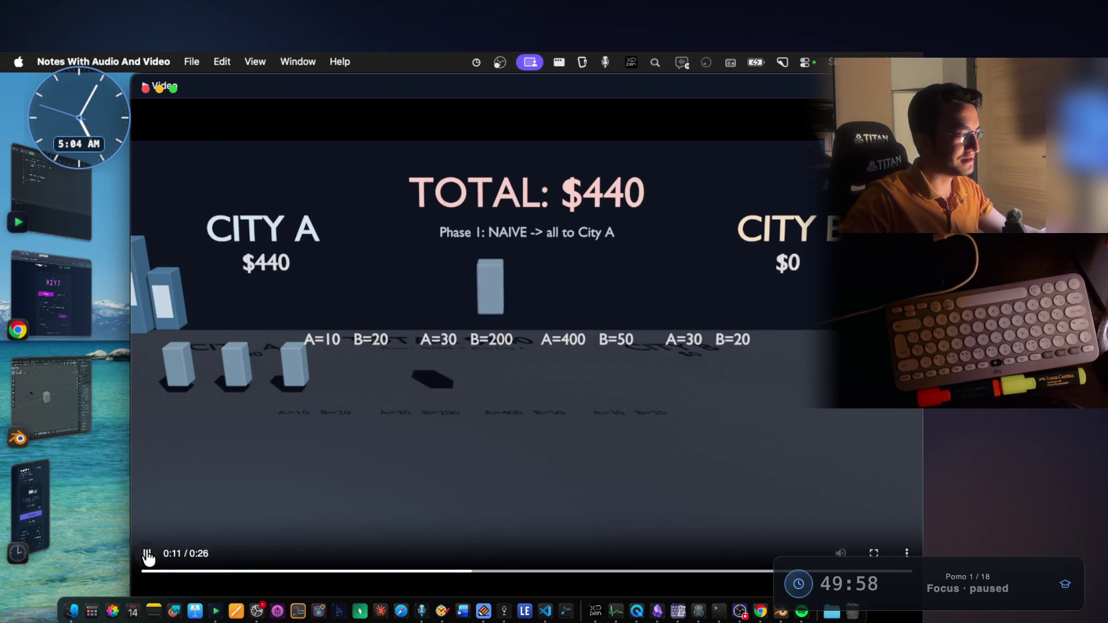
Step: Pause the Two City Scheduling clip at 0:11, glance at the other apps, then close the player
key("space")
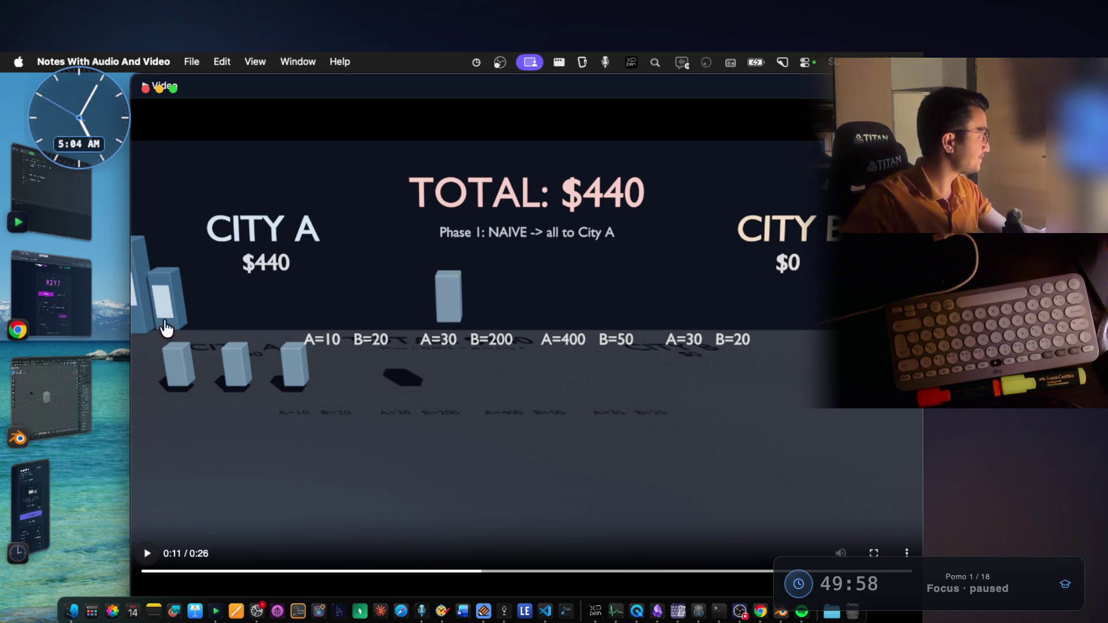
left_click(801, 611)
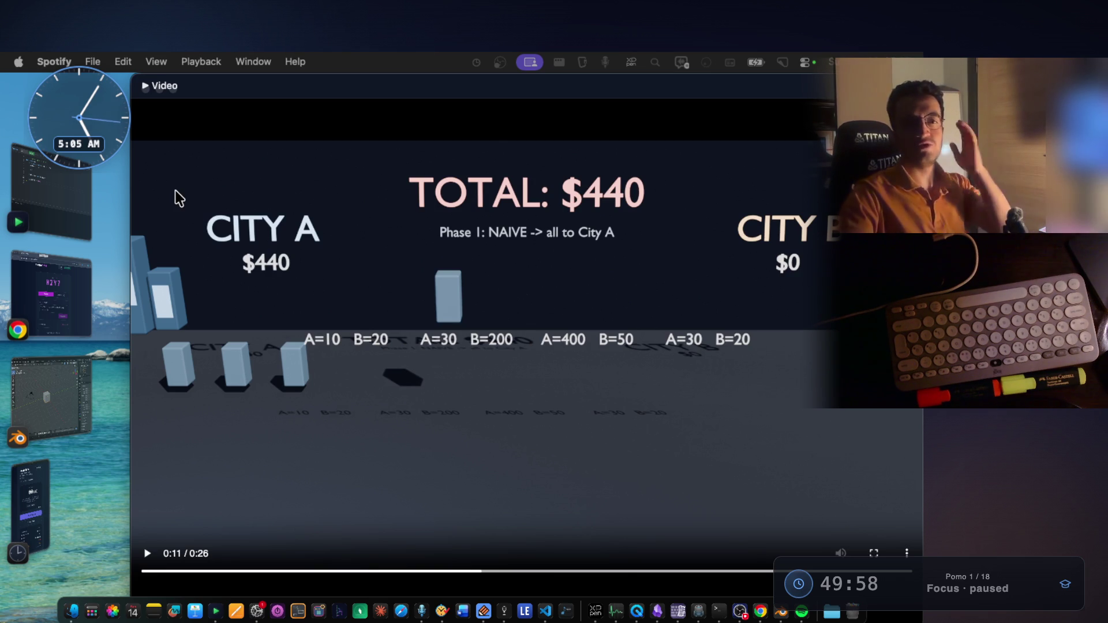
key("super+Tab")
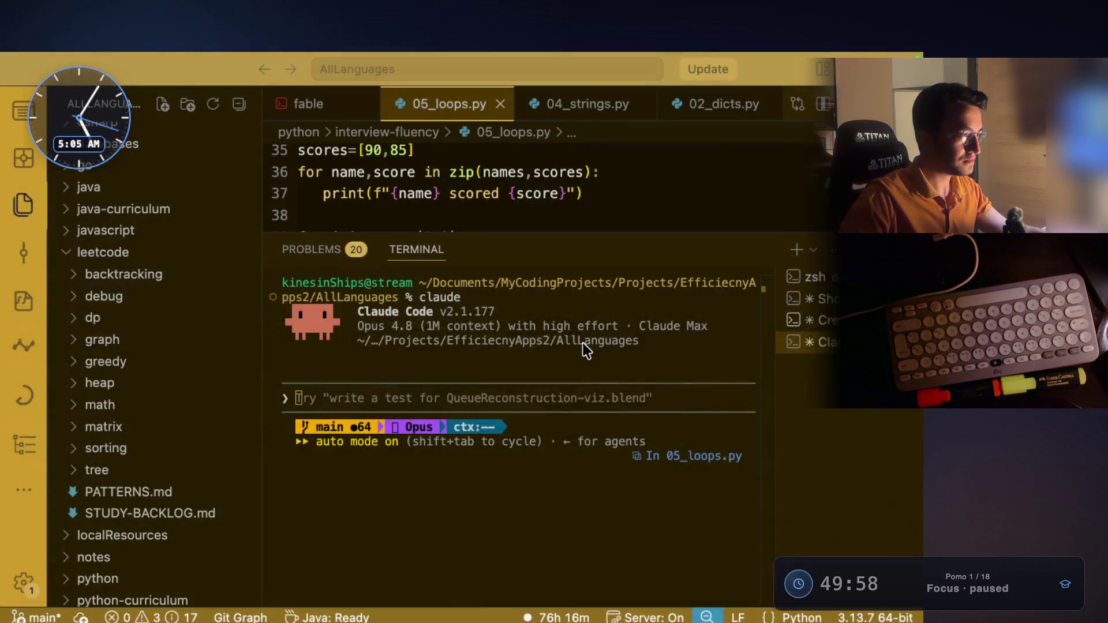
key("super+Tab")
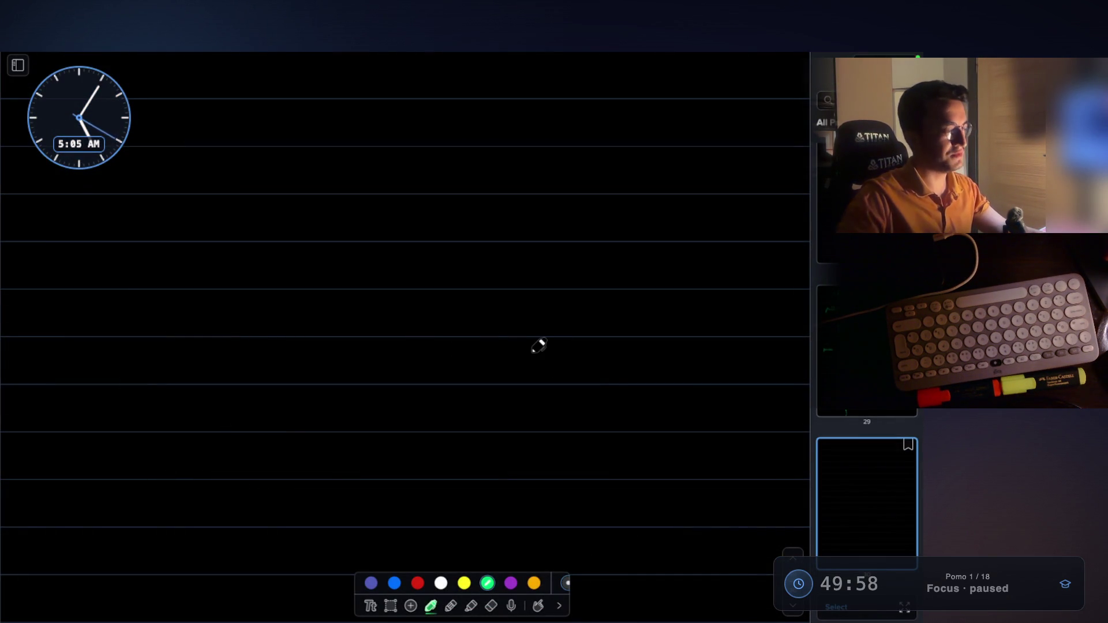
key("super+Tab")
key("super+Tab")
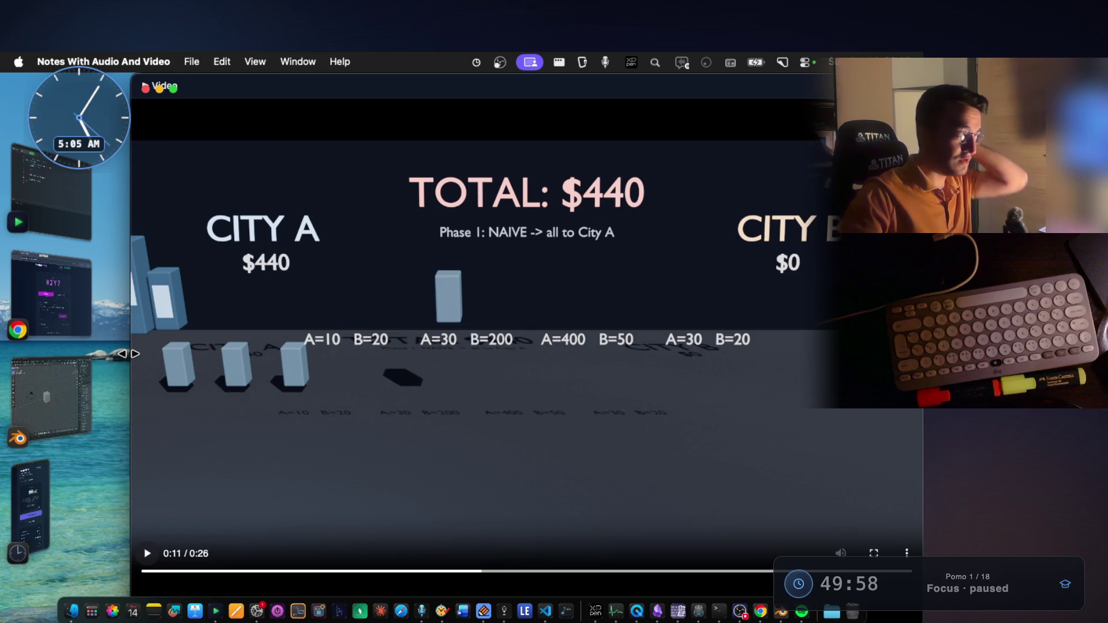
key("super+Tab")
key("super+Tab")
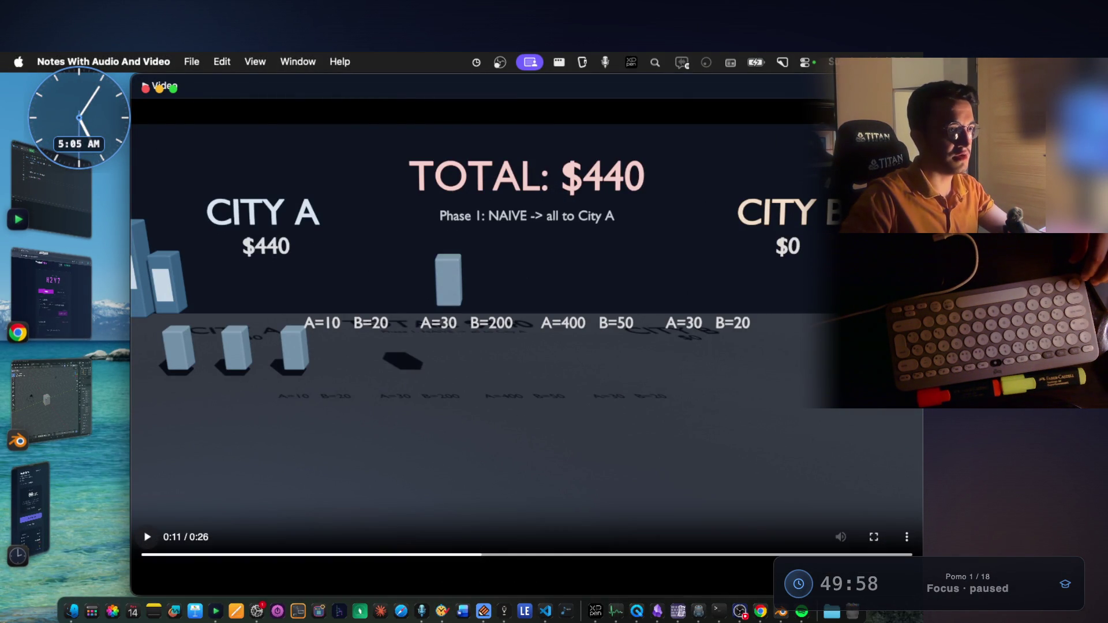
left_click(146, 88)
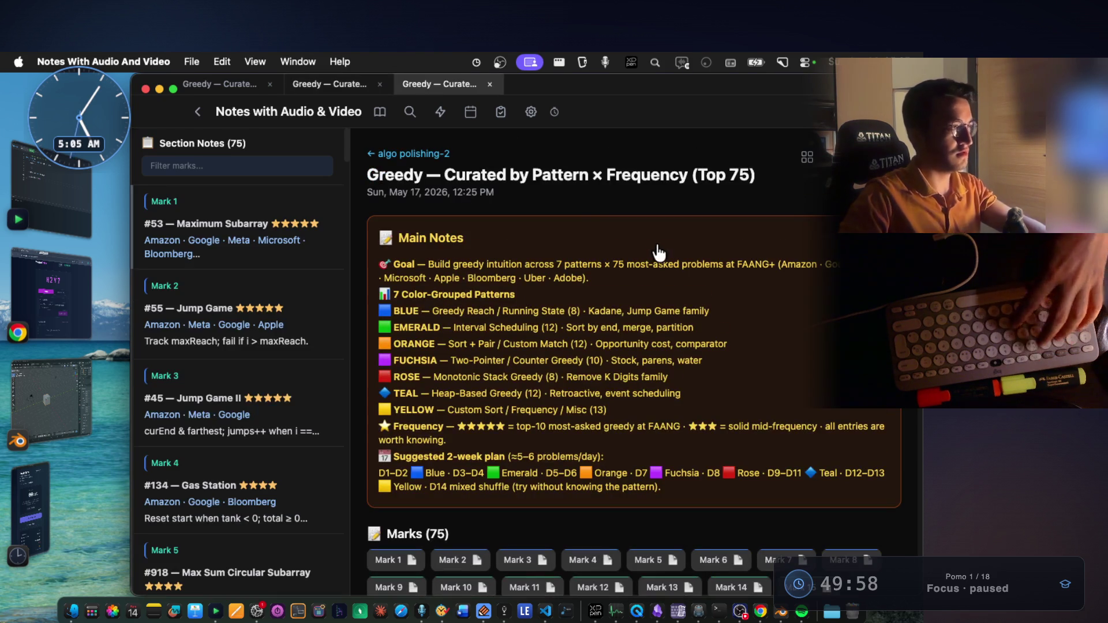
Step: Browse yesterday's images in Quick Capture, then move to the blank lined whiteboard page
left_click(439, 114)
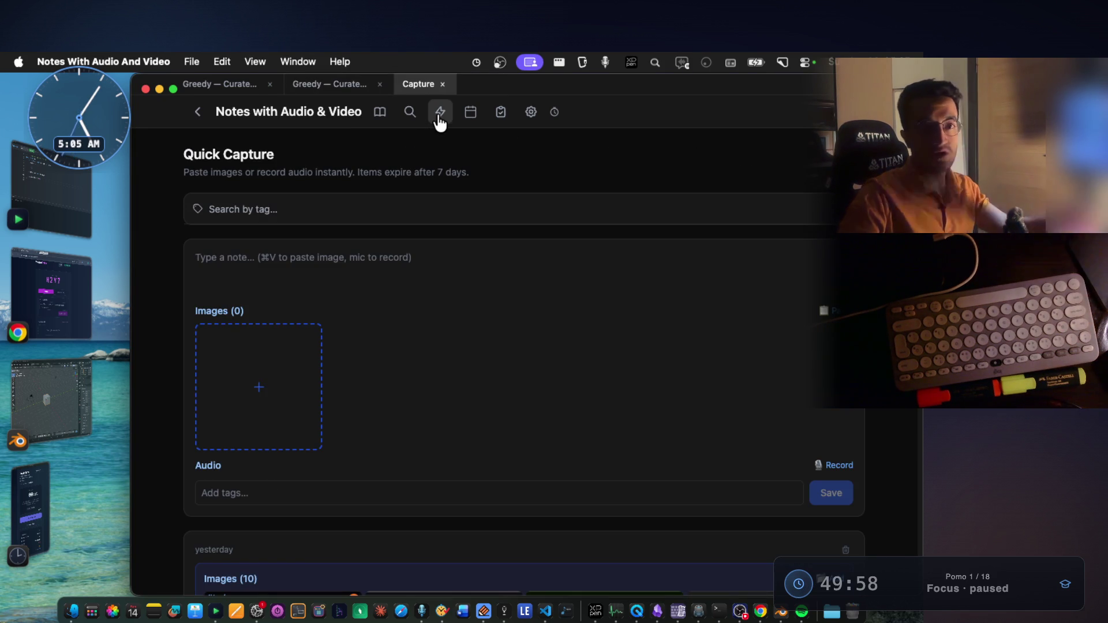
scroll(601, 352, "down", 3)
scroll(600, 352, "down", 8)
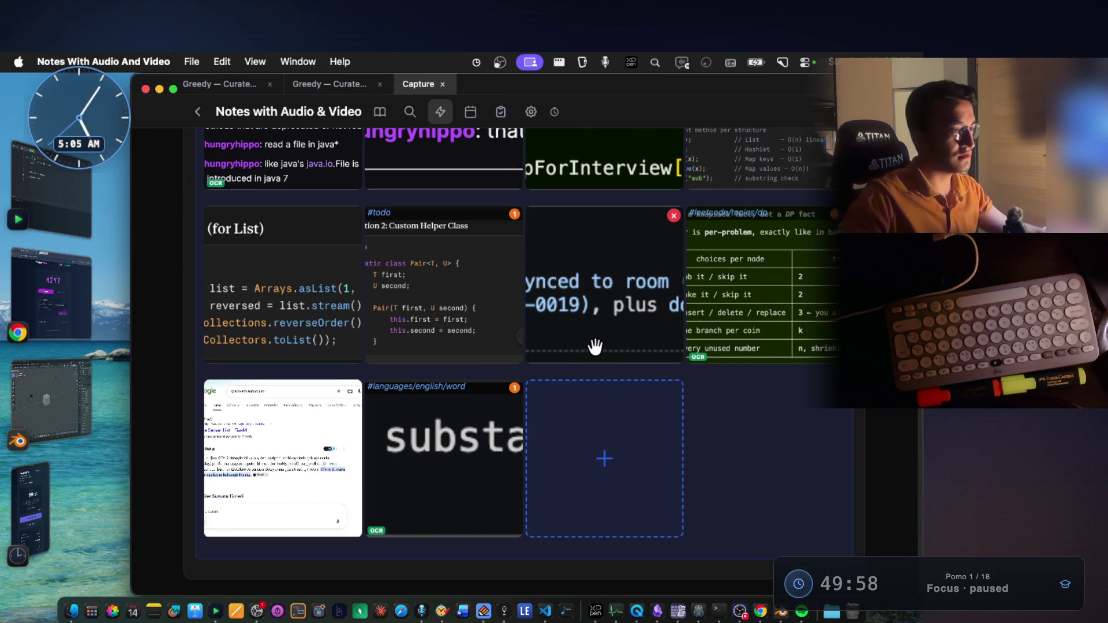
scroll(595, 346, "up", 1)
scroll(592, 345, "down", 1)
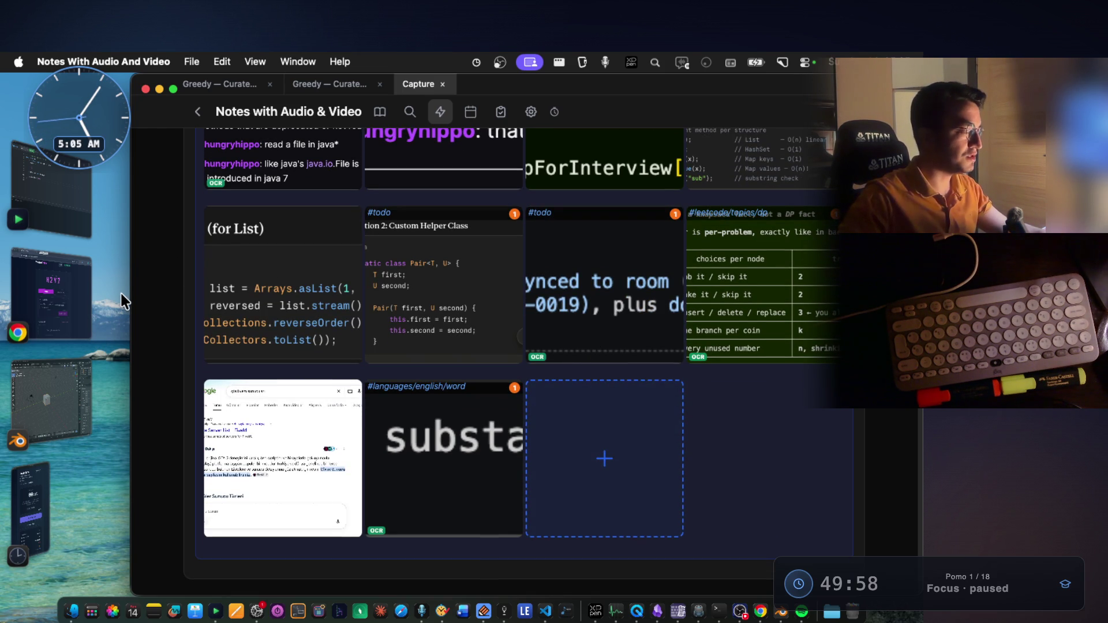
key("super+Tab")
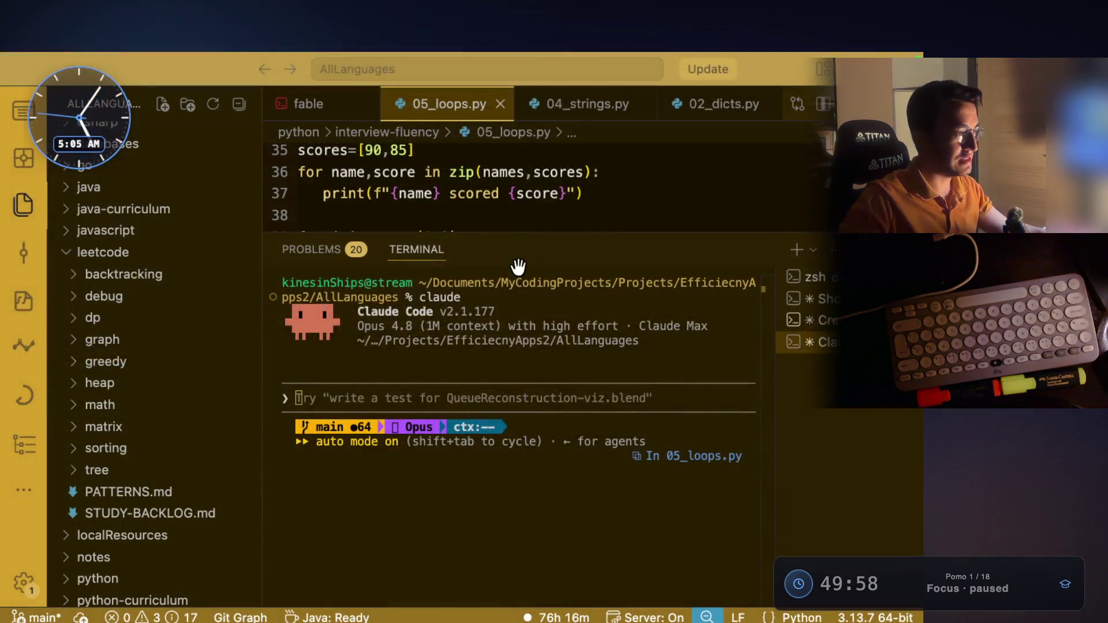
key("super+Tab")
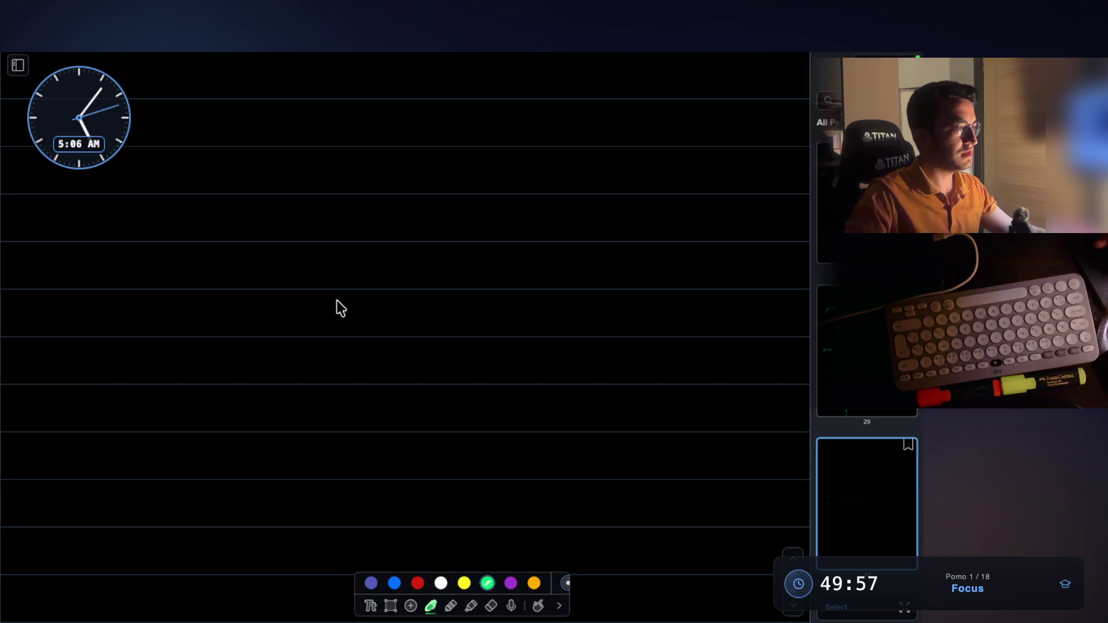
Step: Start the Pomodoro focus timer and come back to the whiteboard
key("ctrl+Right")
key("ctrl+Right")
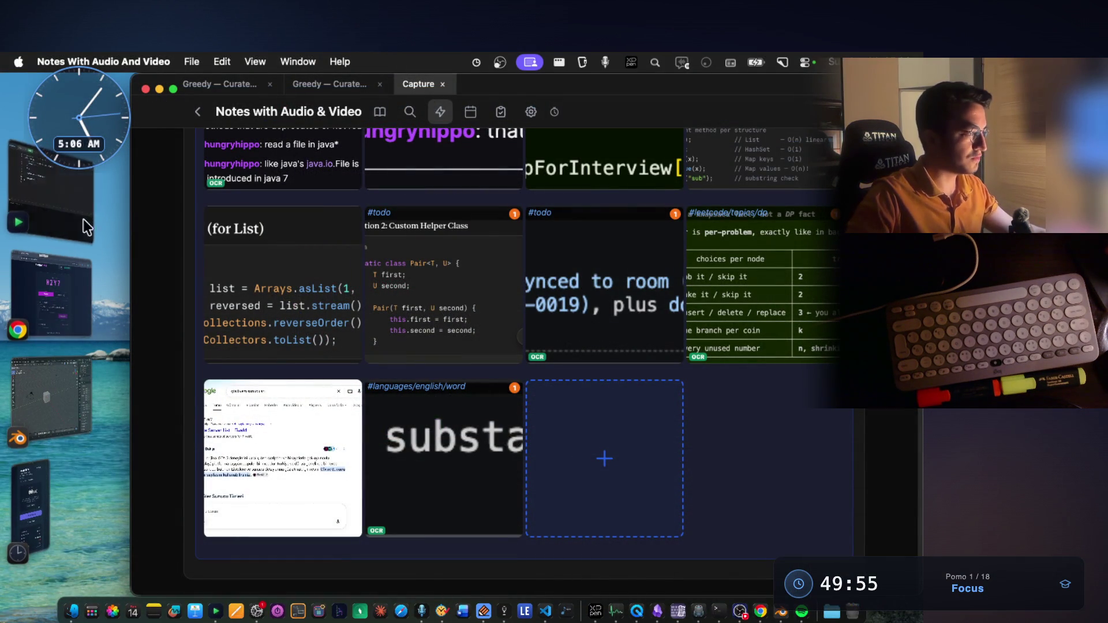
left_click(35, 487)
left_click(514, 427)
key("ctrl+Left")
key("ctrl+Left")
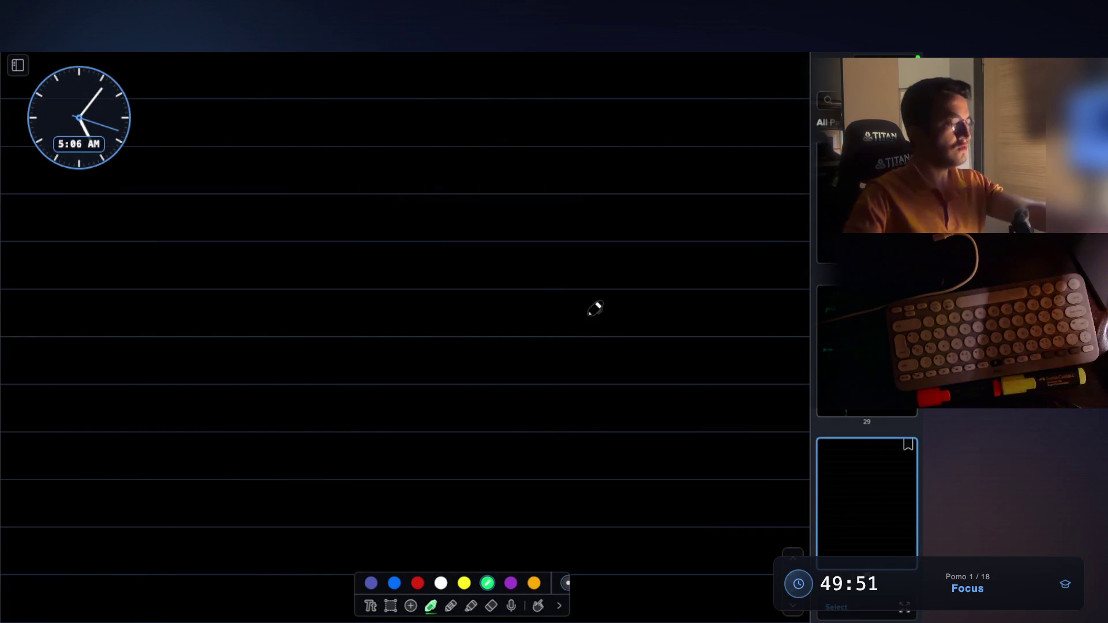
Step: Handwrite the green 'Knapsack 0/1' title, undoing one stray stroke
left_click_drag(157, 139, 162, 175)
mouse_move(203, 120)
left_mouse_down()
mouse_move(207, 169)
mouse_move(254, 168)
left_mouse_up()
key("ctrl+z")
mouse_move(273, 151)
left_mouse_down()
mouse_move(276, 167)
mouse_move(312, 149)
mouse_move(349, 166)
left_mouse_up()
left_click_drag(376, 118, 380, 166)
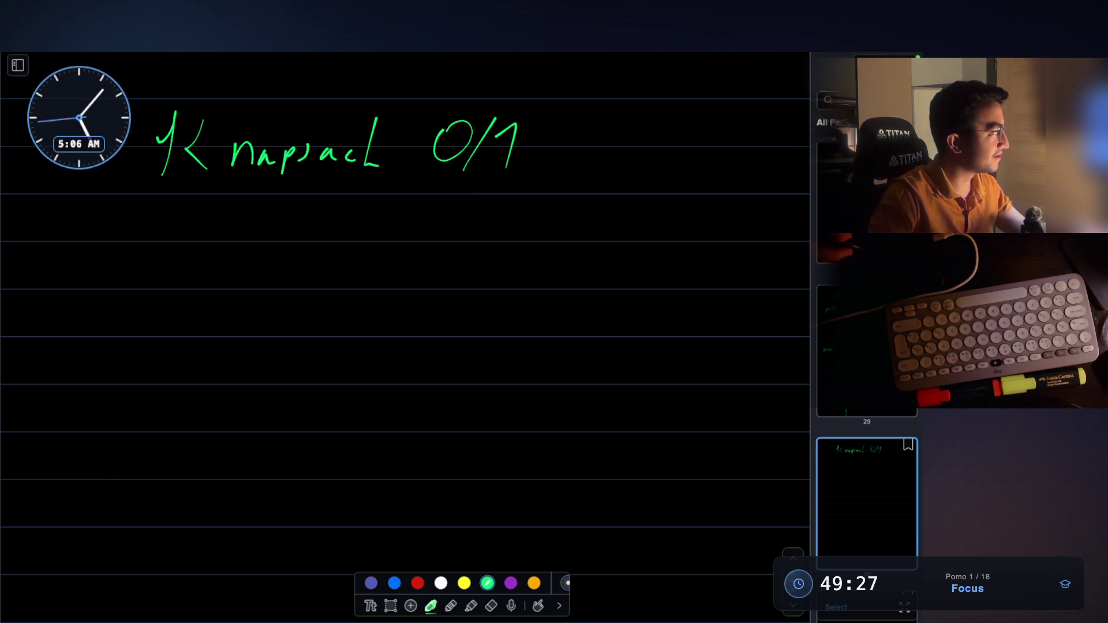
scroll(202, 272, "down", 3)
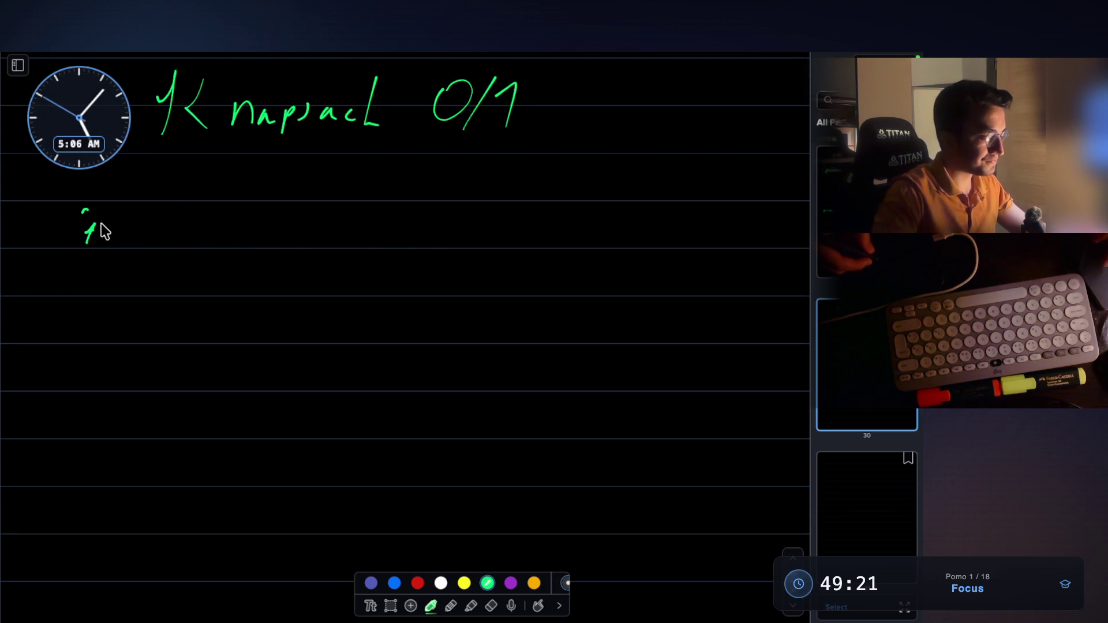
Step: Write the 'items val:' and 'weight:' labels below the title
mouse_move(86, 218)
left_mouse_down()
mouse_move(88, 233)
mouse_move(107, 234)
left_mouse_up()
left_click_drag(100, 224, 157, 242)
left_click(164, 221)
left_click(164, 231)
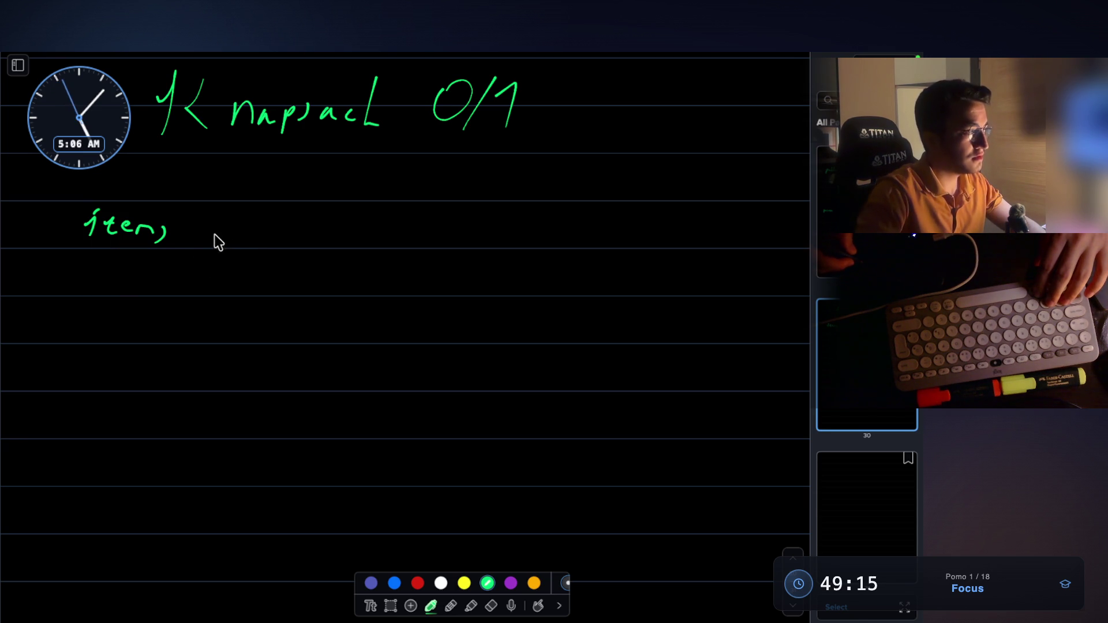
left_click_drag(254, 230, 277, 249)
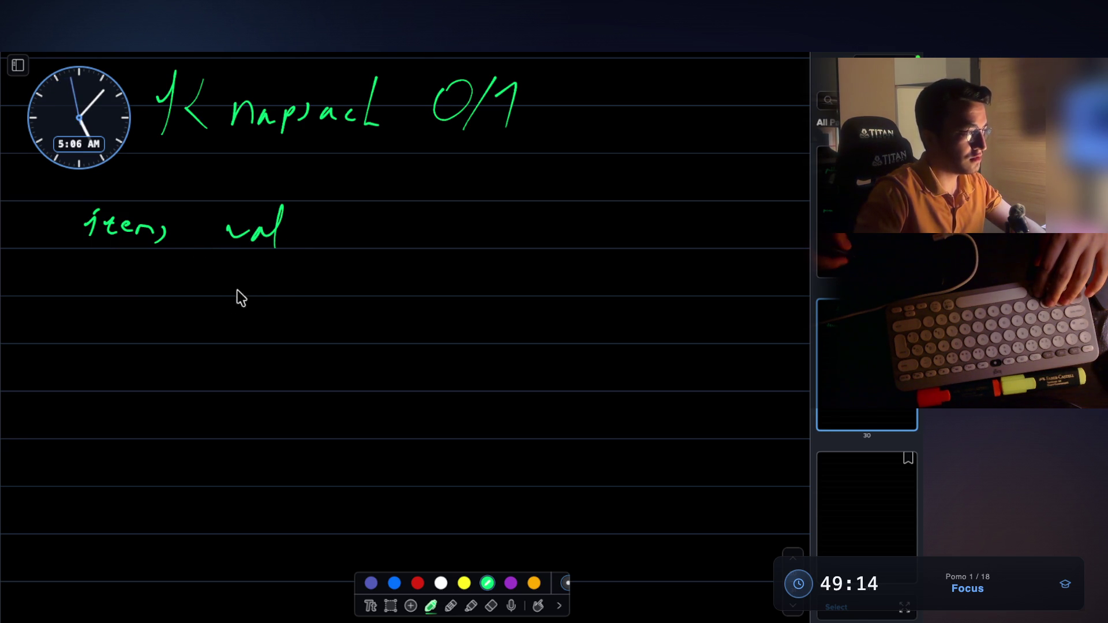
mouse_move(220, 299)
left_mouse_down()
mouse_move(223, 316)
mouse_move(284, 307)
mouse_move(282, 324)
left_mouse_up()
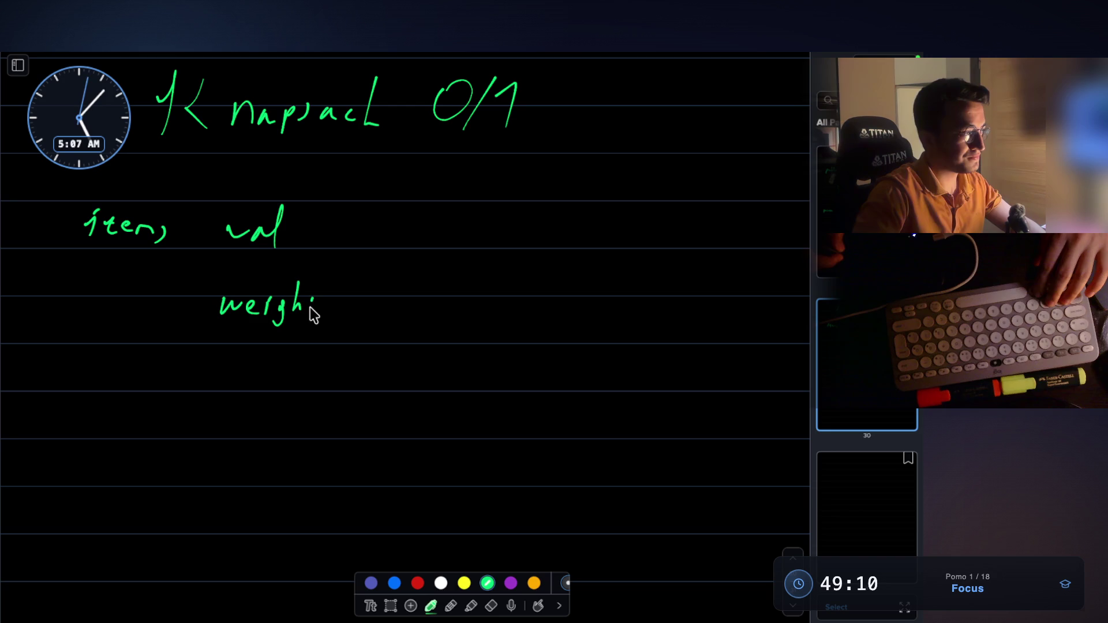
left_click(323, 232)
left_click(322, 245)
left_click(338, 299)
left_click(337, 311)
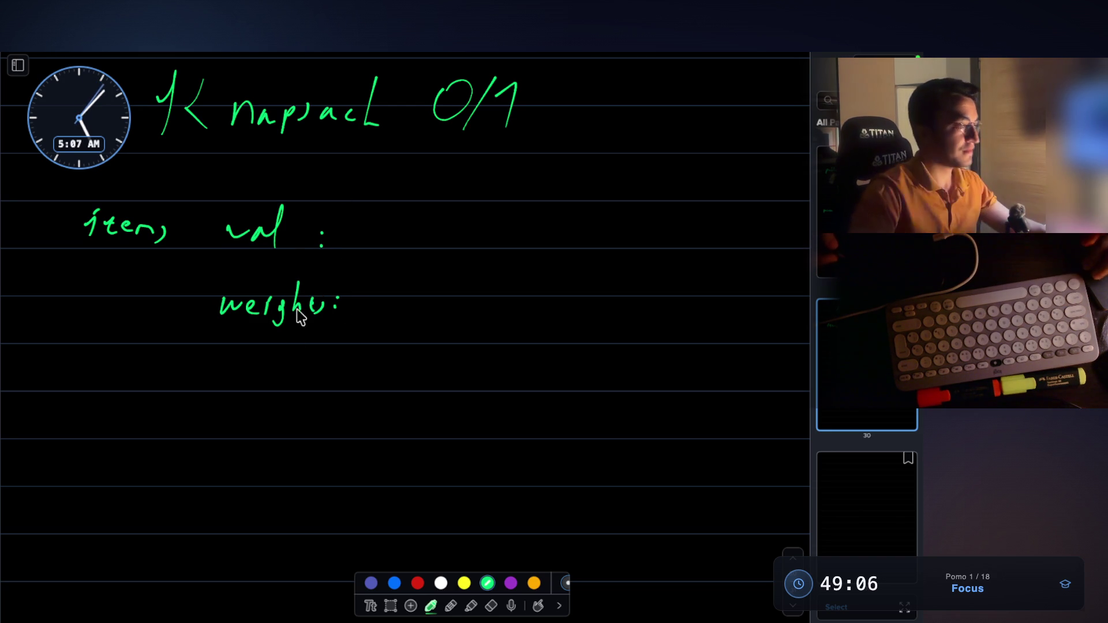
Step: Start an 'item' row beneath the labels
scroll(161, 366, "down", 2)
left_click_drag(99, 346, 97, 362)
left_click(101, 343)
left_click_drag(115, 353, 127, 342)
scroll(194, 346, "down", 1)
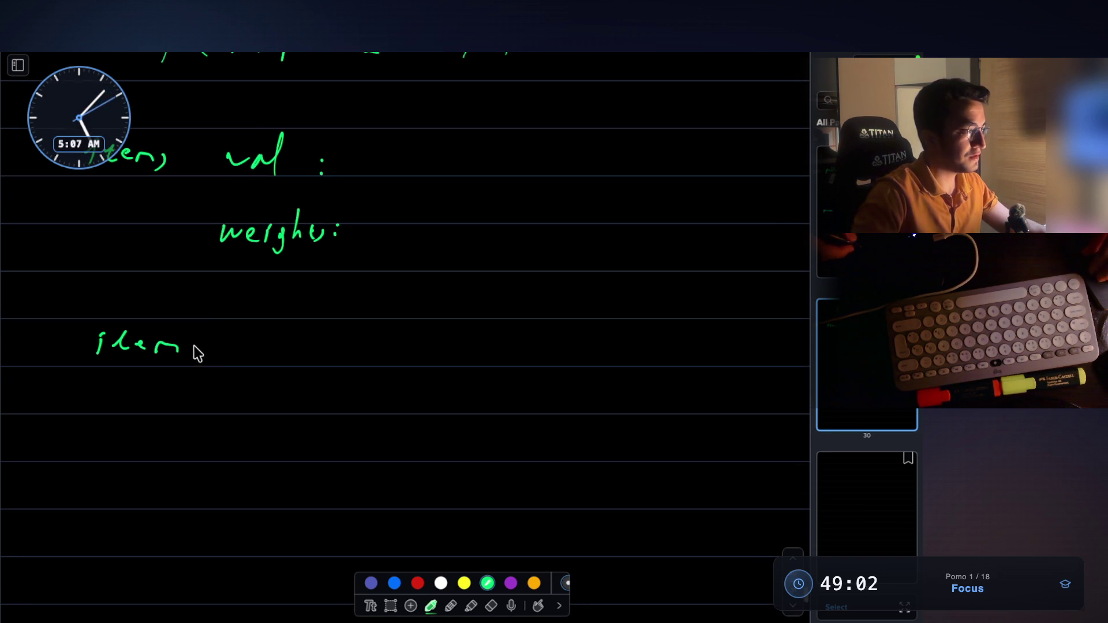
Step: Write the table for items 1–4: values 10, 2, 5, 10 and weights 5, 10, 5, 10
scroll(192, 369, "down", 2)
mouse_move(211, 328)
left_mouse_down()
mouse_move(209, 353)
mouse_move(167, 336)
mouse_move(150, 375)
mouse_move(174, 352)
left_mouse_up()
scroll(154, 365, "down", 2)
left_click_drag(321, 266, 351, 278)
key("ctrl+z")
scroll(329, 283, "up", 5)
left_click_drag(73, 417, 78, 439)
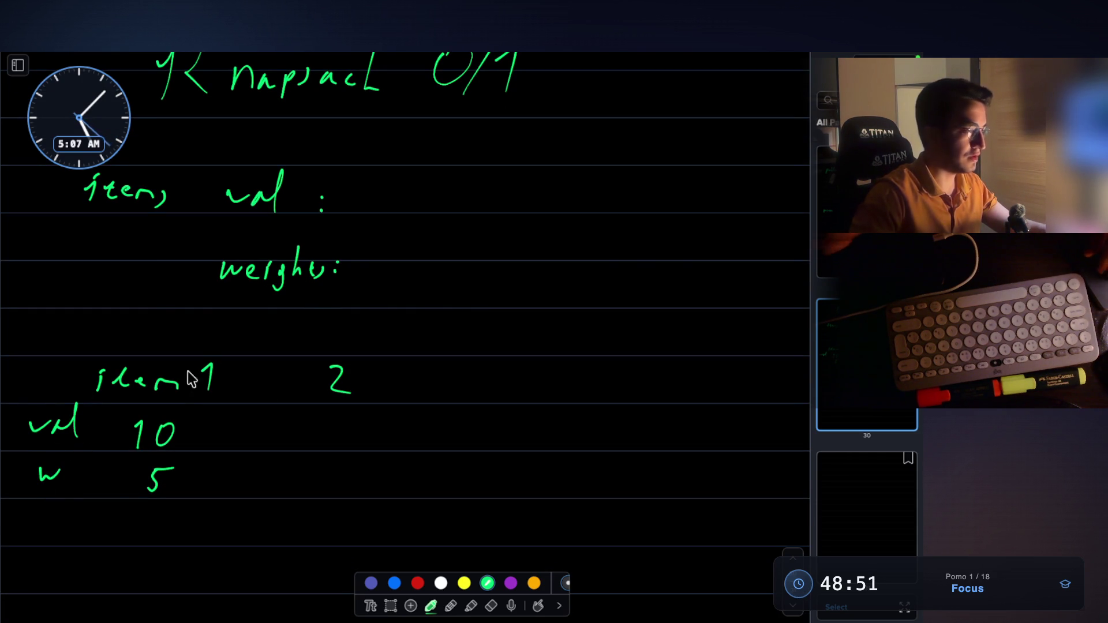
scroll(367, 356, "down", 4)
mouse_move(337, 351)
left_mouse_down()
mouse_move(353, 353)
mouse_move(349, 342)
left_mouse_up()
scroll(365, 345, "down", 2)
left_click_drag(486, 243, 474, 267)
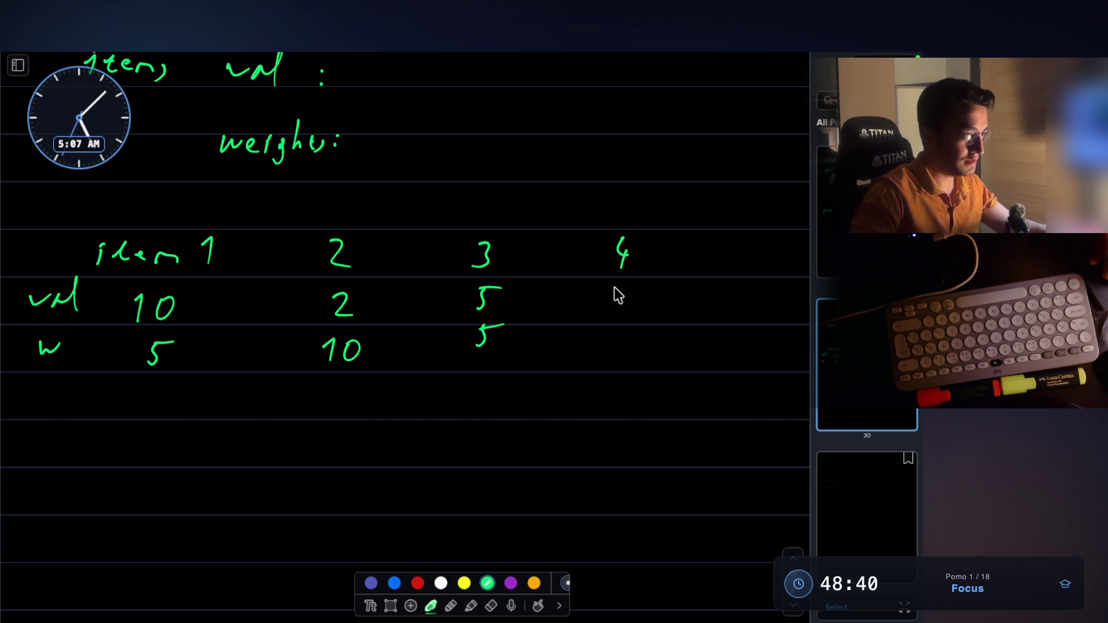
mouse_move(615, 287)
left_mouse_down()
mouse_move(613, 310)
mouse_move(629, 295)
left_mouse_up()
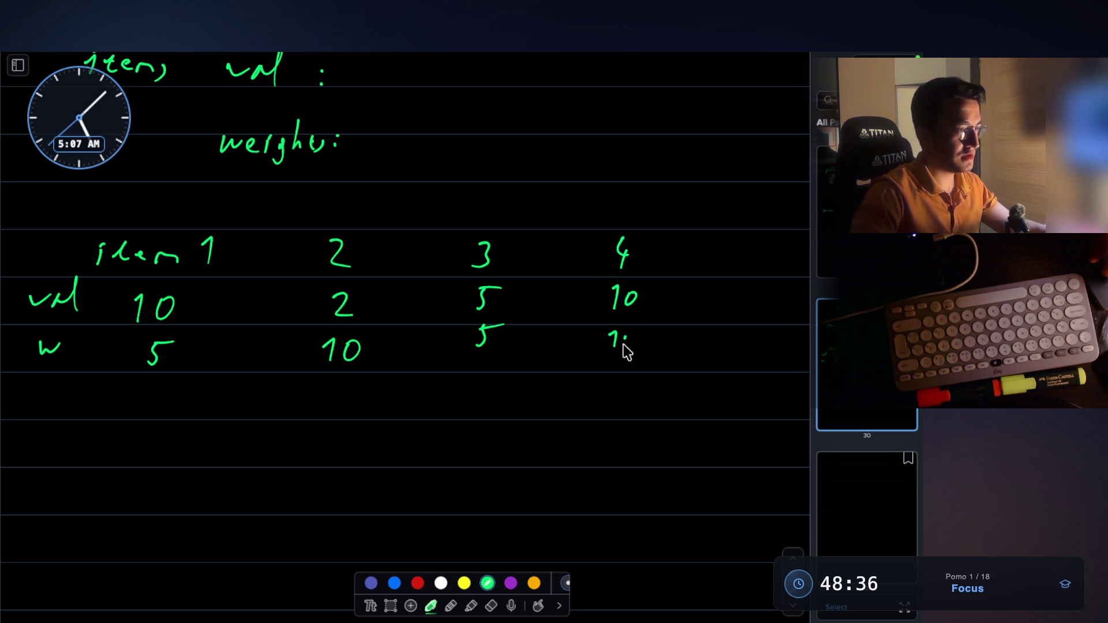
left_click_drag(631, 335, 626, 337)
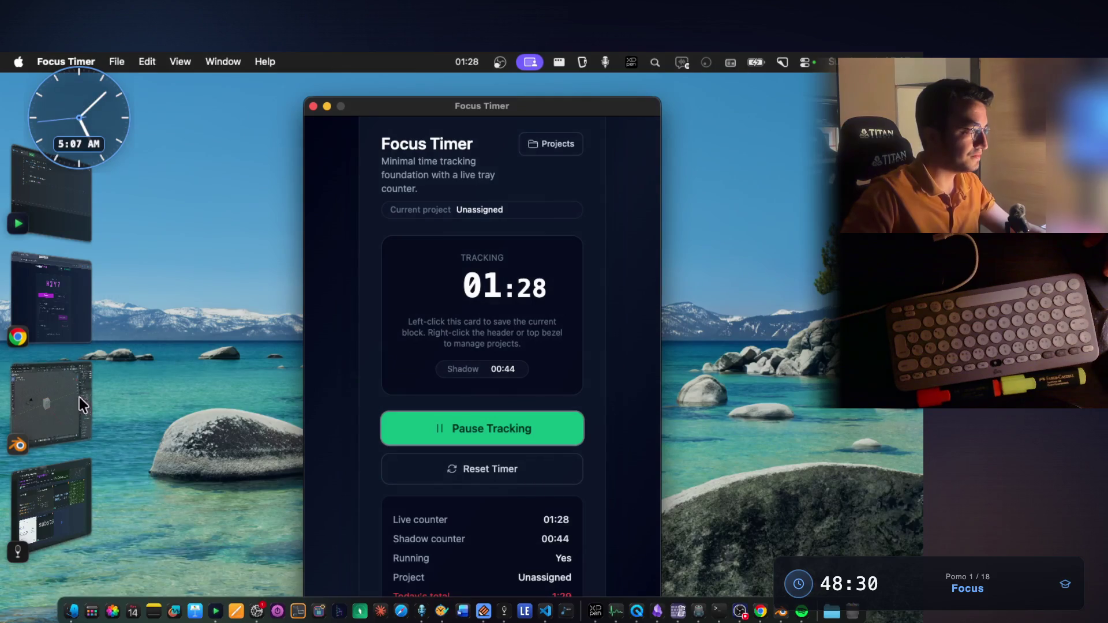
Step: Search Google for 'knapsack leetcode' in a new tab and peek at the Knapsack Dp list
left_click(48, 329)
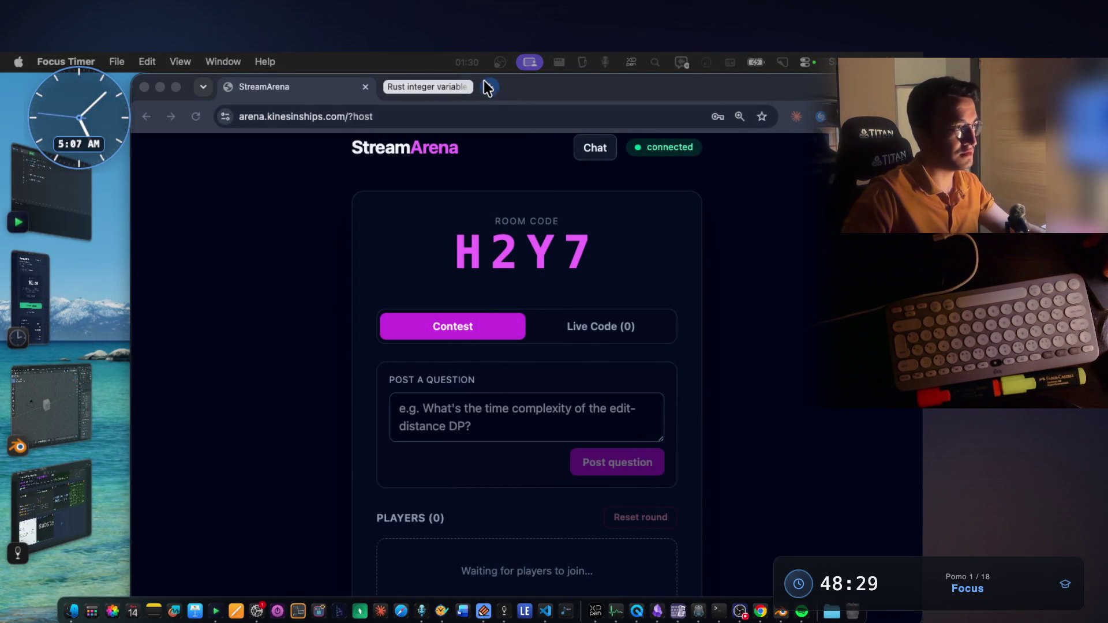
left_click(490, 87)
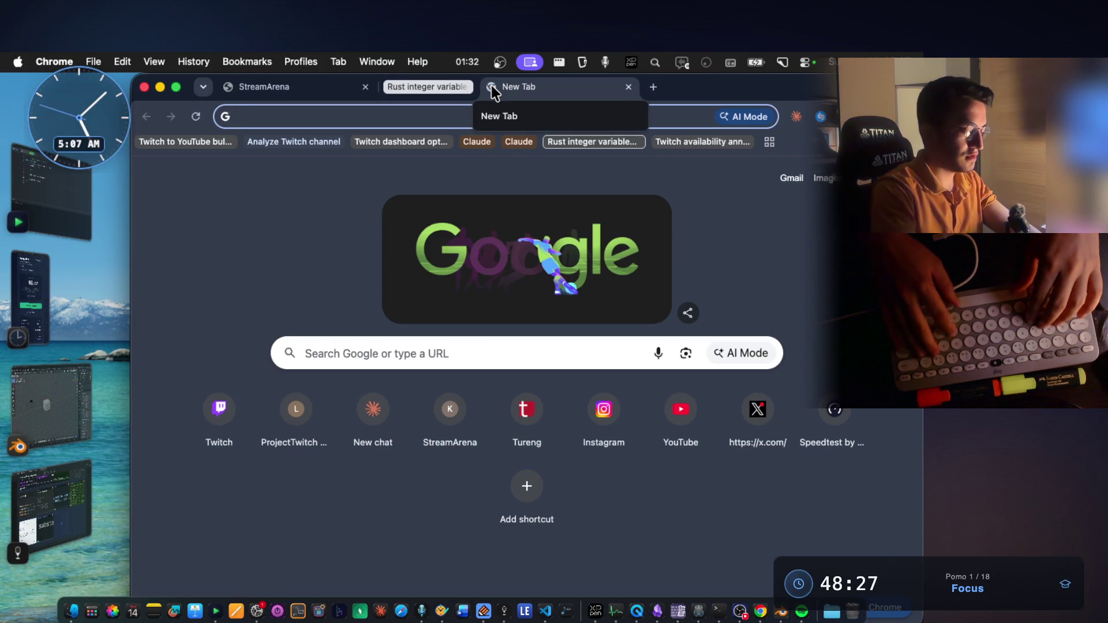
type("knapsack leetcode")
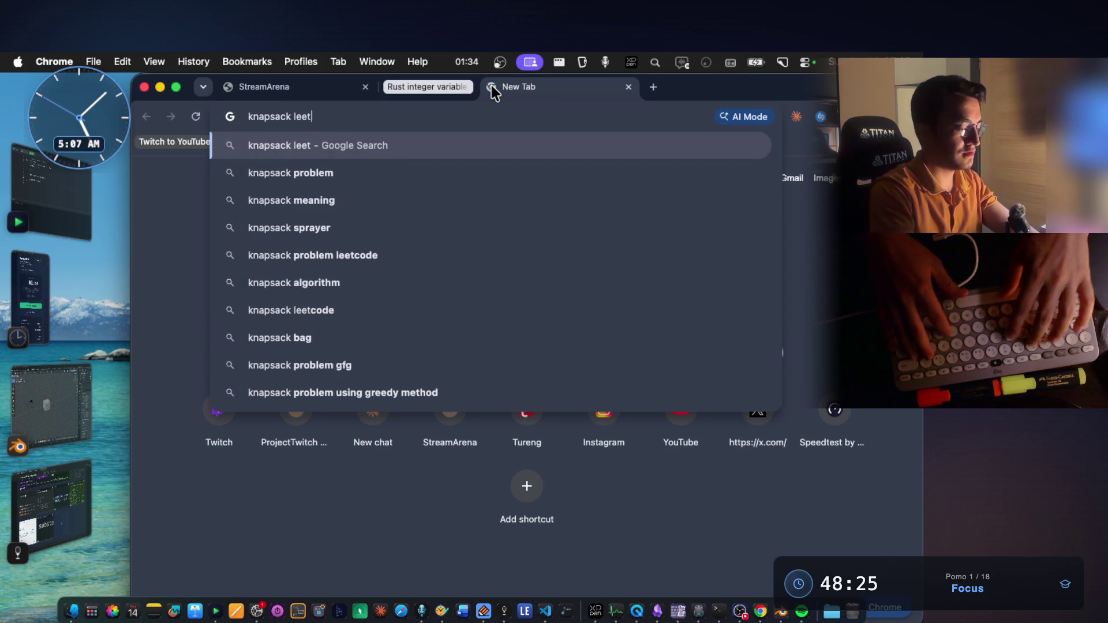
key("Return")
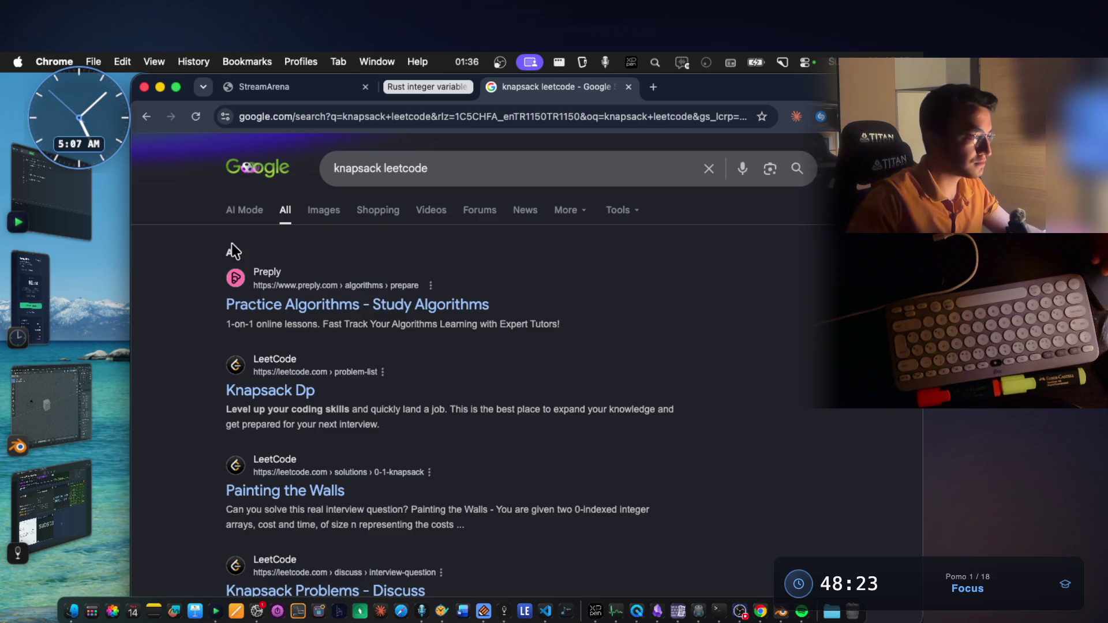
scroll(388, 396, "down", 1)
left_click(310, 378)
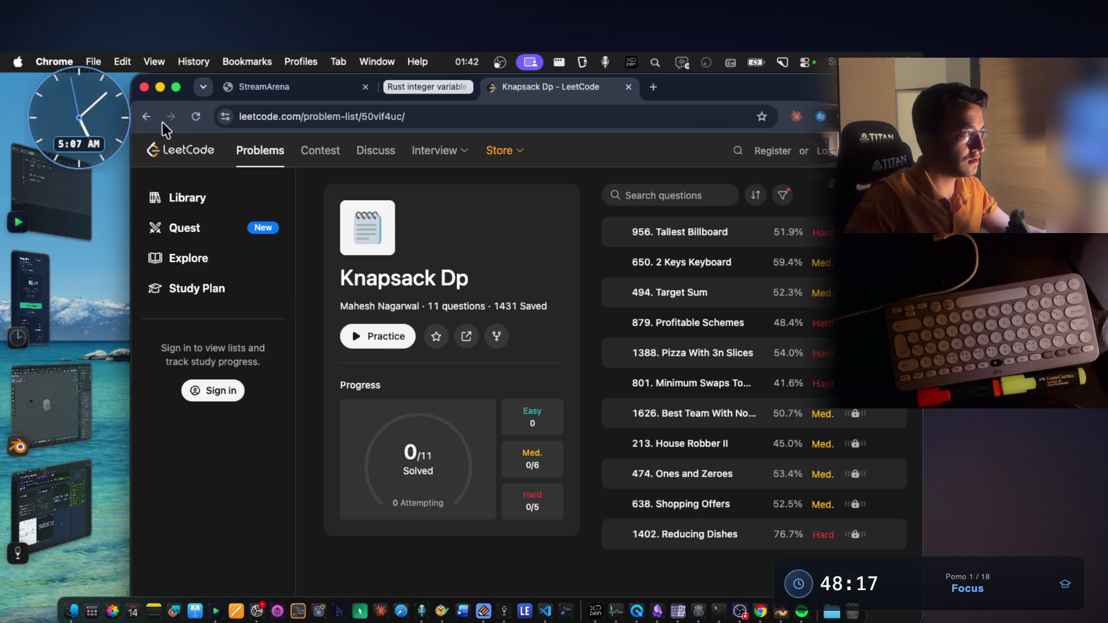
left_click(148, 116)
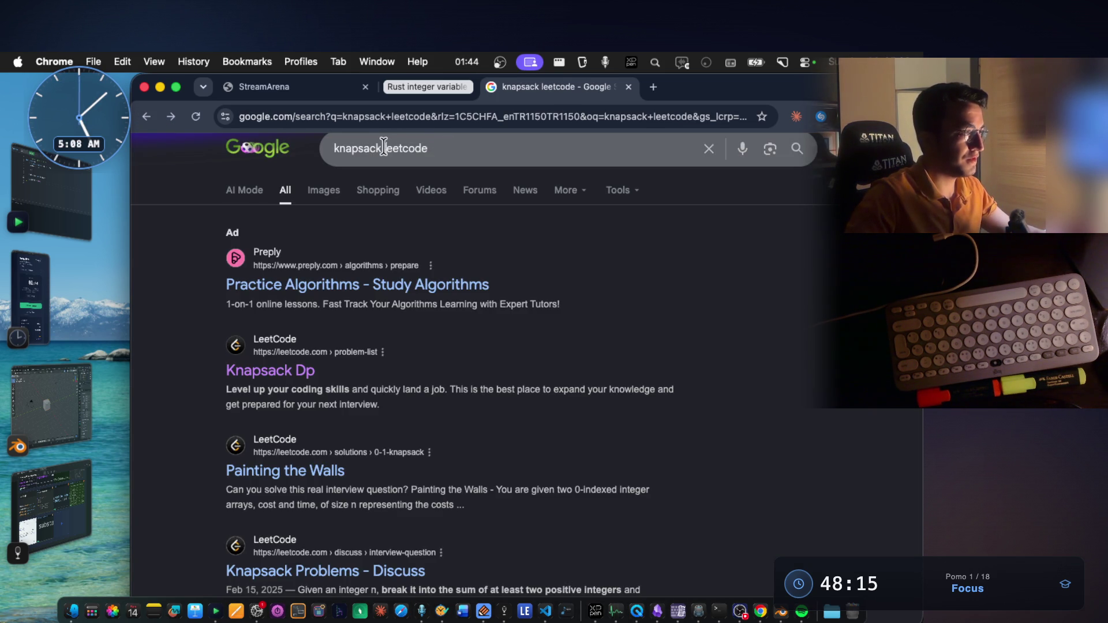
Step: Refine the search to 'knapsack 0/1 leetcode' and scroll through the results
left_click(384, 148)
type("0")
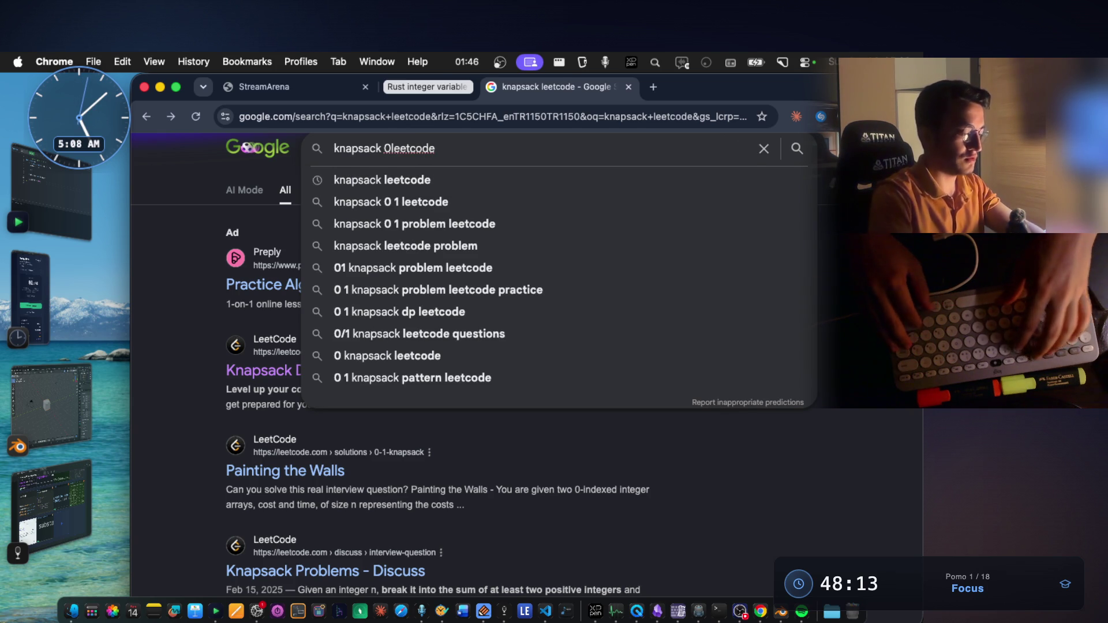
type("/1")
key("Return")
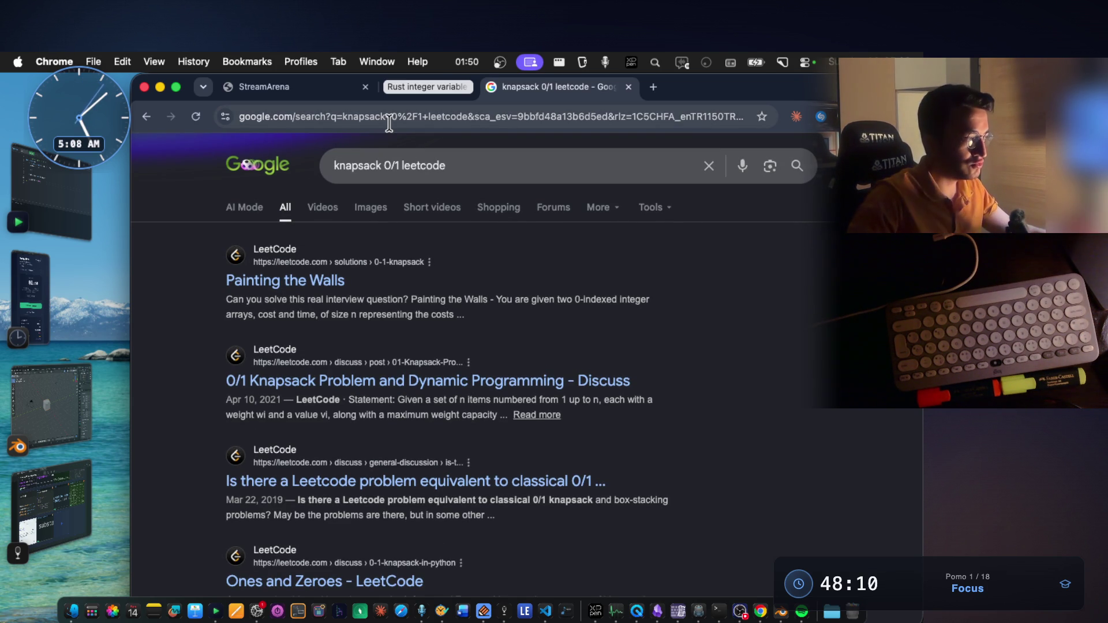
scroll(529, 404, "down", 3)
scroll(527, 401, "down", 3)
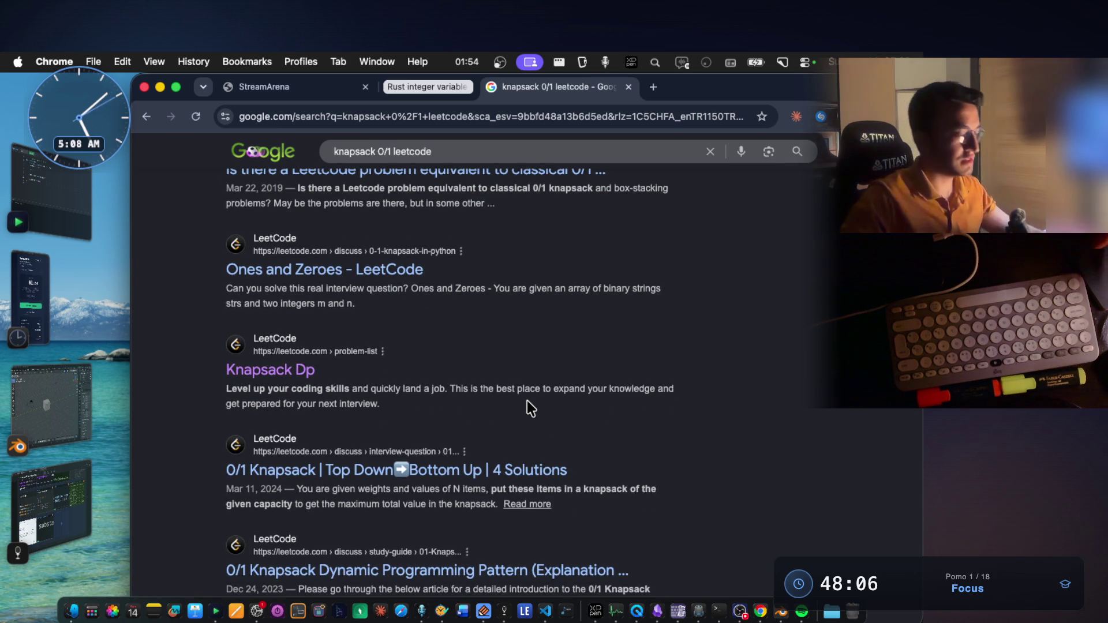
scroll(528, 400, "down", 1)
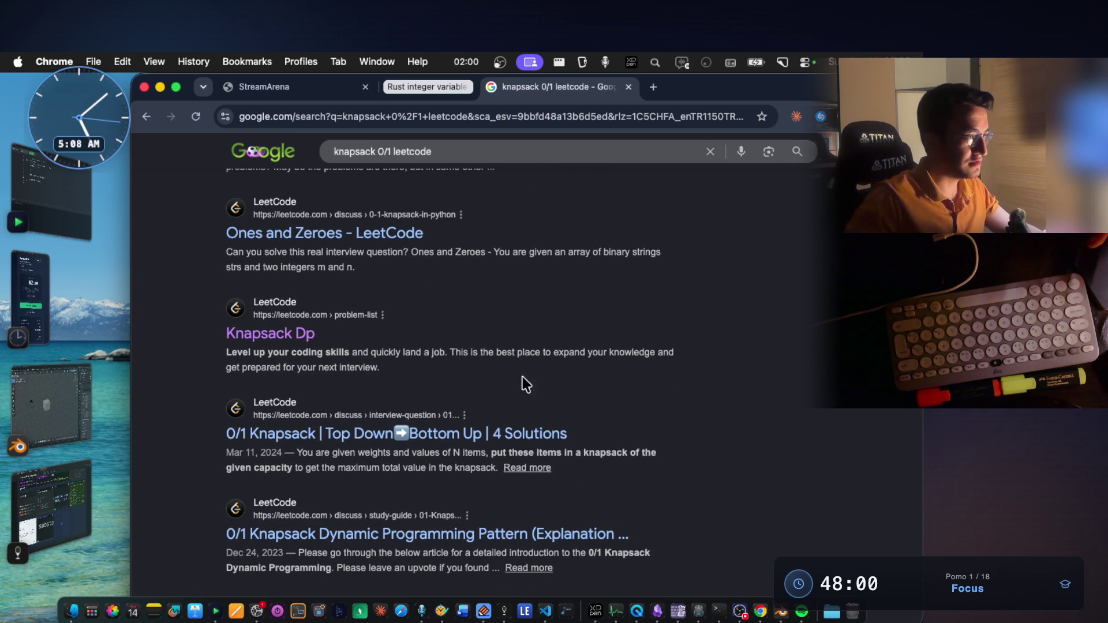
scroll(406, 319, "up", 2)
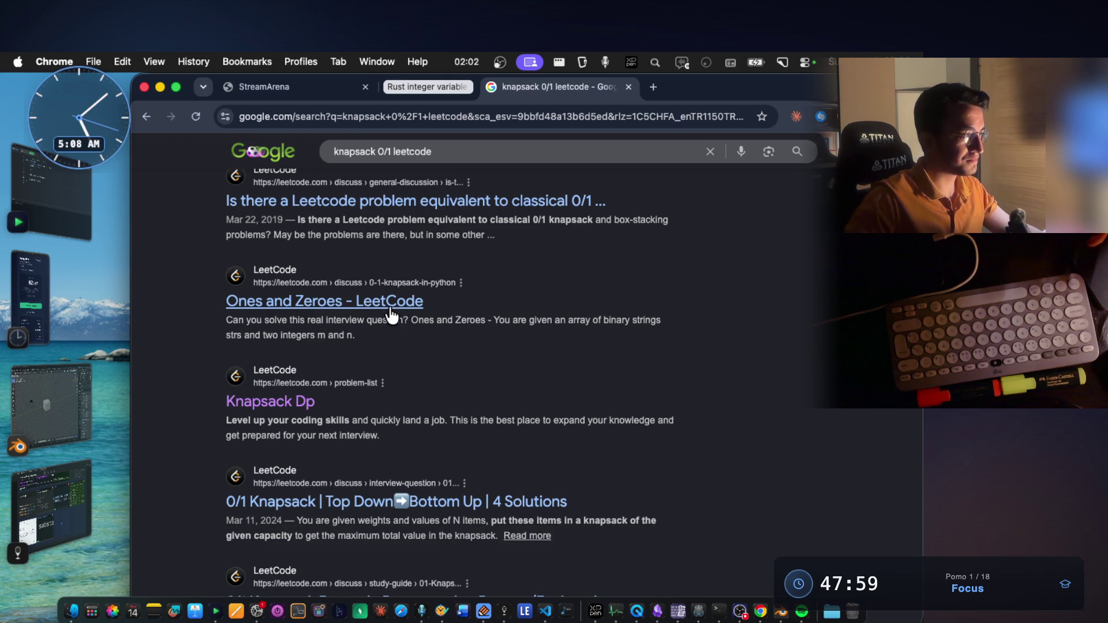
scroll(392, 315, "up", 5)
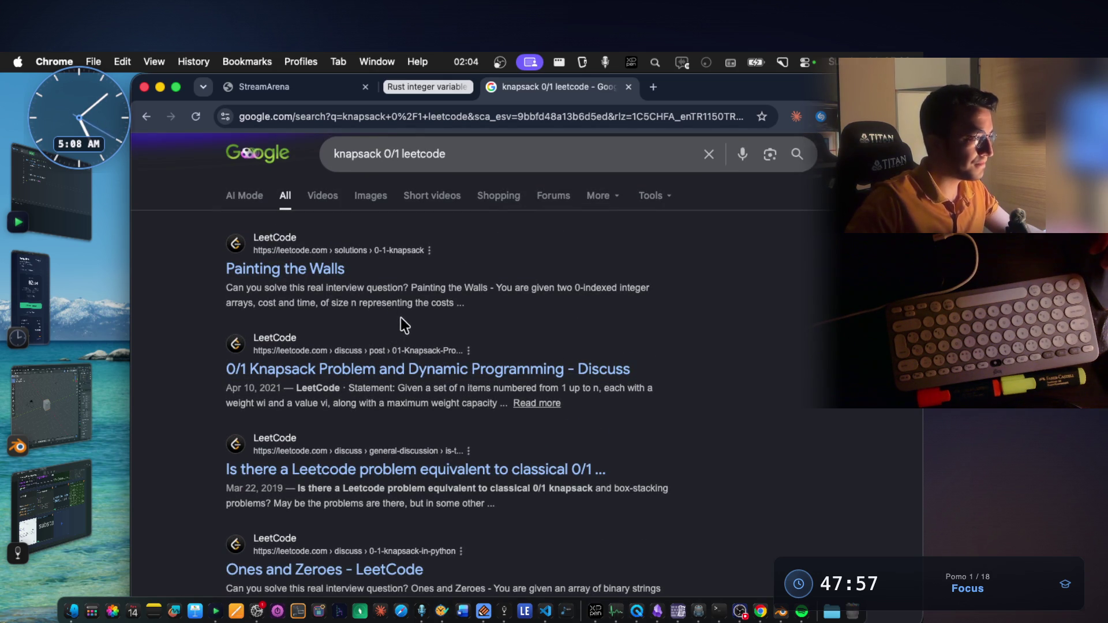
Step: Ask a new Claude chat for a knapsack 0/1 question with example input and output
key("cmd+t")
type("claude.ai/new")
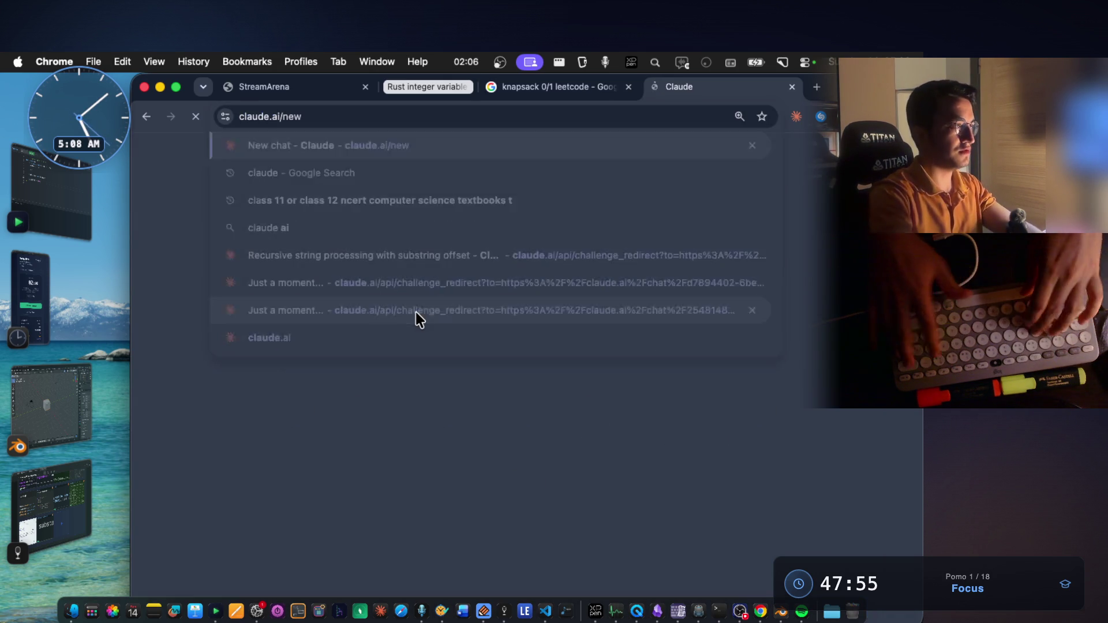
key("Return")
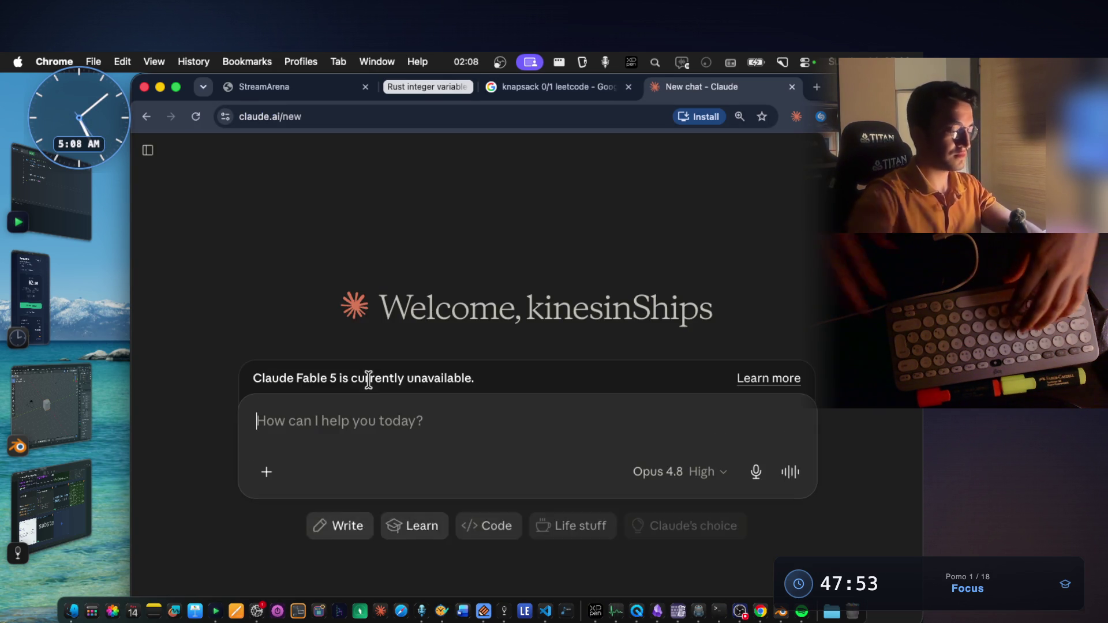
type("give me kn")
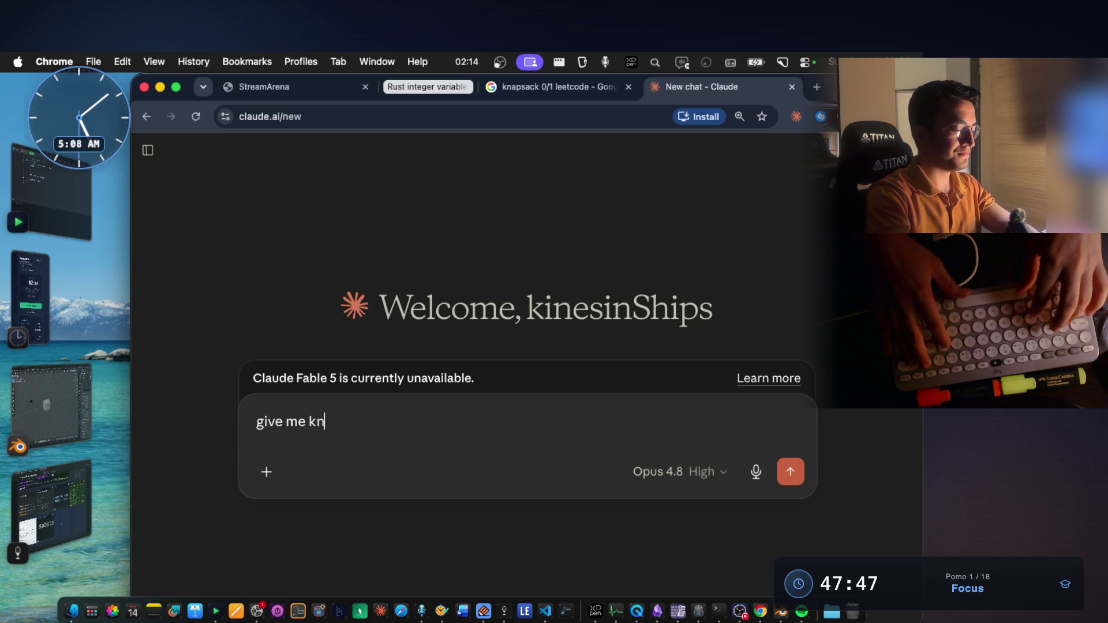
type("apsack 0")
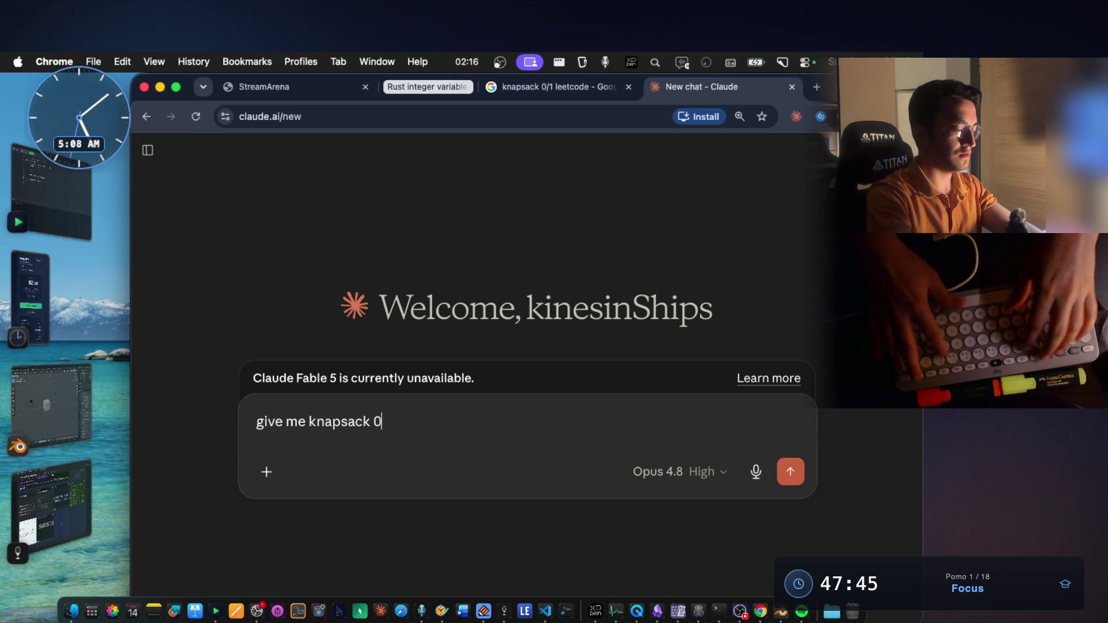
type("/1 questio")
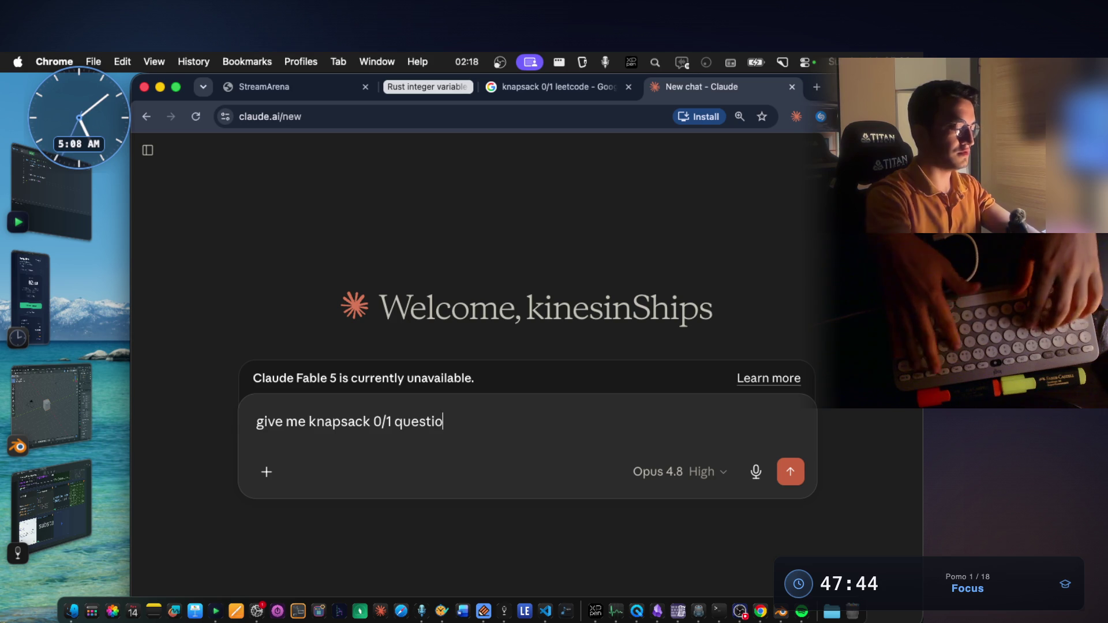
type("n with example ")
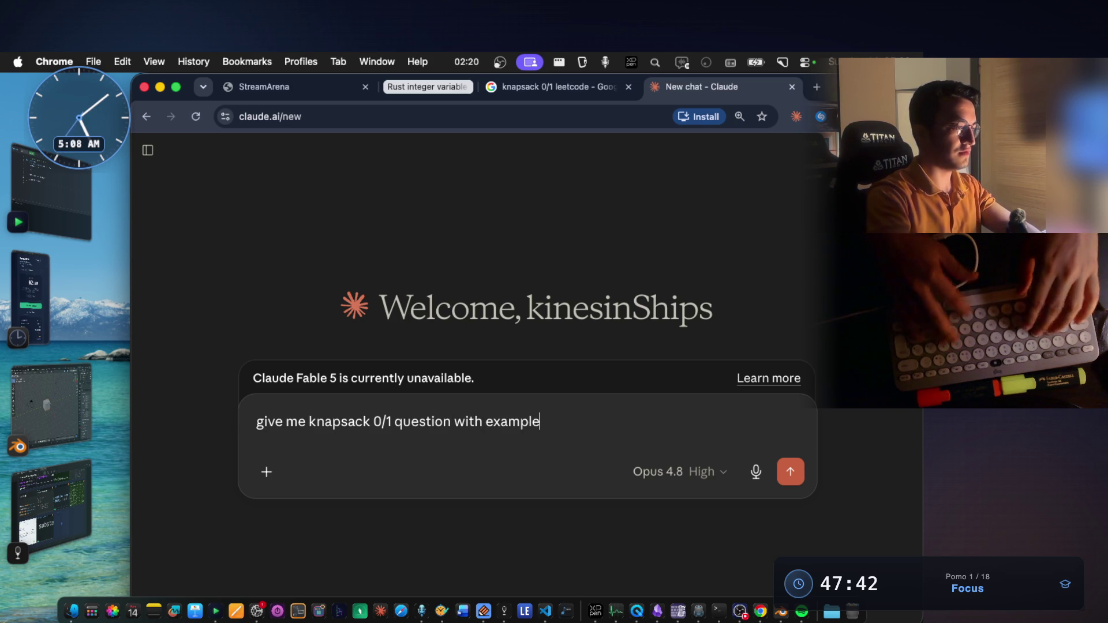
type("input outu")
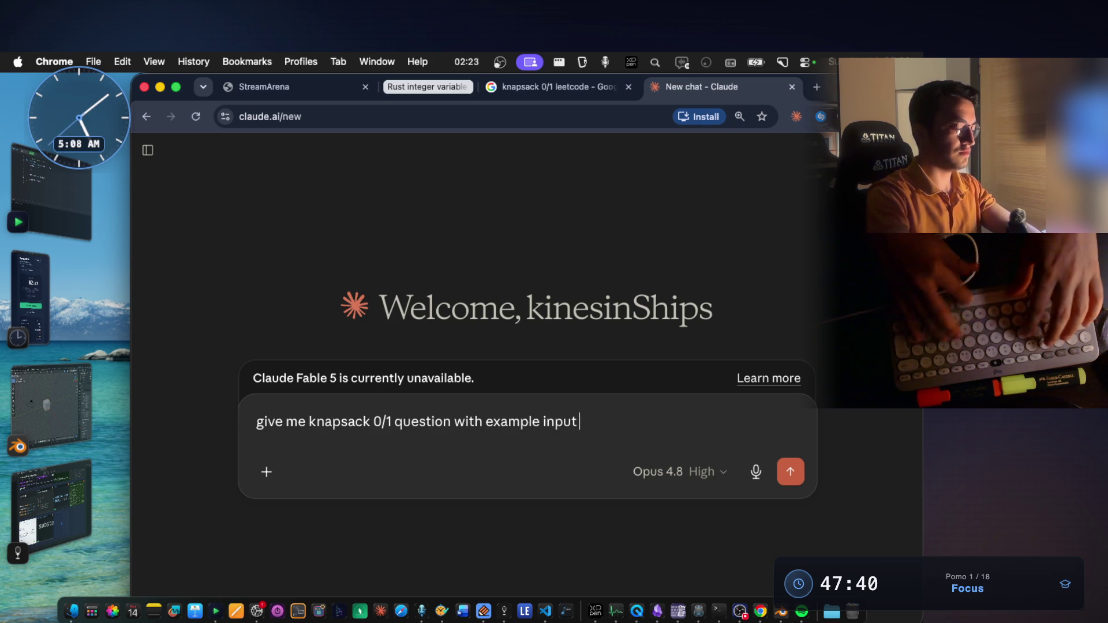
key("BackSpace")
type("put")
key("Return")
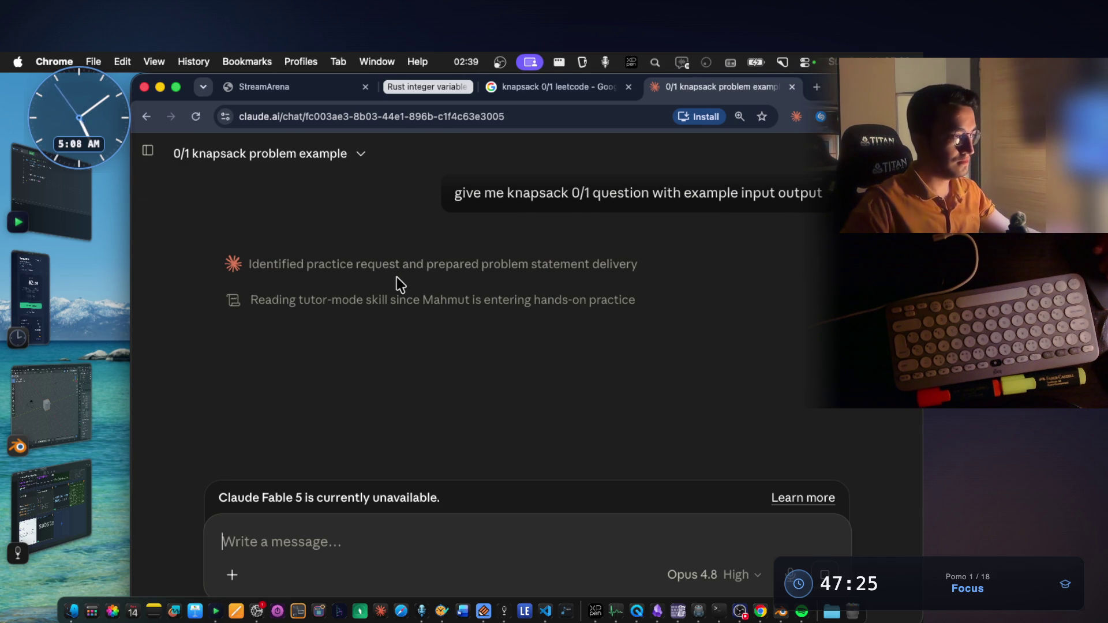
Step: Screenshot Claude's example input (weights, values, W = 7) and return to the notes page
right_click(194, 376)
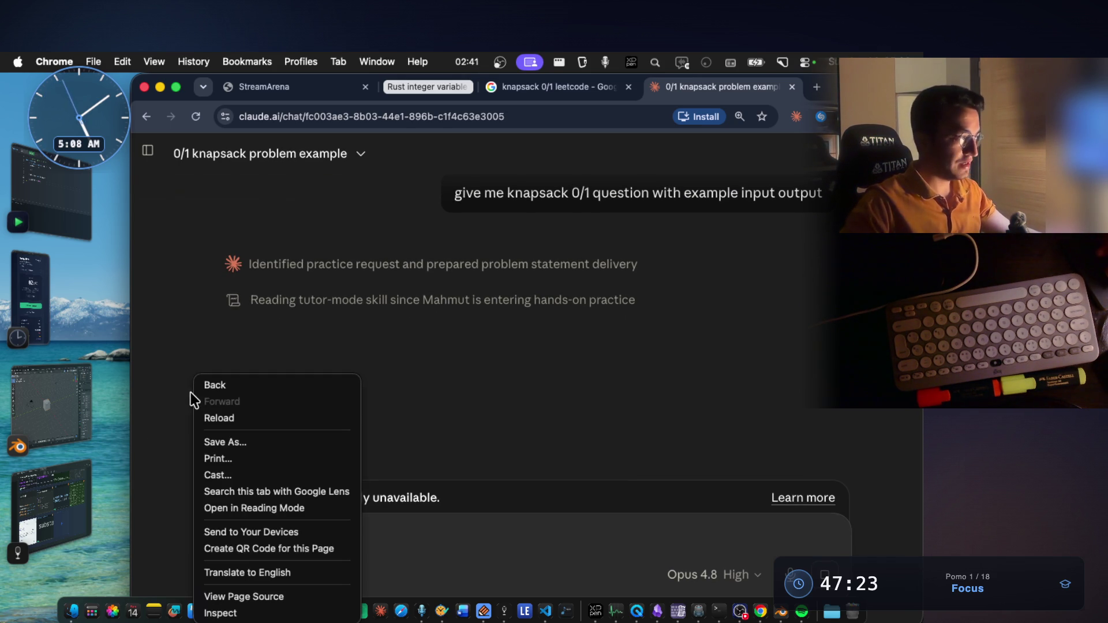
key("Escape")
key("ctrl+Right")
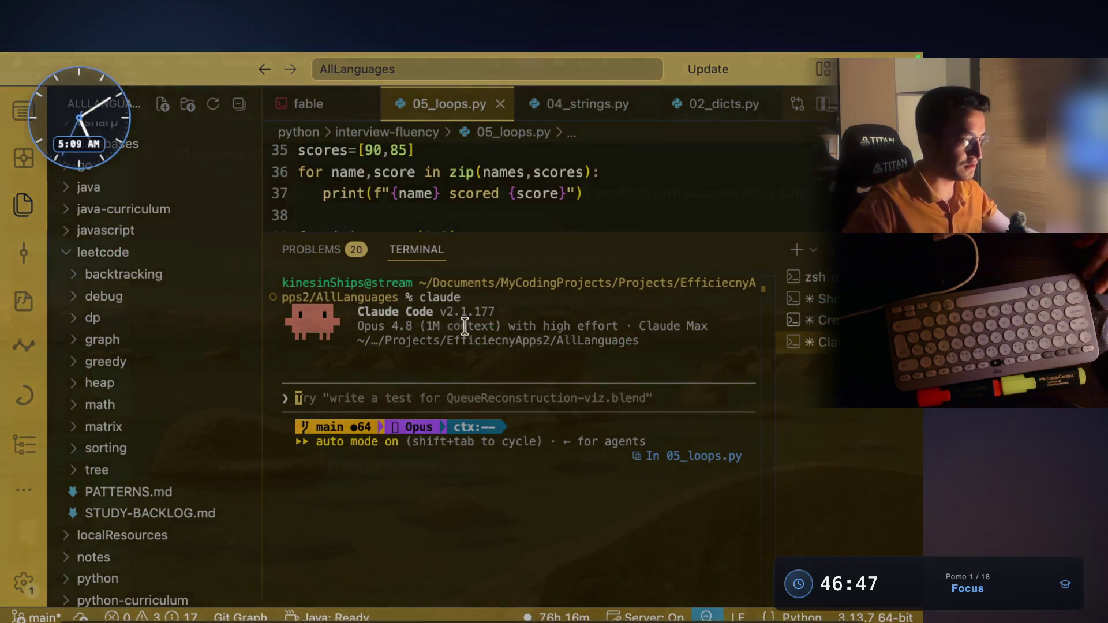
scroll(508, 316, "down", 10)
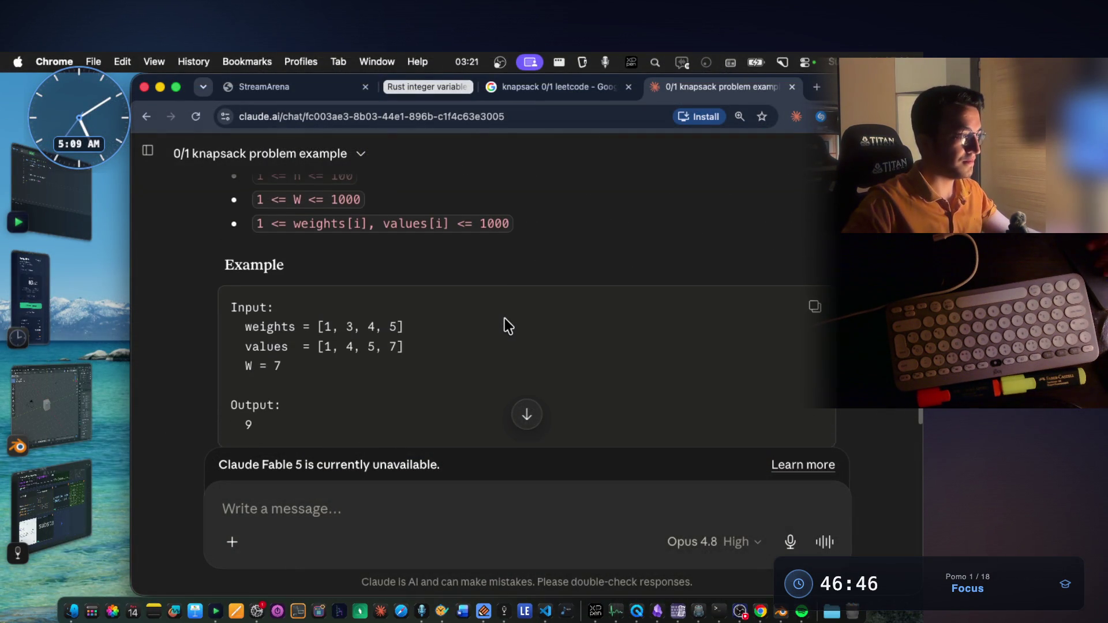
scroll(505, 318, "down", 2)
key("super+shift+4")
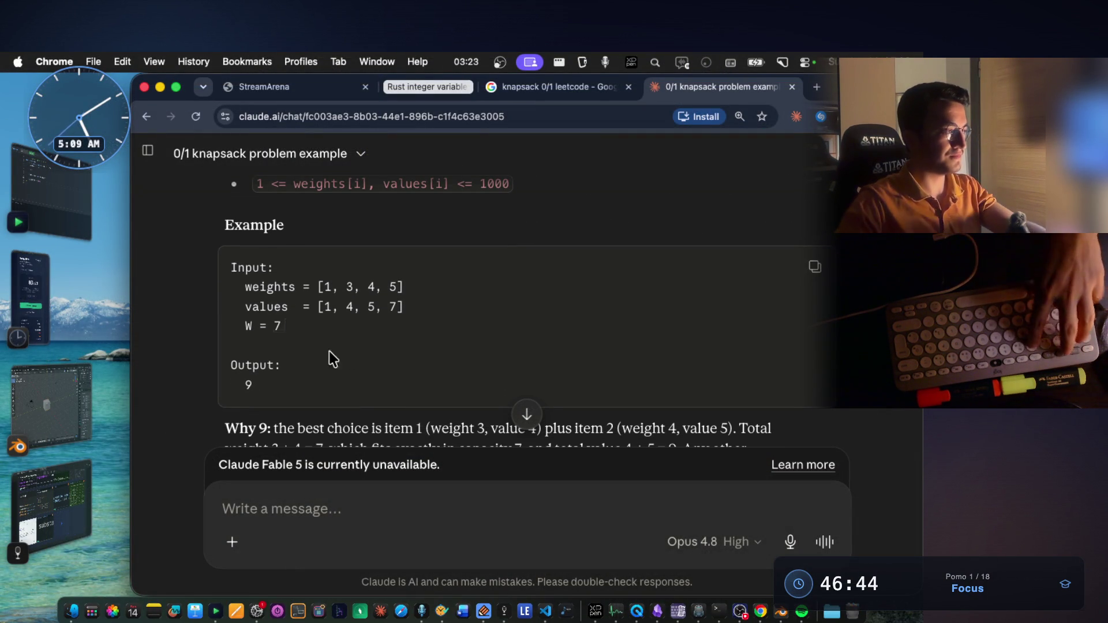
left_click_drag(237, 276, 444, 362)
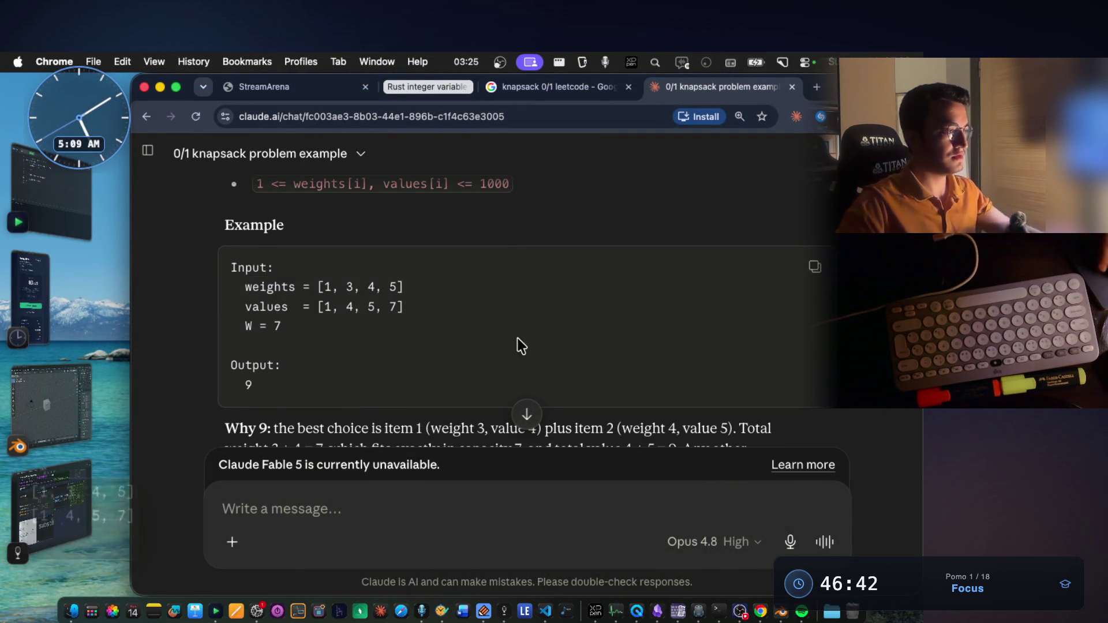
key("ctrl+Right")
scroll(302, 386, "down", 5)
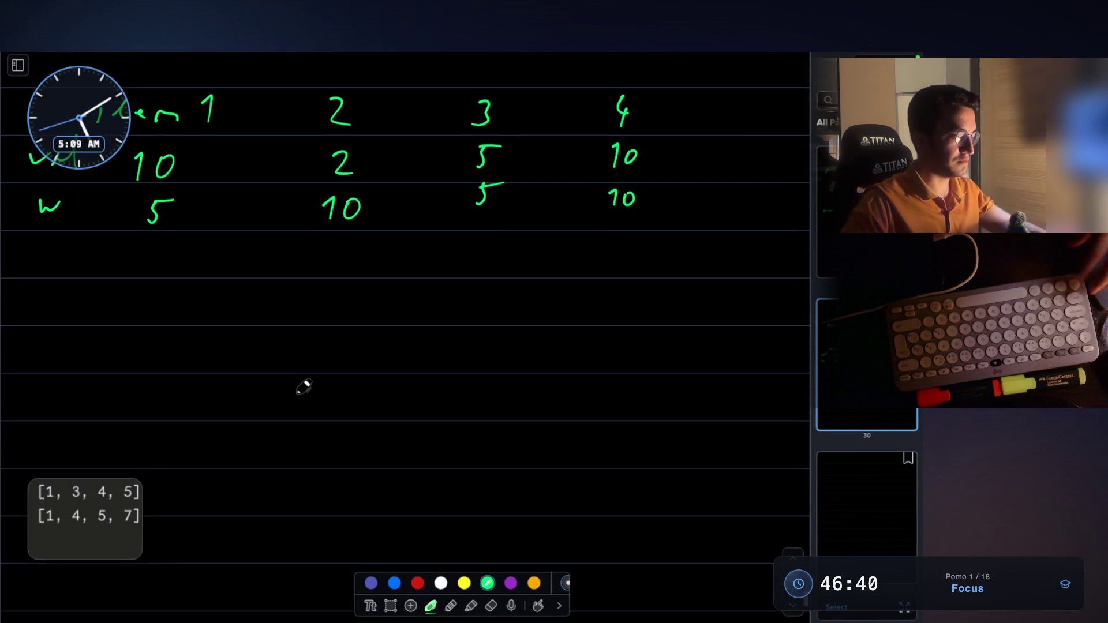
Step: Paste the weights, values and W = 7 snippet onto the whiteboard below the item table
key("super+v")
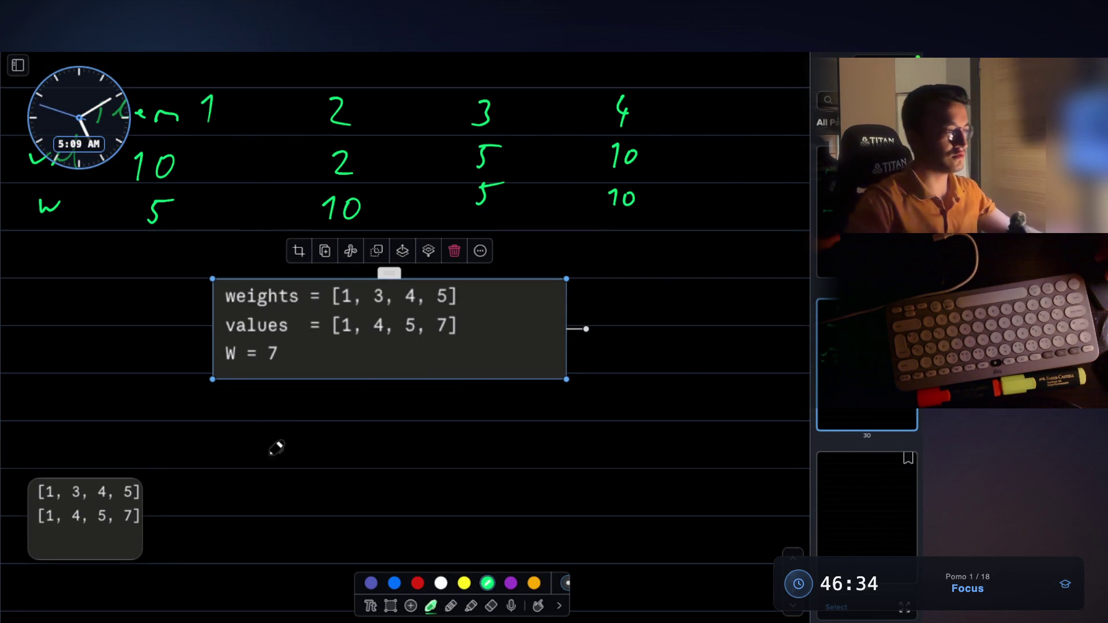
left_click(615, 347)
scroll(632, 346, "down", 3)
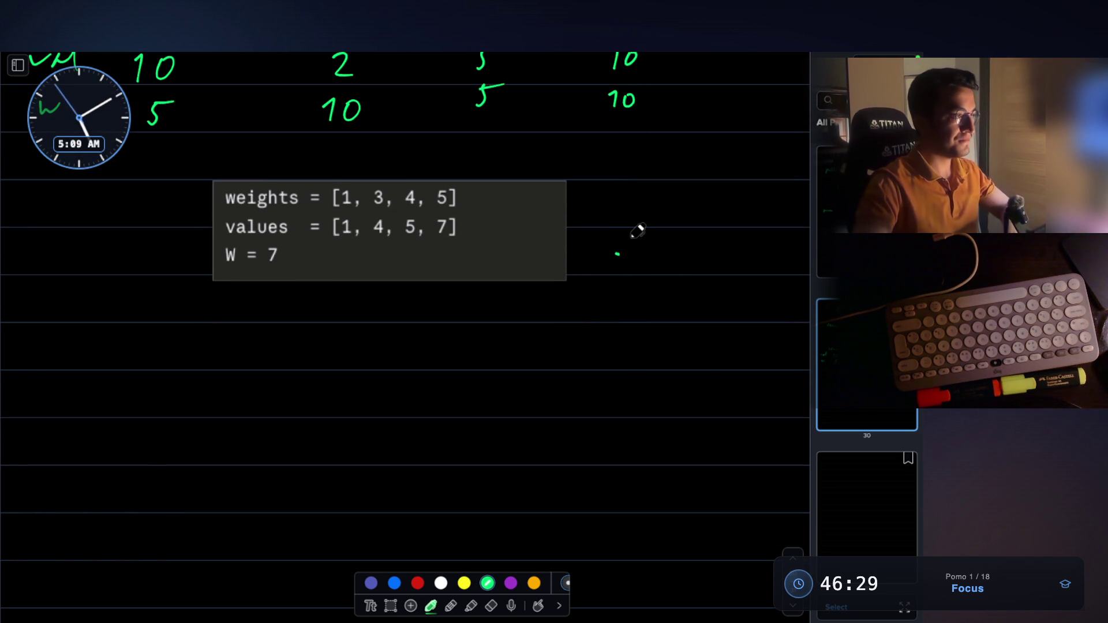
scroll(369, 283, "down", 1)
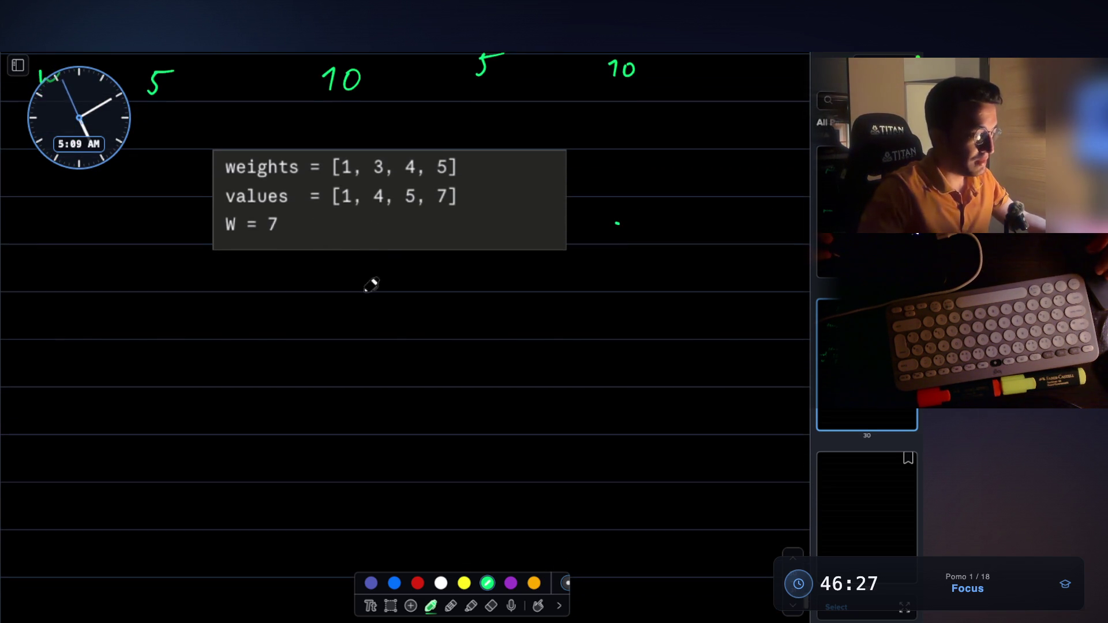
scroll(369, 280, "down", 2)
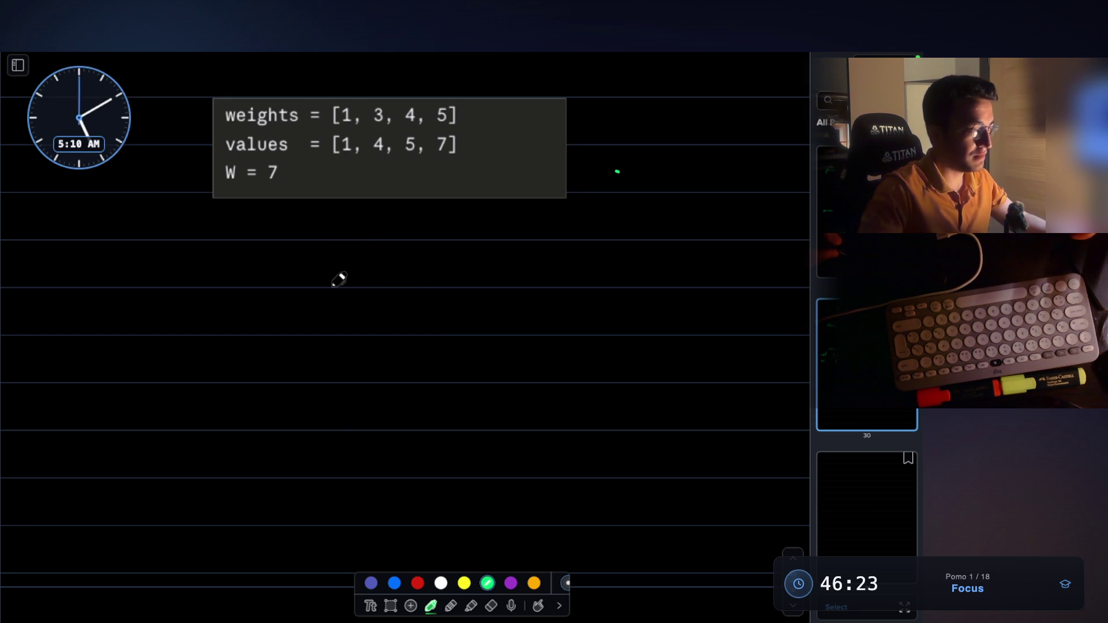
Step: Draw the root node with branches hanging below it and underline the W = 7 line
mouse_move(287, 265)
left_mouse_down()
mouse_move(320, 282)
mouse_move(234, 326)
mouse_move(209, 356)
left_mouse_up()
scroll(283, 289, "down", 1)
mouse_move(301, 277)
left_mouse_down()
mouse_move(300, 357)
mouse_move(375, 354)
left_mouse_up()
left_click_drag(311, 259, 463, 347)
scroll(470, 277, "up", 2)
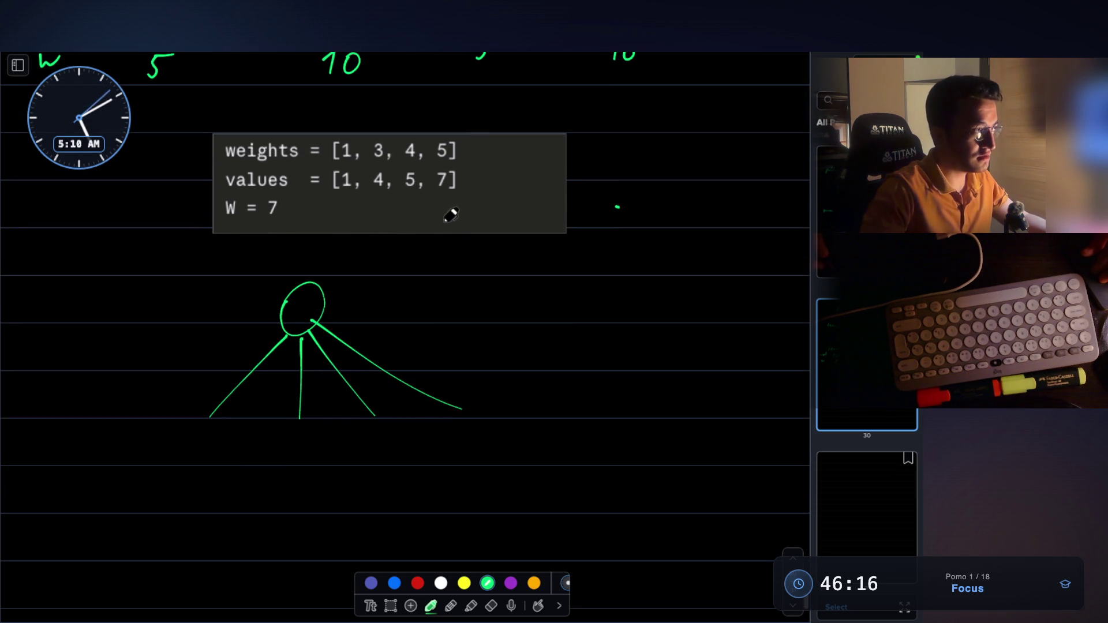
mouse_move(348, 200)
left_mouse_down()
mouse_move(440, 212)
mouse_move(362, 203)
left_mouse_up()
Step: Draw the left child node and write the 'level' label to the left of the tree
scroll(470, 173, "down", 2)
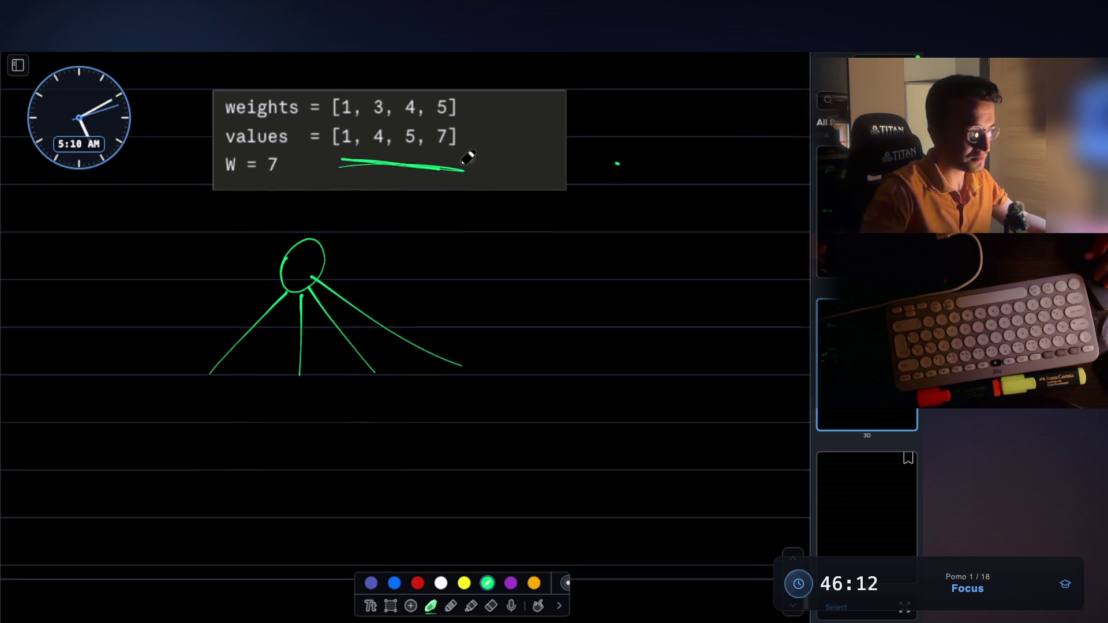
left_click_drag(191, 367, 192, 365)
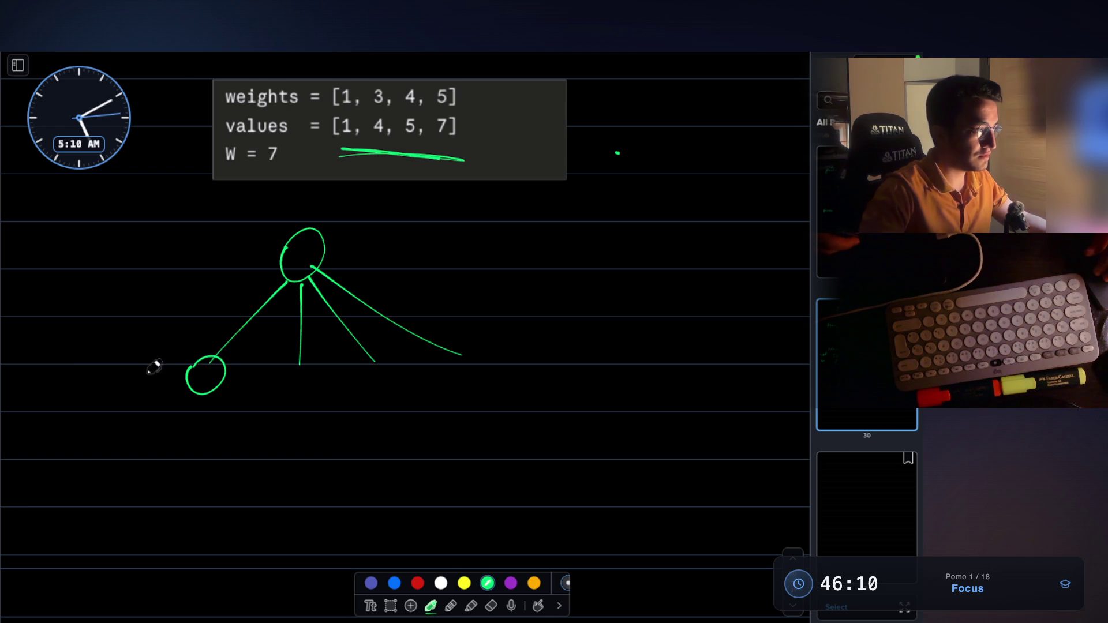
left_click_drag(32, 371, 37, 391)
left_click(48, 384)
left_click_drag(75, 386, 95, 387)
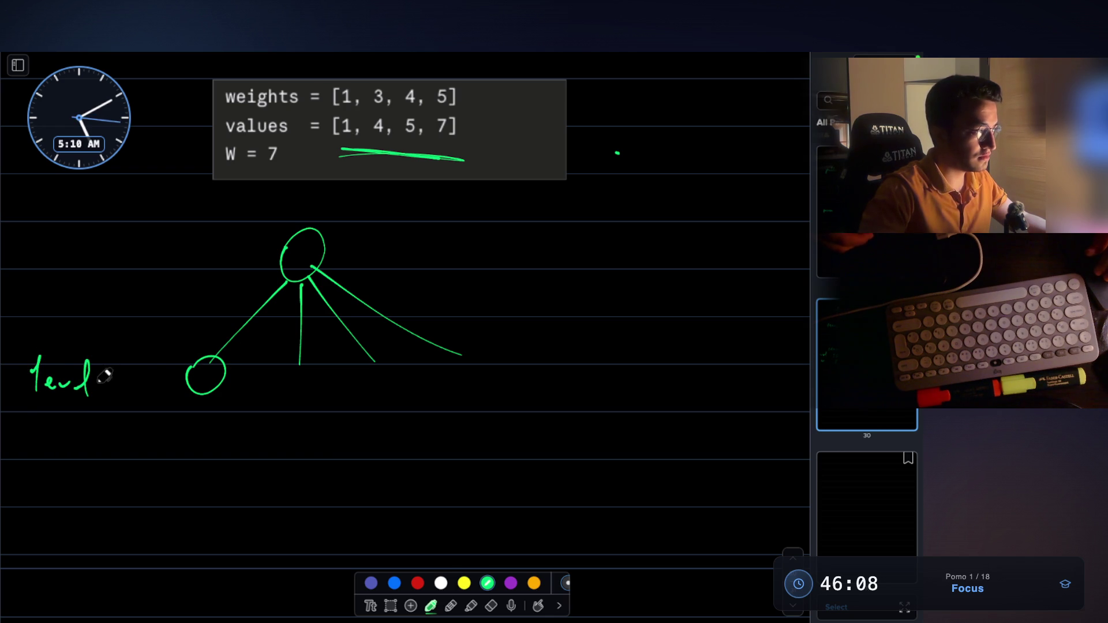
Step: Add the remaining child nodes of level 1, writing 4 in the second one
scroll(173, 375, "down", 1)
left_click_drag(200, 356, 202, 377)
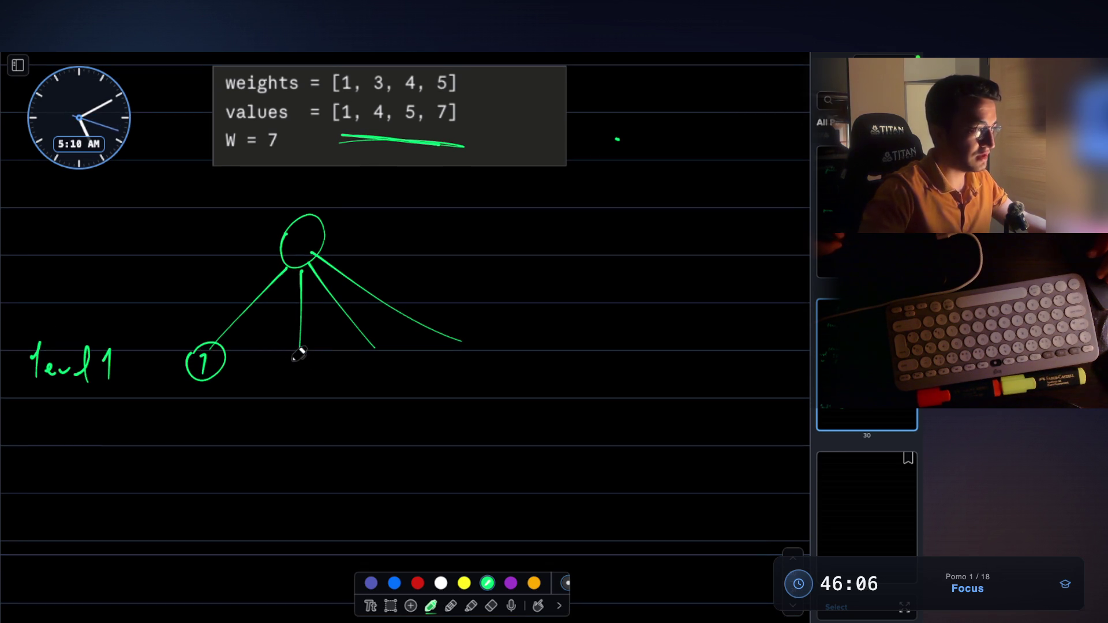
left_click_drag(286, 349, 285, 381)
scroll(326, 163, "up", 2)
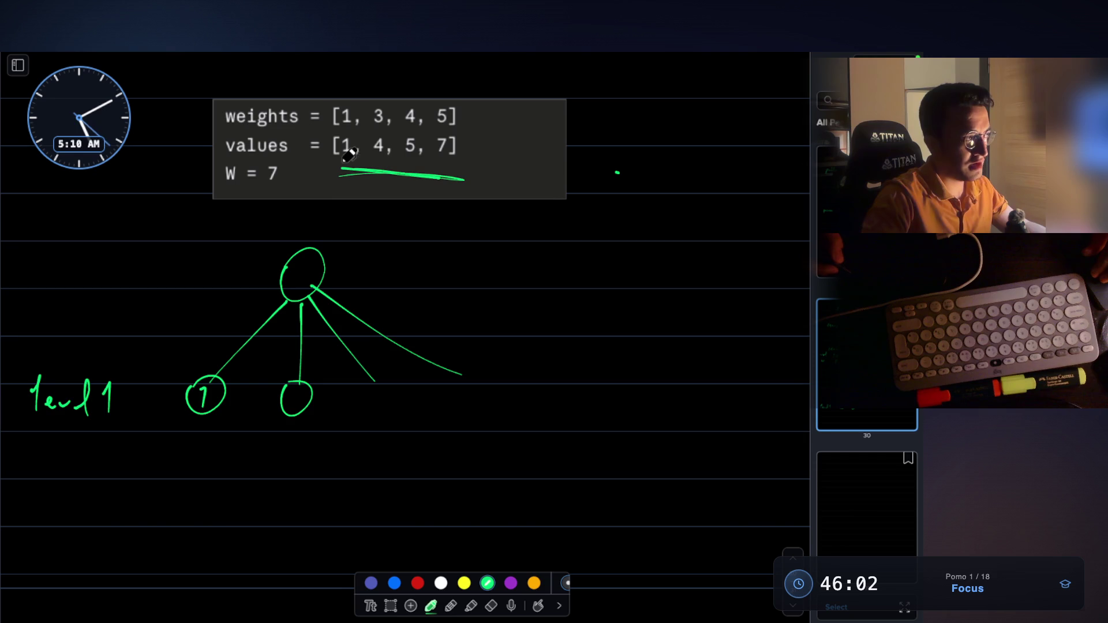
scroll(346, 207, "down", 2)
left_click_drag(294, 360, 294, 381)
left_click_drag(371, 377, 391, 356)
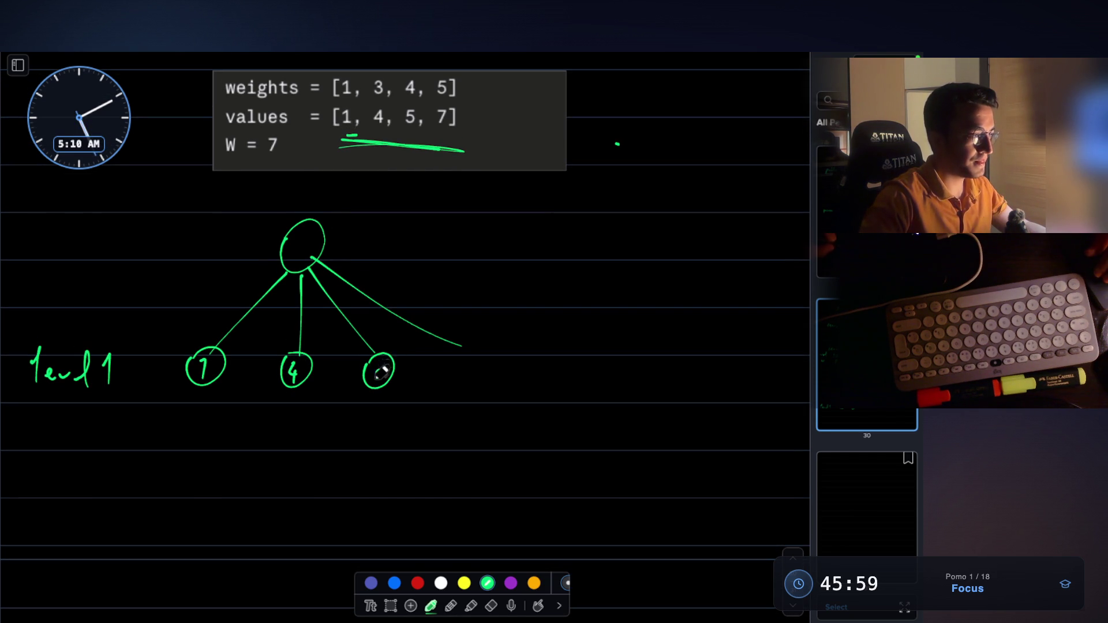
mouse_move(469, 353)
left_mouse_down()
mouse_move(481, 355)
mouse_move(476, 377)
left_mouse_up()
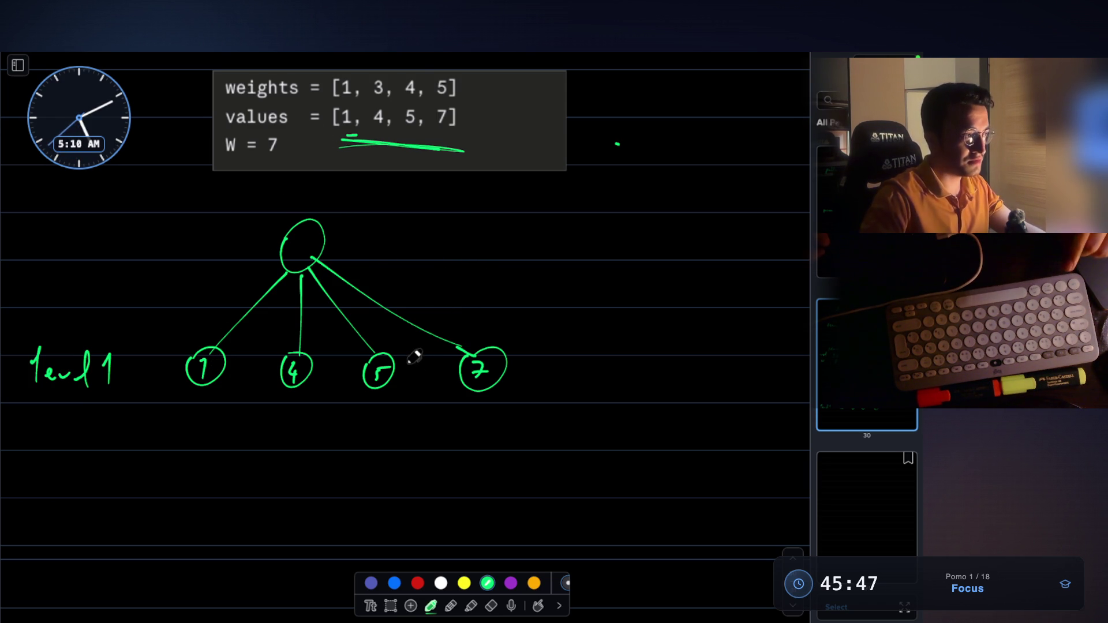
Step: Draw an arrow at the weights line and write 'sub problems' with 'func' beneath it
scroll(231, 104, "up", 2)
left_click_drag(169, 134, 211, 137)
left_click_drag(200, 130, 203, 149)
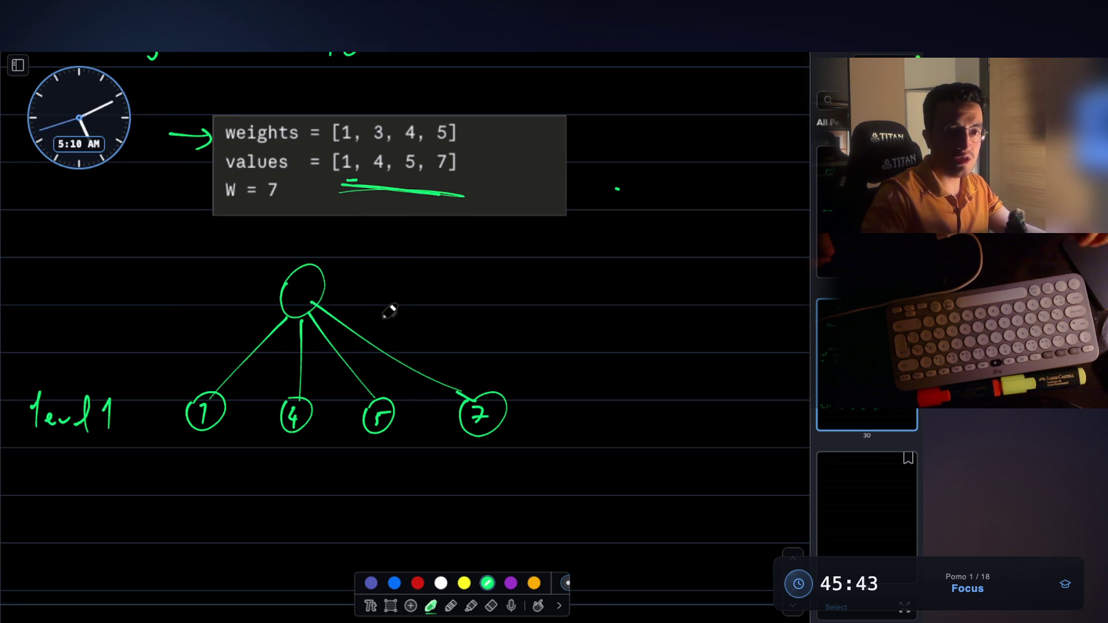
left_click_drag(482, 263, 489, 280)
mouse_move(500, 264)
left_mouse_down()
mouse_move(549, 290)
mouse_move(623, 266)
left_mouse_up()
left_click_drag(333, 149, 356, 149)
scroll(542, 265, "down", 1)
left_click_drag(571, 260, 577, 274)
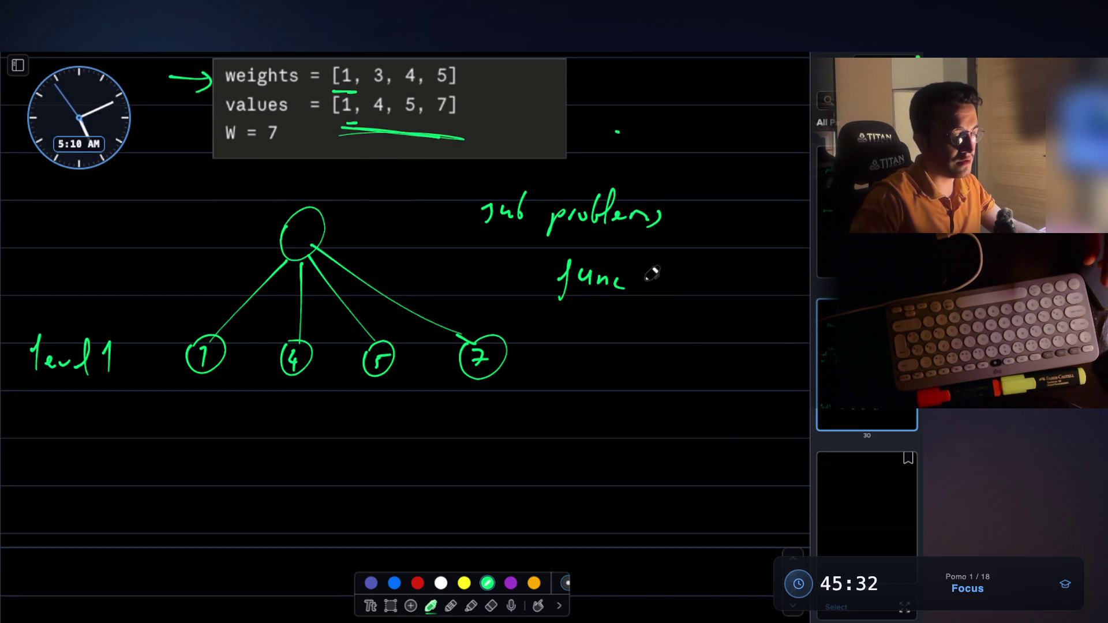
Step: Complete func(10) and write a second call, func(9), below it under 'sub problems'
mouse_move(646, 264)
left_mouse_down()
mouse_move(647, 293)
mouse_move(658, 292)
left_mouse_up()
left_click_drag(676, 270, 681, 274)
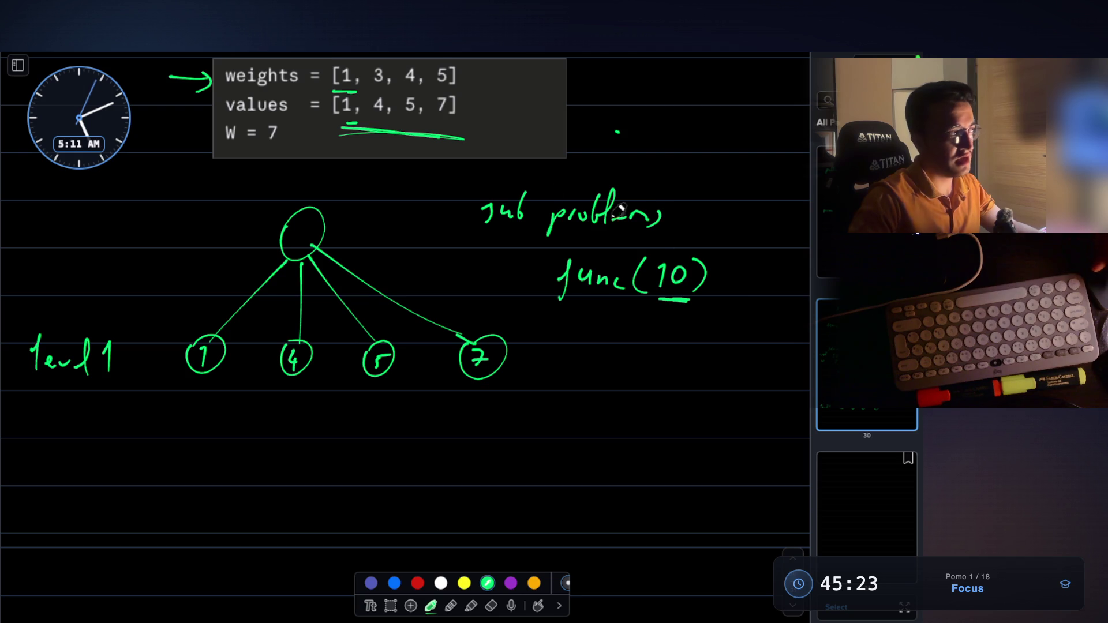
scroll(402, 132, "up", 1)
mouse_move(355, 96)
left_mouse_down()
mouse_move(340, 127)
mouse_move(349, 94)
left_mouse_up()
scroll(566, 254, "down", 1)
scroll(566, 254, "down", 3)
left_click_drag(600, 290, 593, 321)
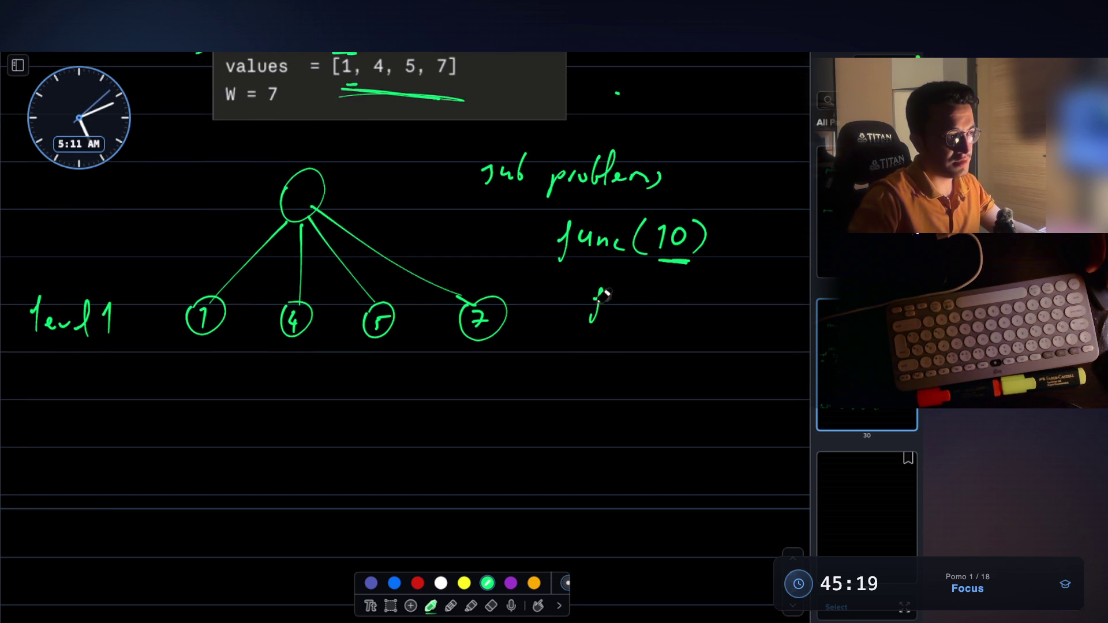
left_click_drag(664, 284, 658, 315)
left_click_drag(687, 288, 695, 319)
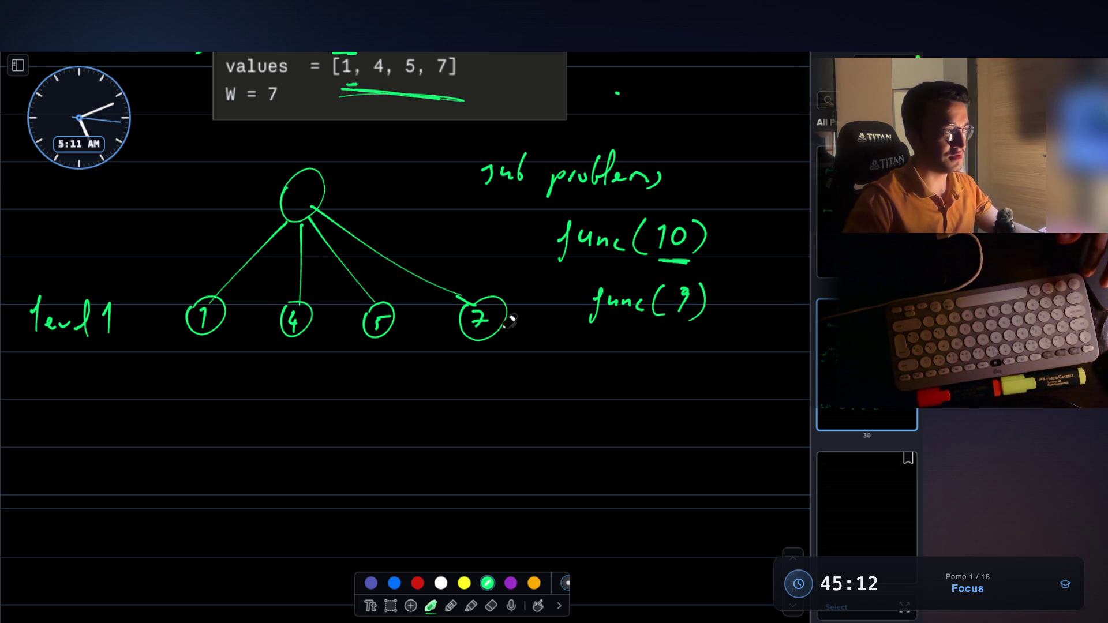
Step: Draw an arrow pointing at the values line, then switch to the eraser
scroll(472, 299, "up", 2)
mouse_move(207, 147)
left_mouse_down()
mouse_move(170, 148)
mouse_move(285, 157)
left_mouse_up()
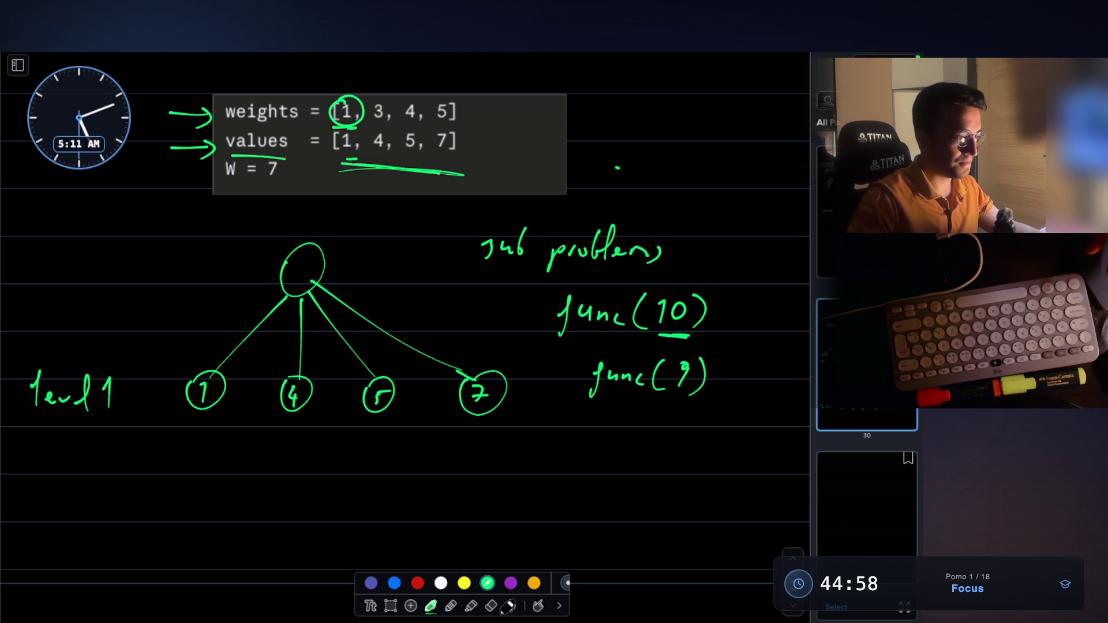
left_click(491, 605)
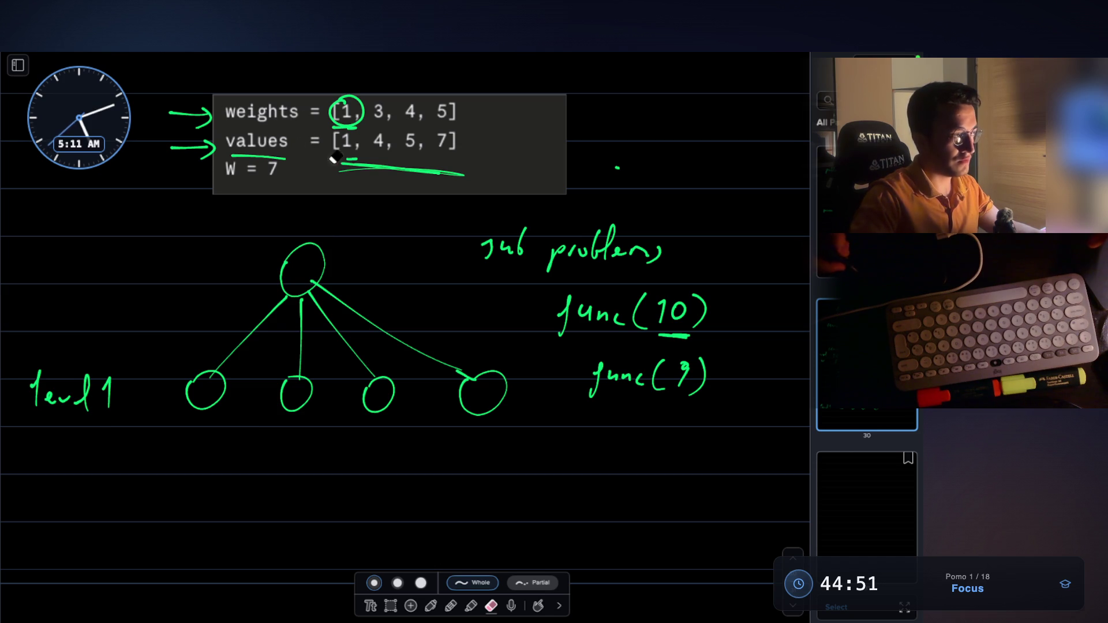
Step: With the green pen, relabel the child nodes 1, 3, 4, 5 and draw branches under node 1
left_click(430, 605)
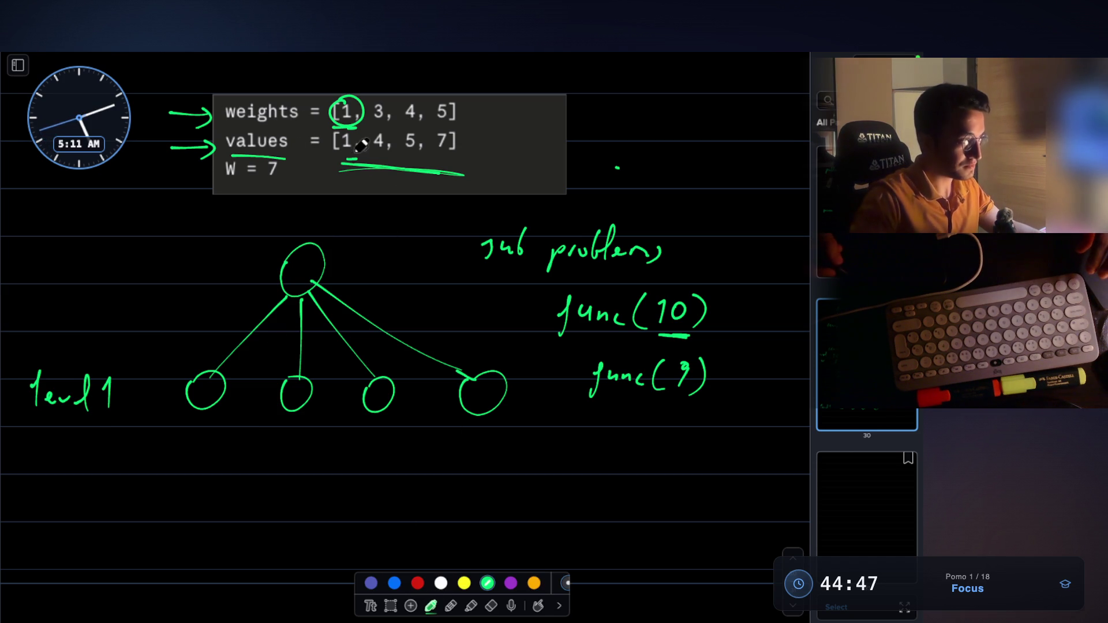
left_click_drag(200, 385, 203, 402)
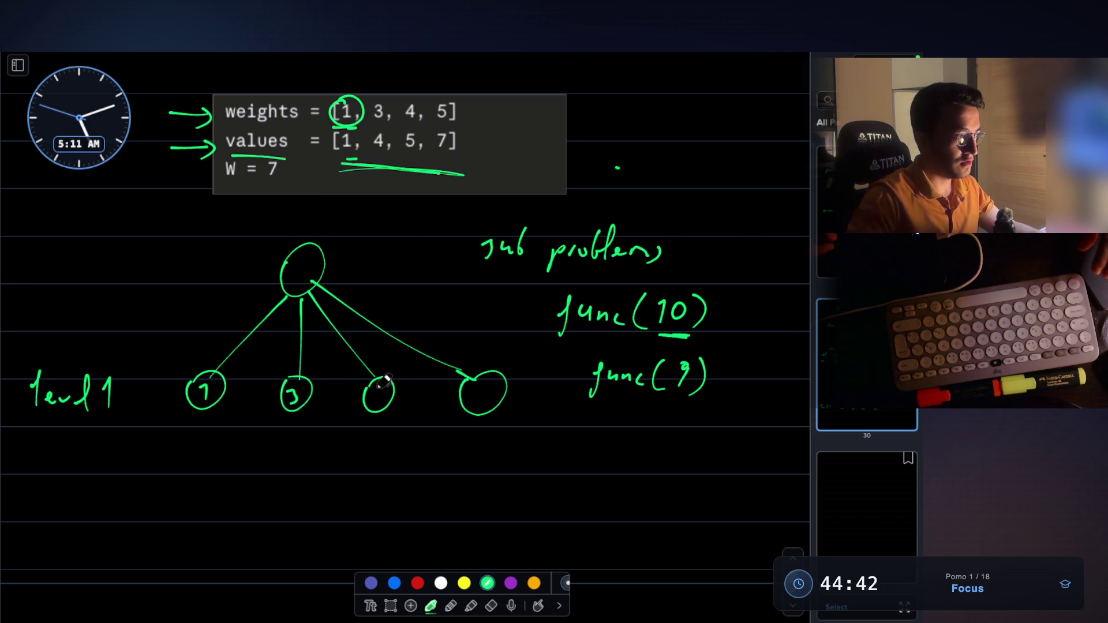
left_click_drag(388, 385, 379, 404)
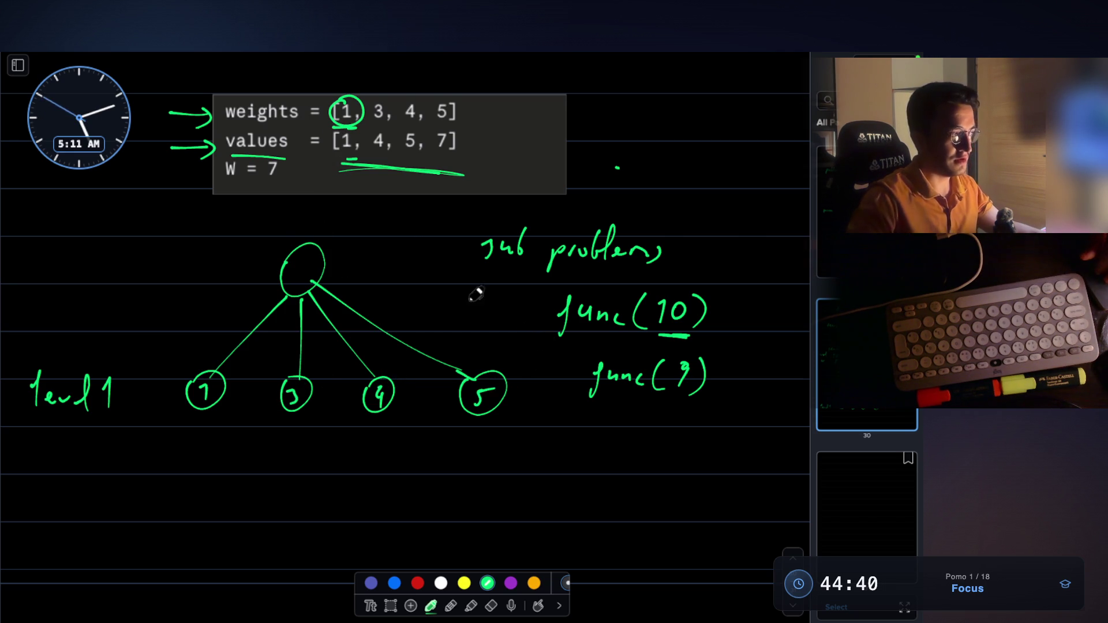
scroll(479, 299, "down", 3)
mouse_move(194, 212)
left_mouse_down()
mouse_move(165, 290)
mouse_move(261, 285)
left_mouse_up()
Step: Write 0/1 beside the arrays in the code box
scroll(275, 248, "up", 2)
scroll(310, 190, "up", 5)
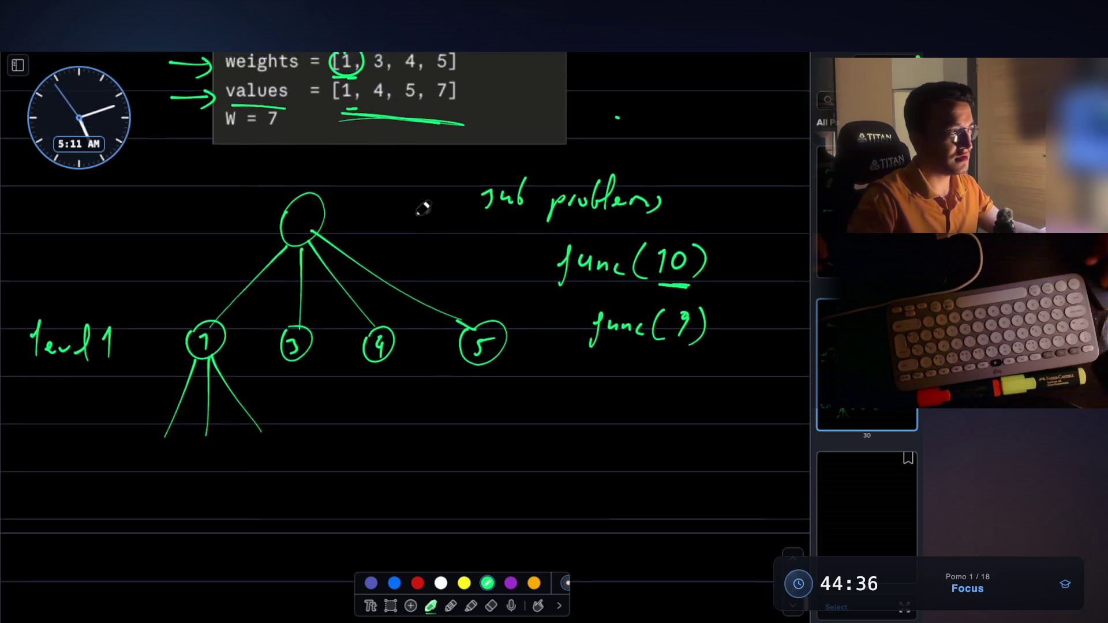
scroll(426, 223, "down", 1)
mouse_move(584, 205)
left_mouse_down()
mouse_move(615, 215)
mouse_move(583, 209)
left_mouse_up()
left_click_drag(647, 193, 619, 233)
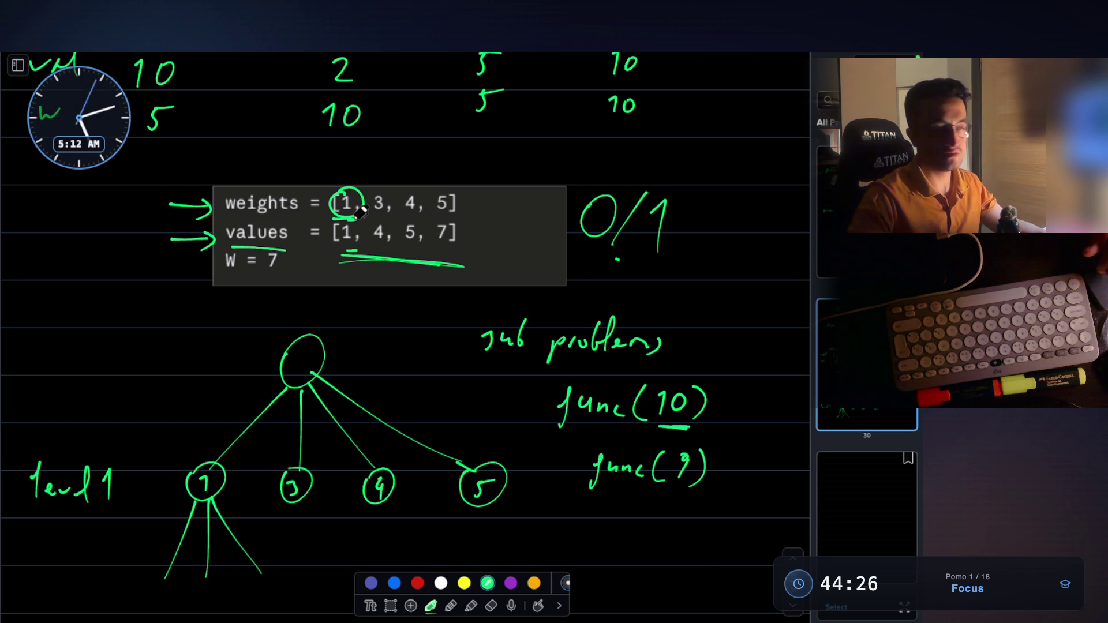
scroll(361, 212, "down", 2)
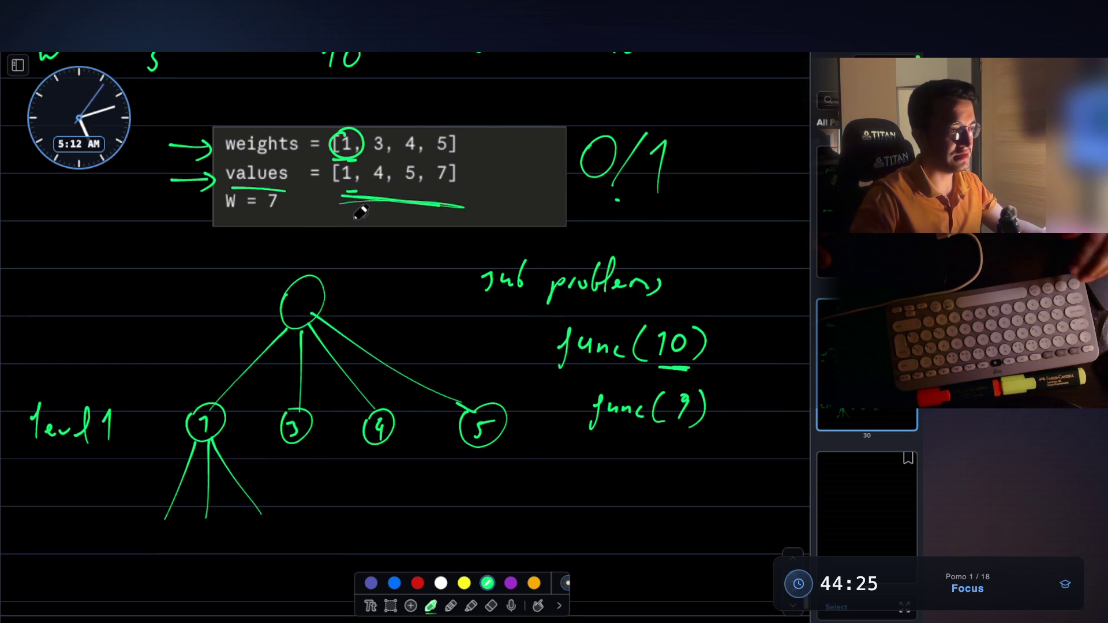
scroll(208, 315, "down", 4)
scroll(235, 309, "up", 2)
scroll(367, 144, "down", 3)
scroll(367, 149, "up", 6)
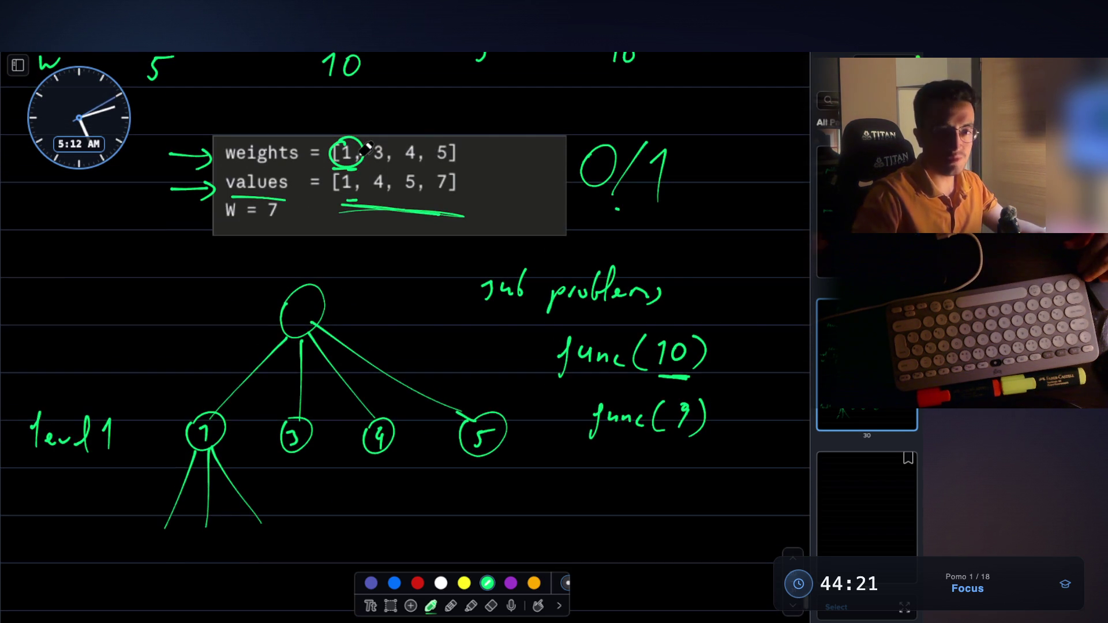
scroll(255, 334, "down", 6)
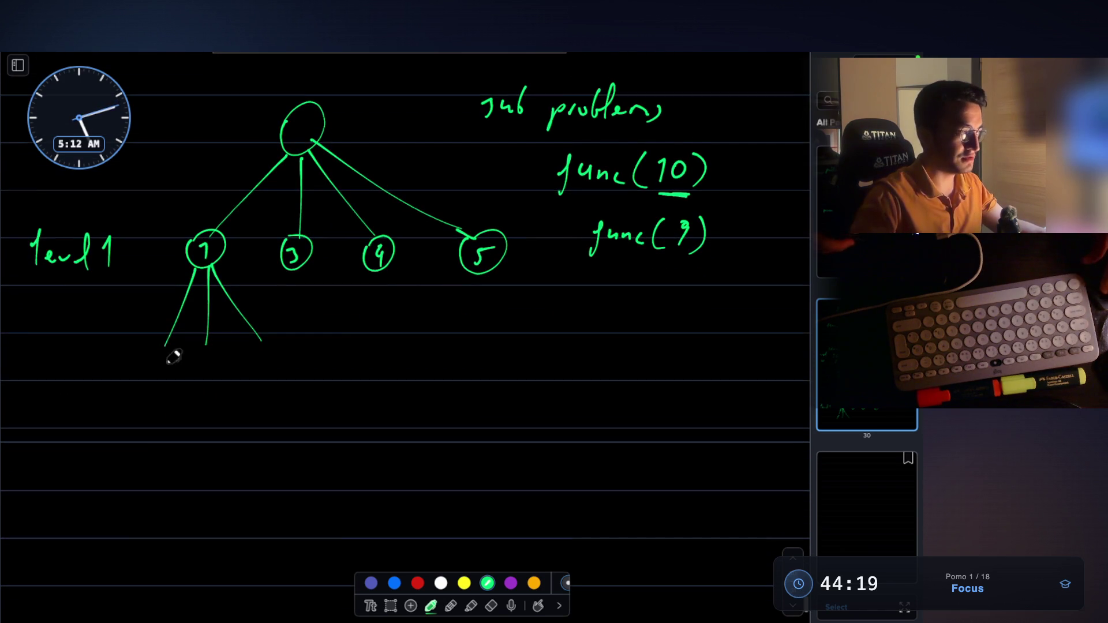
Step: Draw level-2 branches and circled child nodes under nodes 7 and 3
mouse_move(154, 346)
left_mouse_down()
mouse_move(166, 348)
mouse_move(164, 365)
mouse_move(208, 348)
mouse_move(208, 366)
left_mouse_up()
scroll(196, 358, "up", 5)
left_click_drag(329, 322, 331, 341)
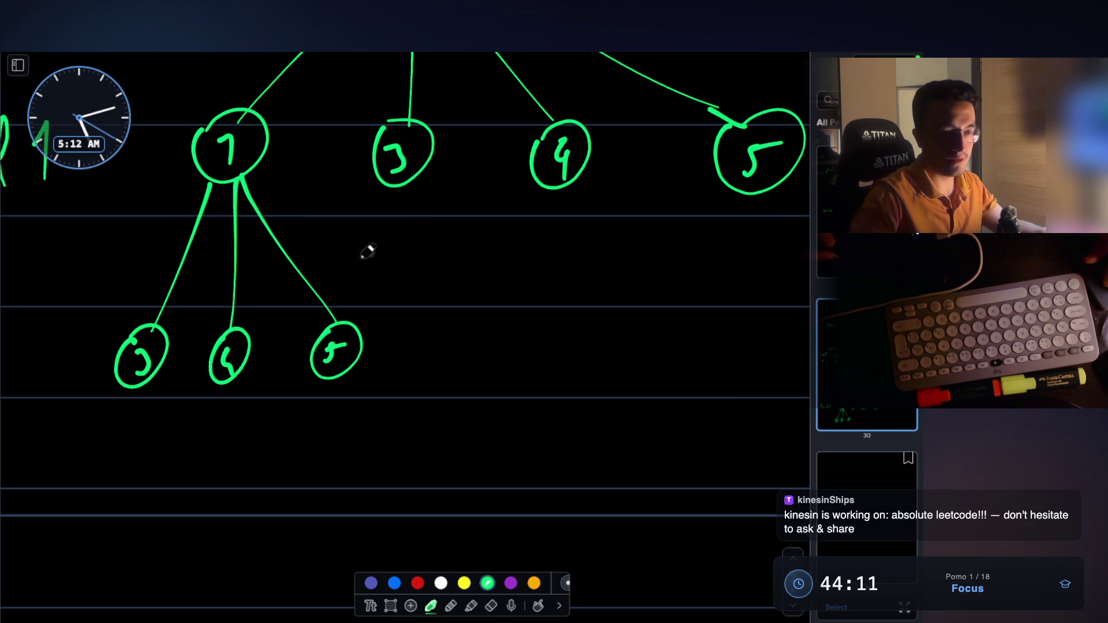
scroll(381, 242, "up", 5)
scroll(394, 228, "right", 3)
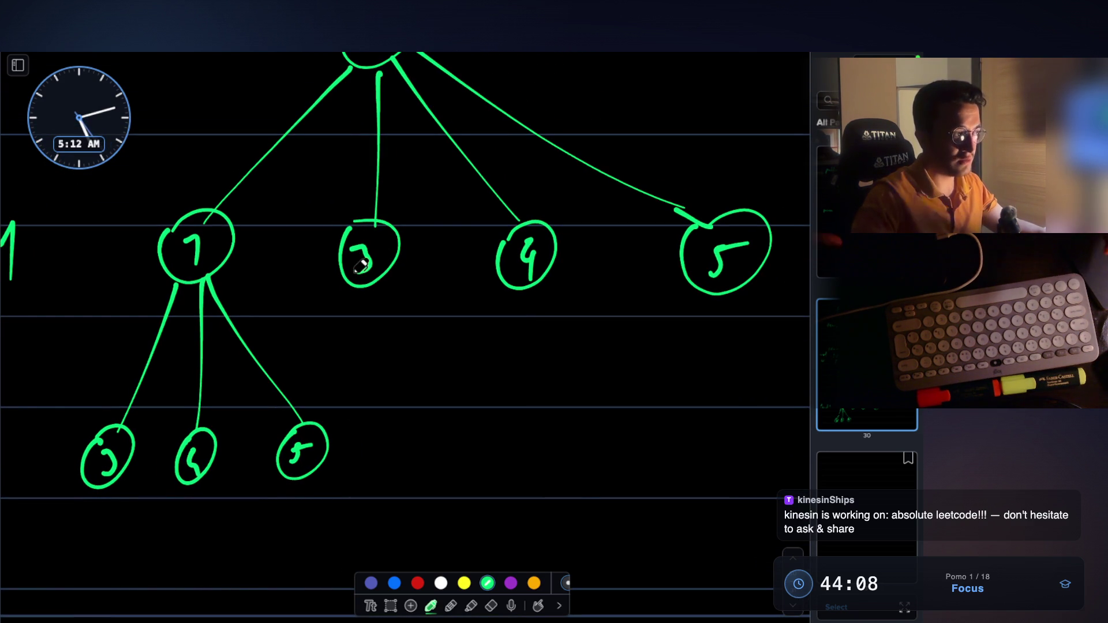
left_click_drag(371, 287, 364, 413)
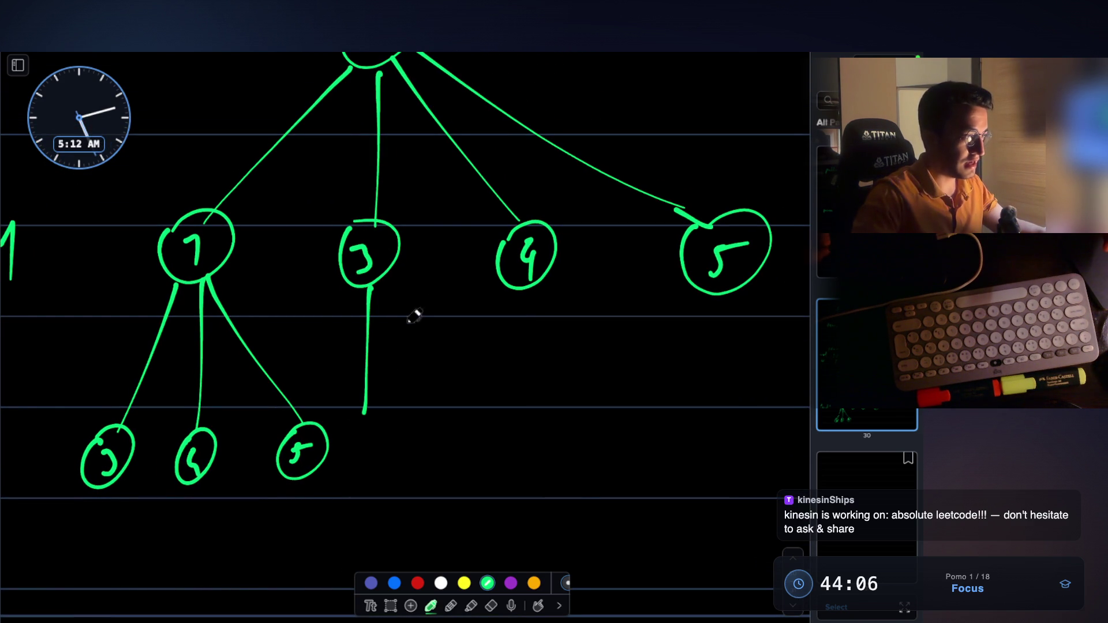
mouse_move(375, 283)
left_mouse_down()
mouse_move(427, 392)
mouse_move(482, 408)
left_mouse_up()
mouse_move(365, 411)
left_mouse_down()
mouse_move(444, 450)
mouse_move(432, 412)
mouse_move(489, 413)
left_mouse_up()
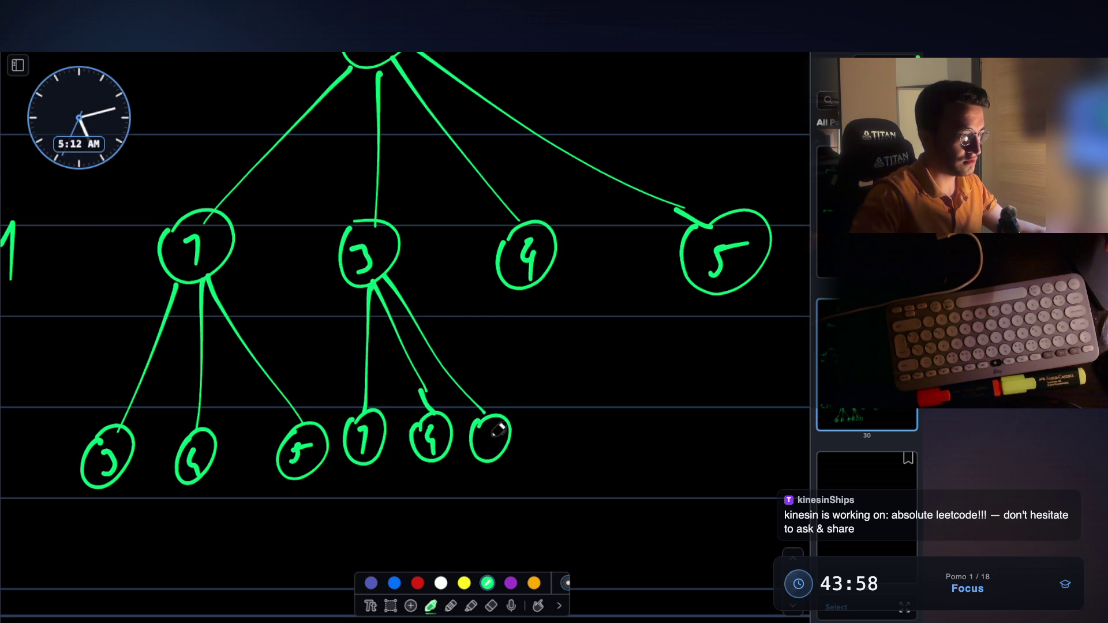
Step: Draw the branches down from nodes 4 and 5, three under node 5
left_click_drag(536, 286, 525, 389)
mouse_move(536, 287)
left_mouse_down()
mouse_move(570, 378)
mouse_move(609, 382)
left_mouse_up()
mouse_move(722, 304)
left_mouse_down()
mouse_move(694, 388)
mouse_move(743, 381)
left_mouse_up()
left_click_drag(752, 295, 773, 365)
scroll(404, 289, "down", 5)
scroll(257, 317, "up", 4)
Step: Label the second row of nodes 'level2' on the left
left_click_drag(63, 353, 55, 409)
mouse_move(66, 399)
left_mouse_down()
mouse_move(99, 384)
mouse_move(171, 409)
left_mouse_up()
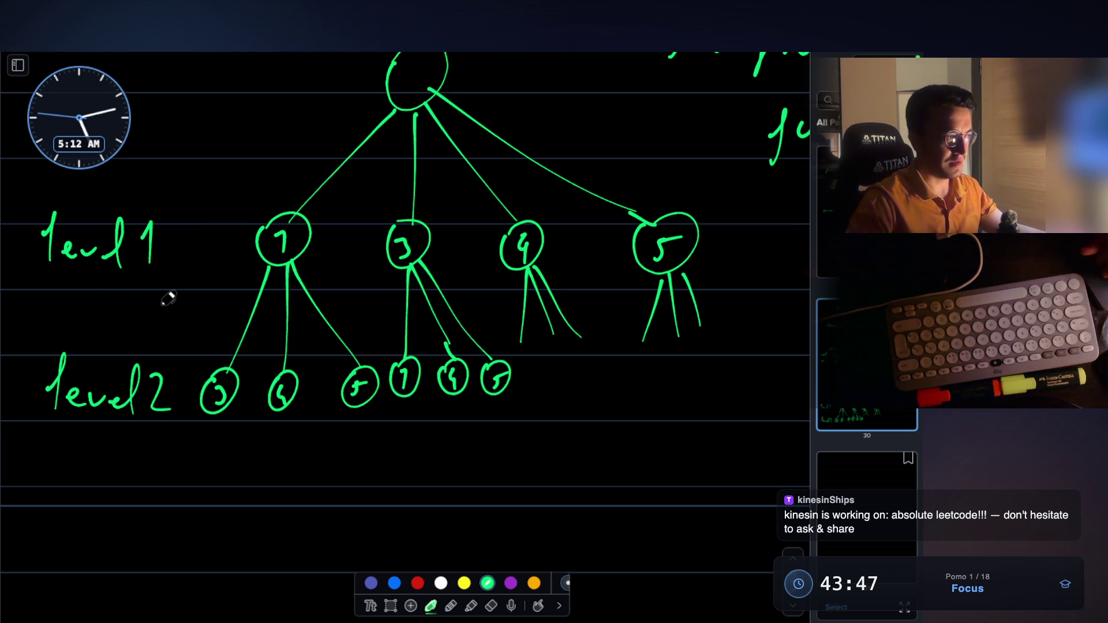
scroll(168, 298, "down", 2)
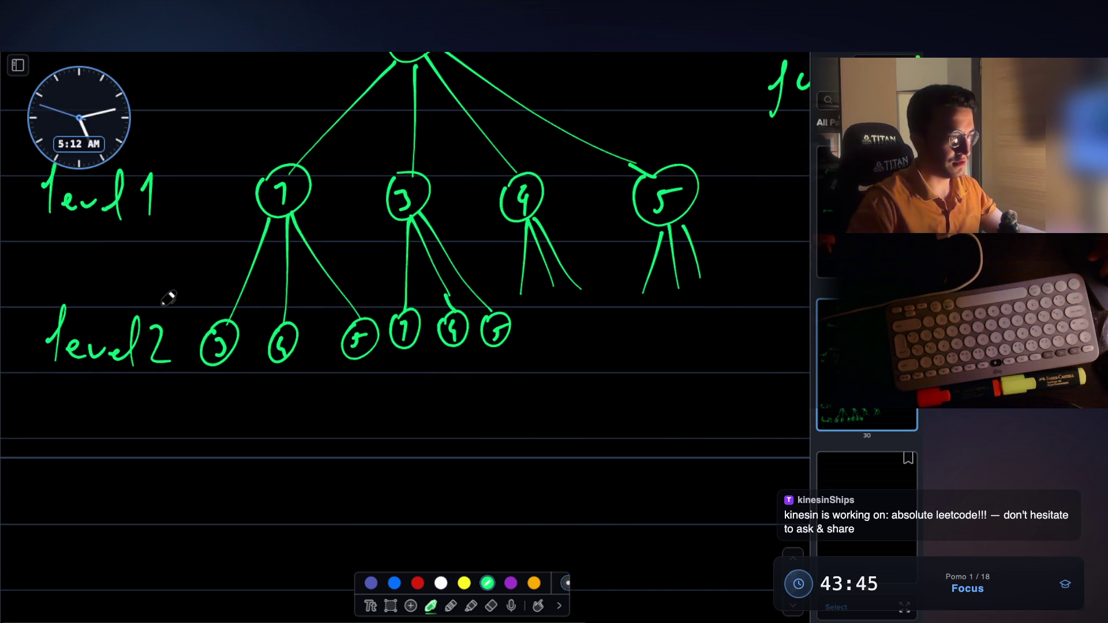
scroll(168, 298, "up", 4)
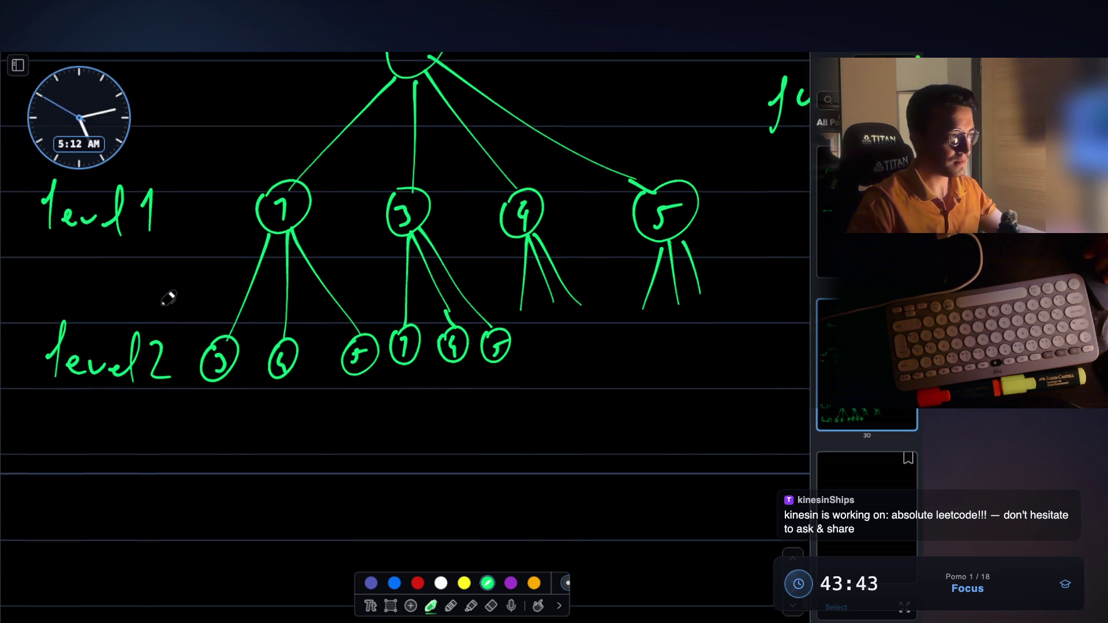
scroll(168, 298, "down", 3)
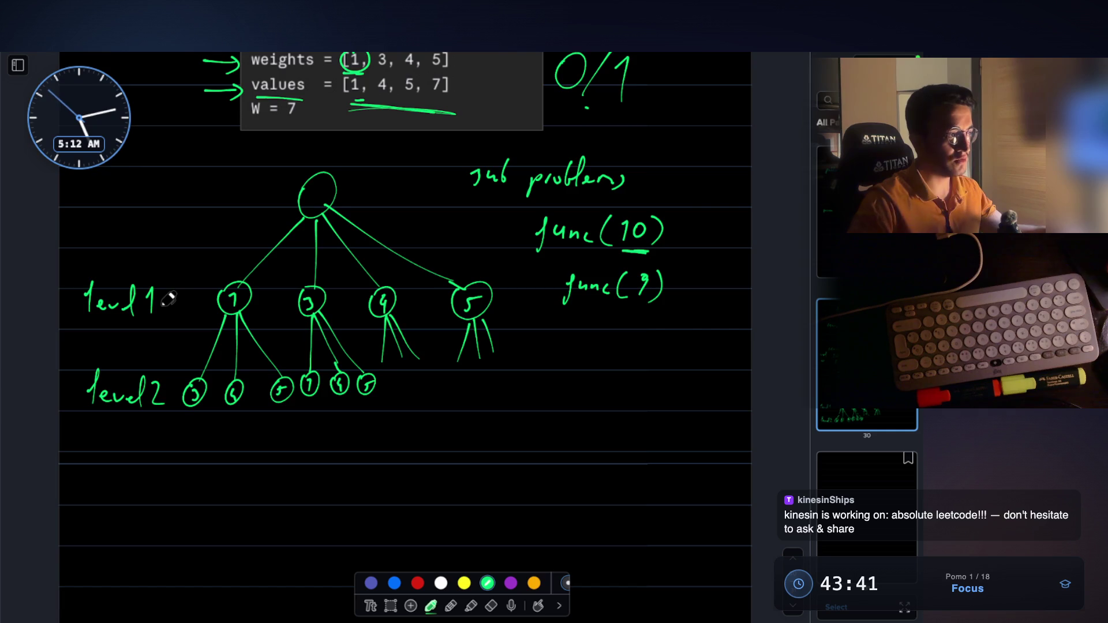
scroll(168, 298, "down", 2)
scroll(168, 298, "down", 5)
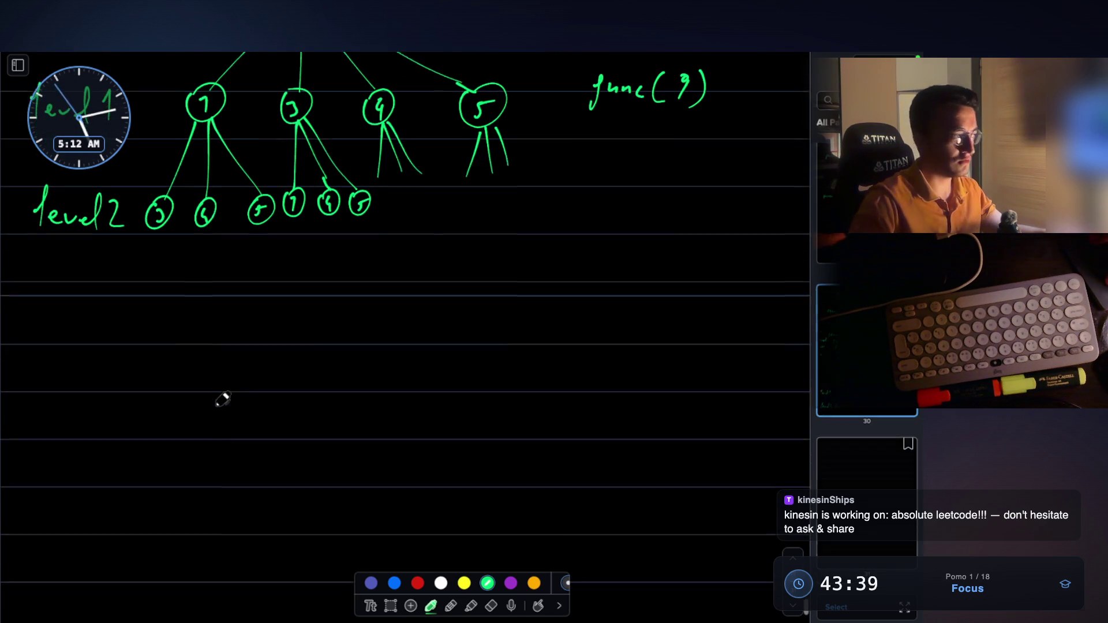
left_click_drag(157, 313, 136, 378)
Step: Handwrite the loop header 'for( : choices)' below the tree
left_click_drag(167, 341, 202, 340)
scroll(231, 312, "down", 2)
mouse_move(232, 269)
left_mouse_down()
mouse_move(223, 292)
mouse_move(238, 319)
left_mouse_up()
scroll(339, 234, "up", 3)
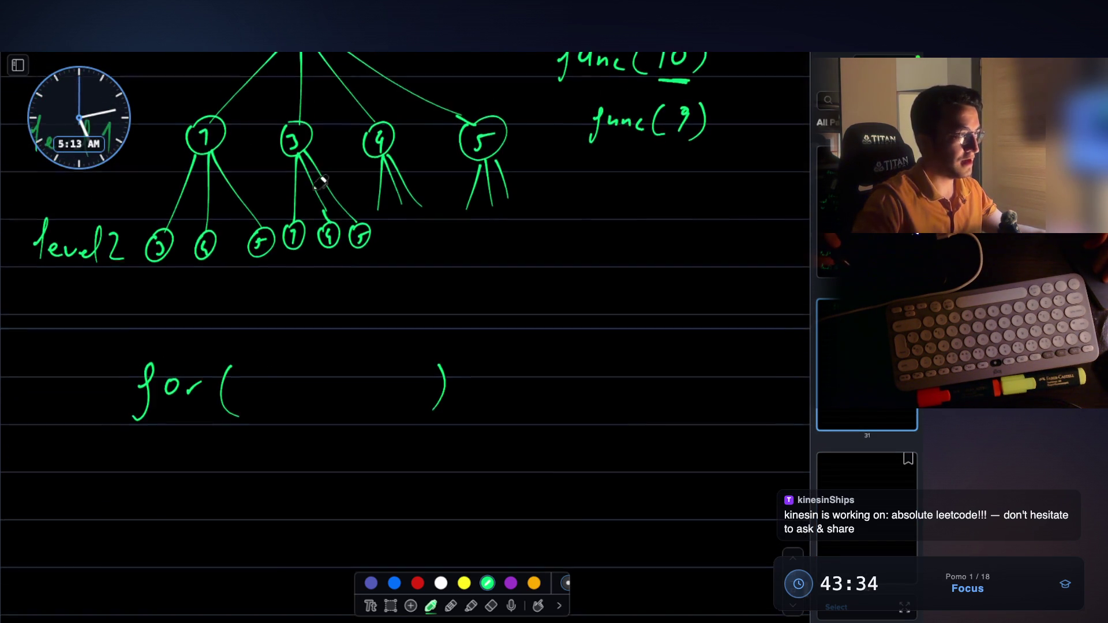
scroll(317, 333, "down", 2)
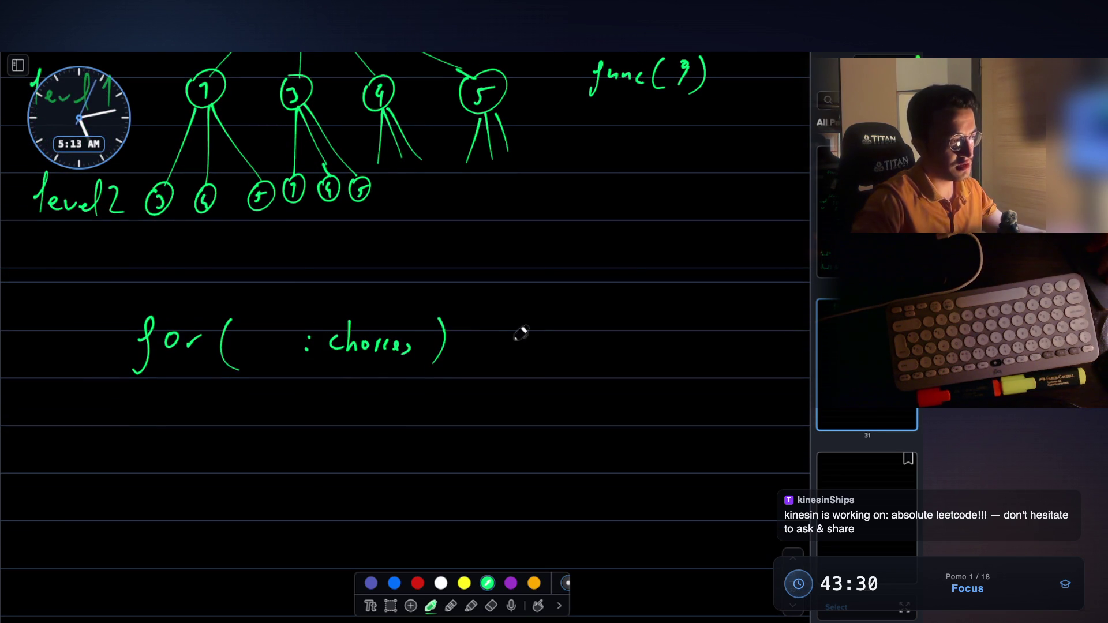
scroll(495, 316, "down", 1)
Step: Write 'func(arr[' beside the loop header
mouse_move(558, 317)
left_mouse_down()
mouse_move(579, 338)
mouse_move(592, 323)
mouse_move(599, 338)
left_mouse_up()
scroll(635, 329, "up", 1)
left_click_drag(649, 306, 645, 314)
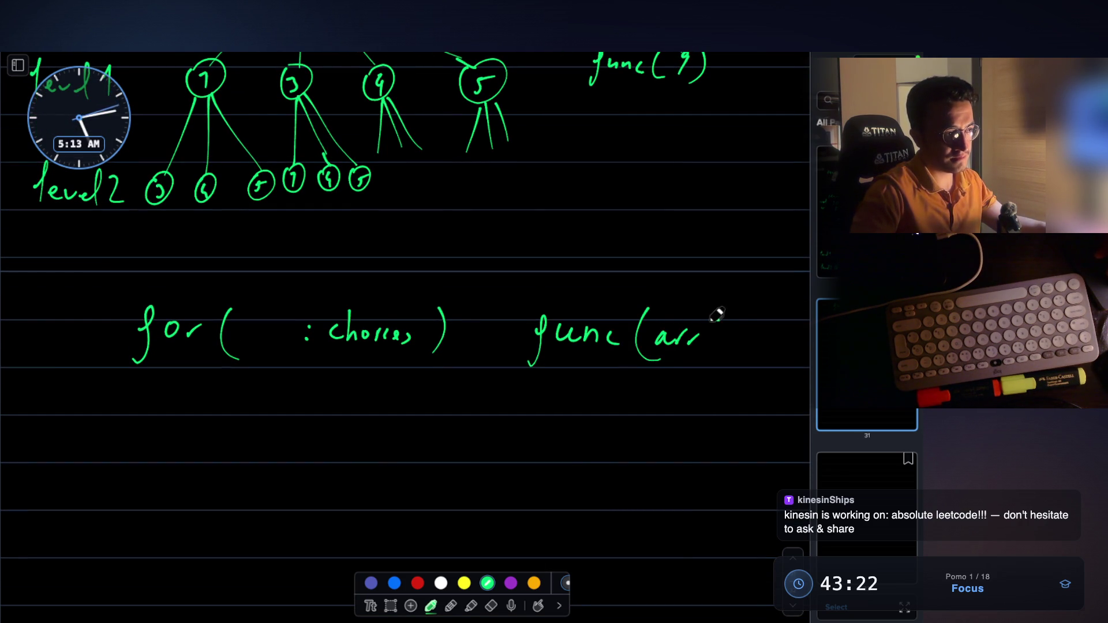
scroll(648, 272, "up", 5)
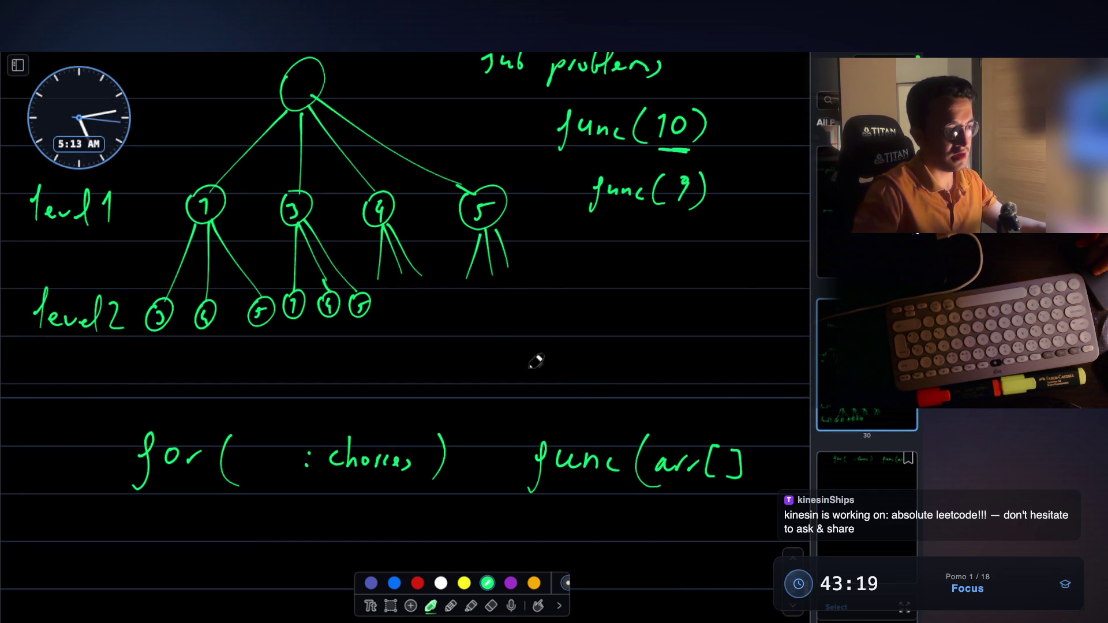
scroll(695, 442, "down", 5)
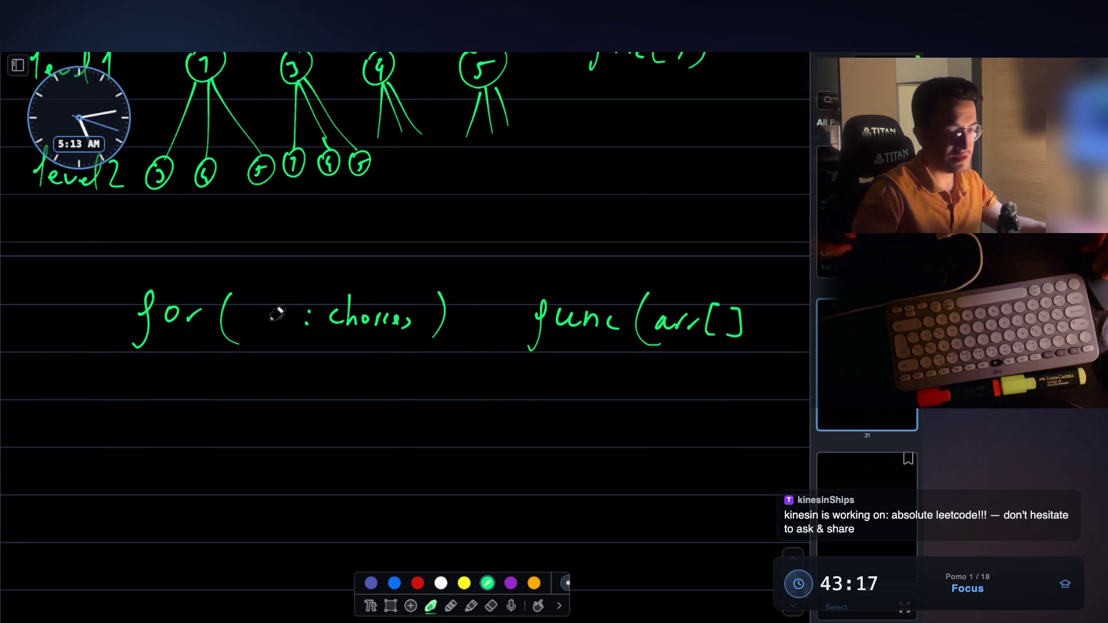
scroll(267, 250, "down", 3)
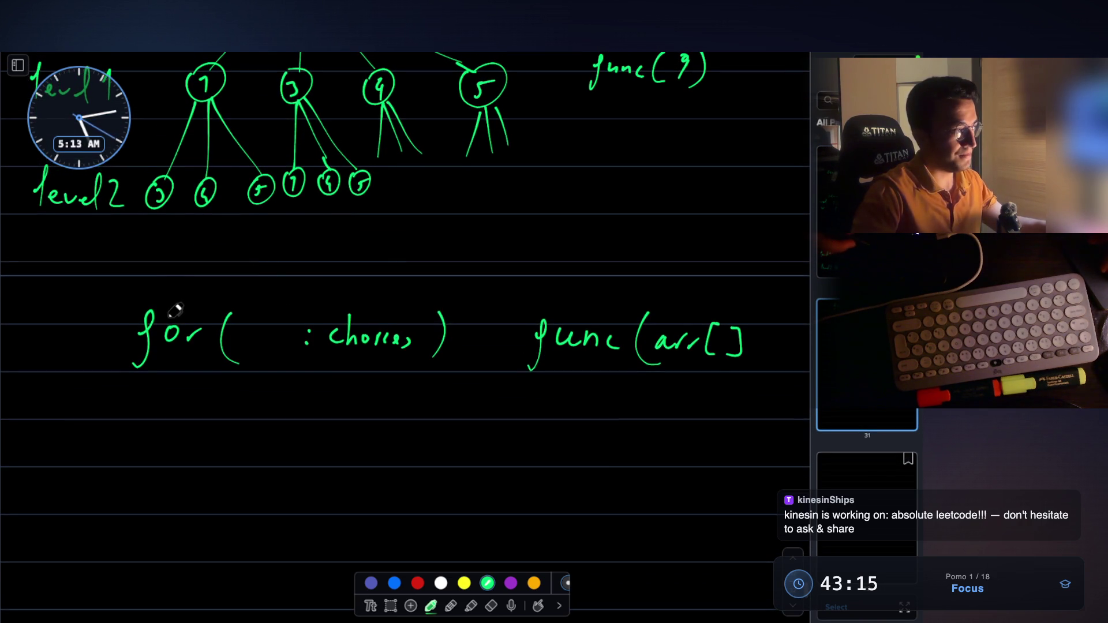
scroll(237, 165, "up", 5)
scroll(316, 134, "down", 7)
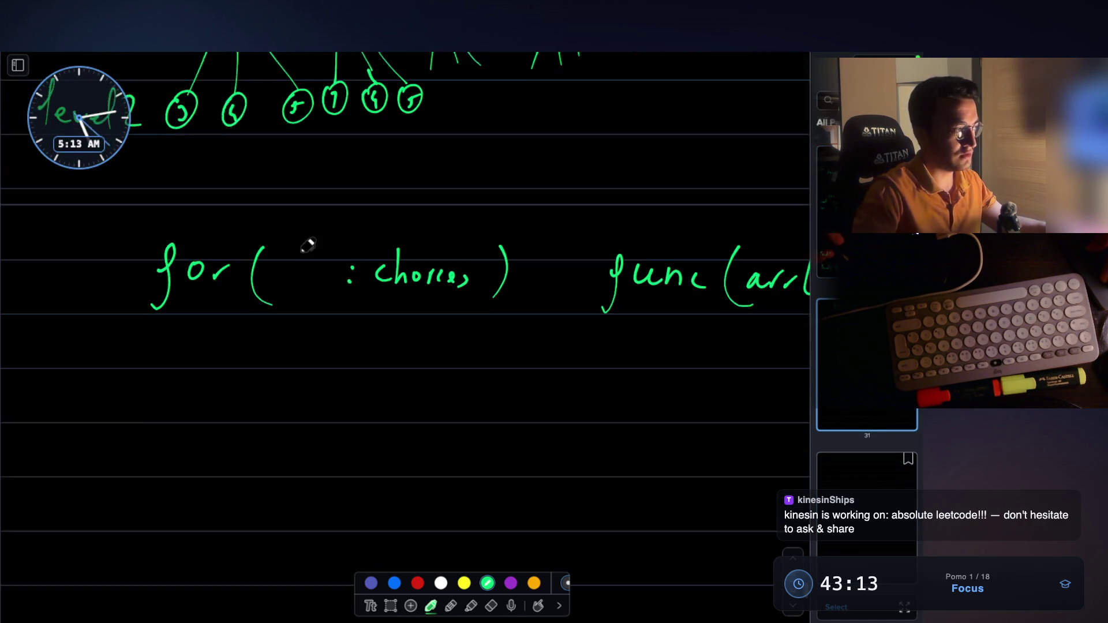
Step: Insert i into the for loop, write 'if(arr[i]==1)', and underline arr in the func call
left_click_drag(242, 340, 253, 374)
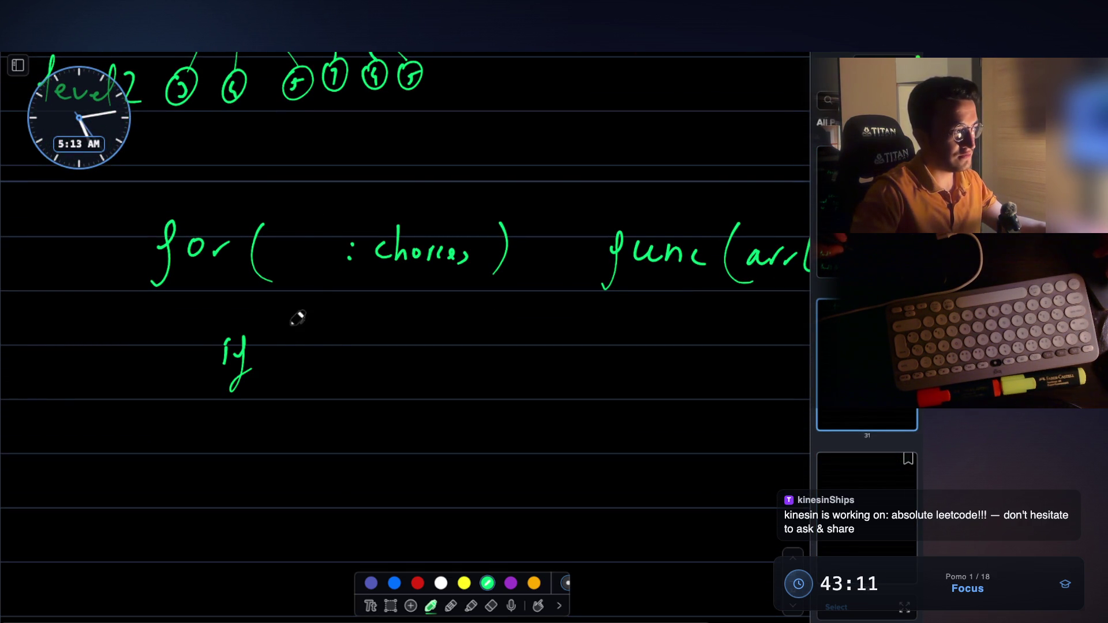
left_click_drag(304, 254, 303, 272)
left_click_drag(288, 324, 289, 368)
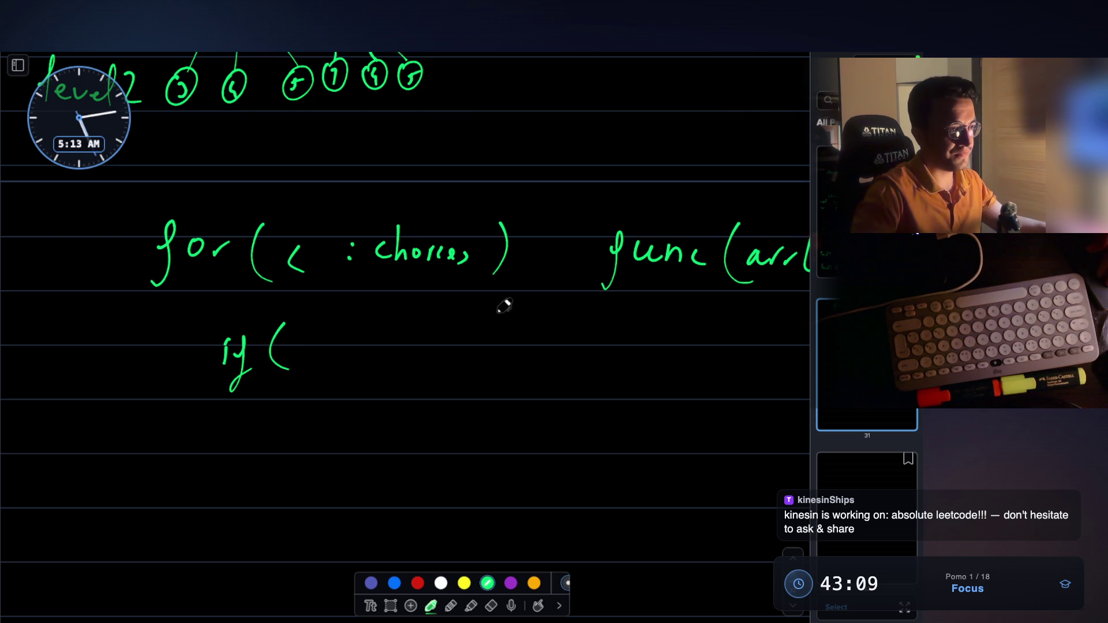
scroll(496, 306, "right", 4)
left_click_drag(660, 264, 742, 275)
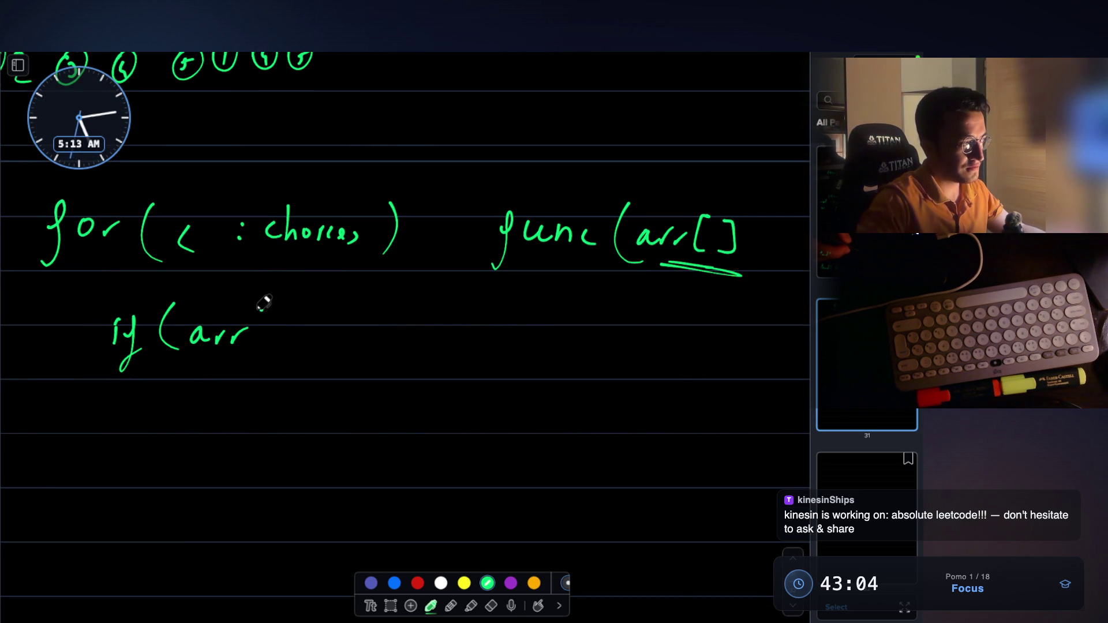
left_click_drag(332, 339, 379, 345)
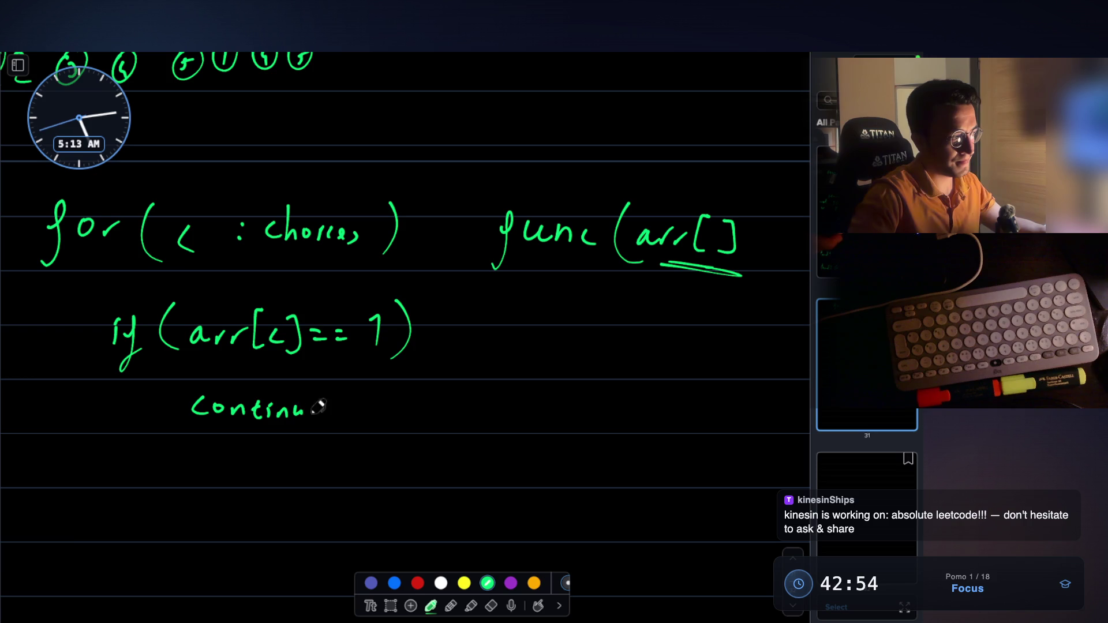
Step: Write 'continue;' under the if line, then change the ink colour to red
left_click(348, 402)
left_click_drag(349, 412, 345, 427)
scroll(318, 428, "down", 2)
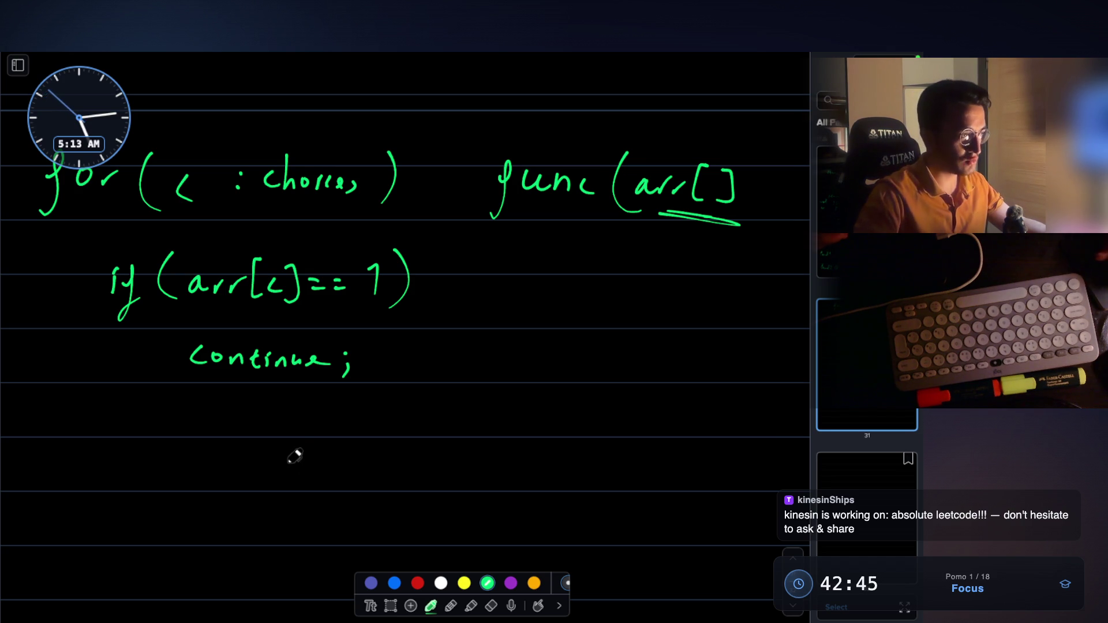
scroll(307, 408, "up", 5)
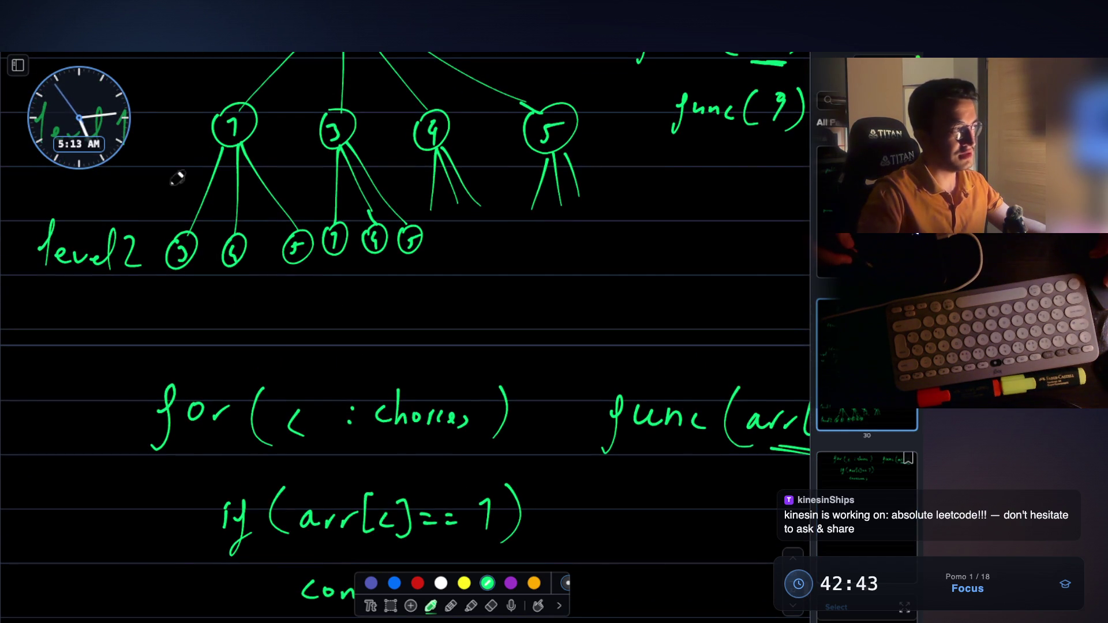
scroll(300, 215, "up", 1)
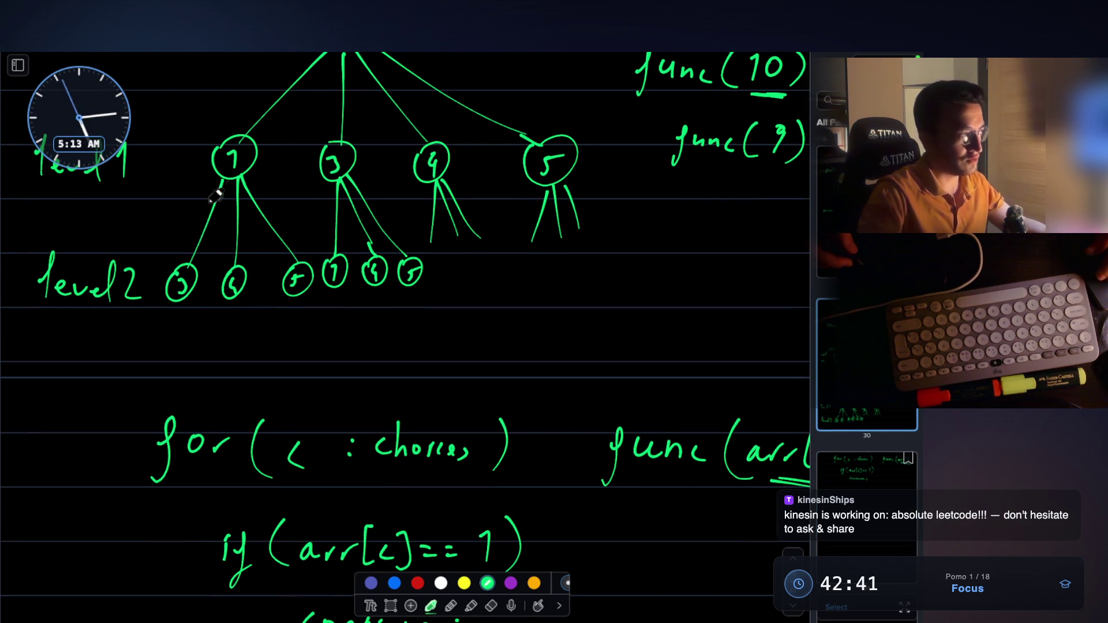
left_click(417, 583)
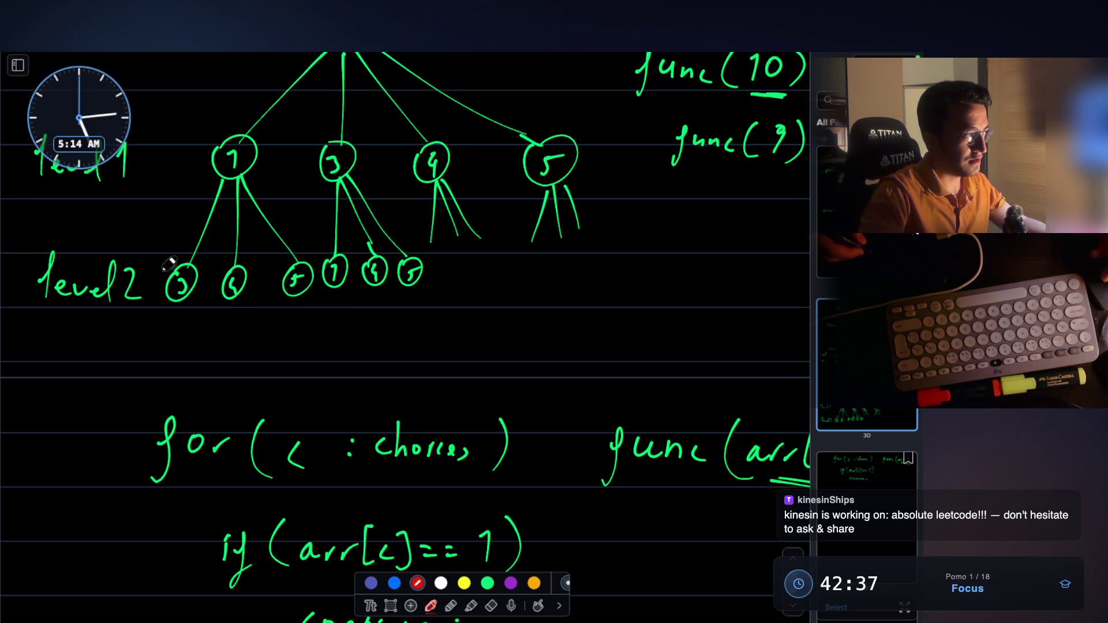
Step: Draw a red arrow pointing at the if line, then return to green ink
mouse_move(144, 265)
left_mouse_down()
mouse_move(165, 301)
mouse_move(150, 296)
left_mouse_up()
scroll(173, 300, "down", 5)
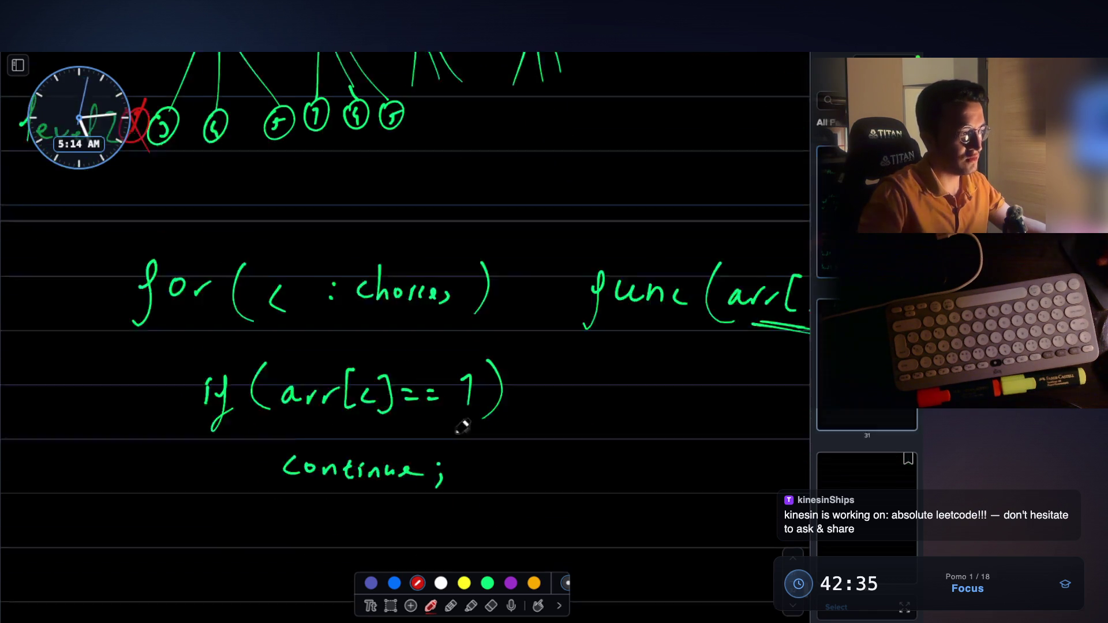
left_click_drag(144, 362, 152, 364)
left_click_drag(141, 355, 141, 373)
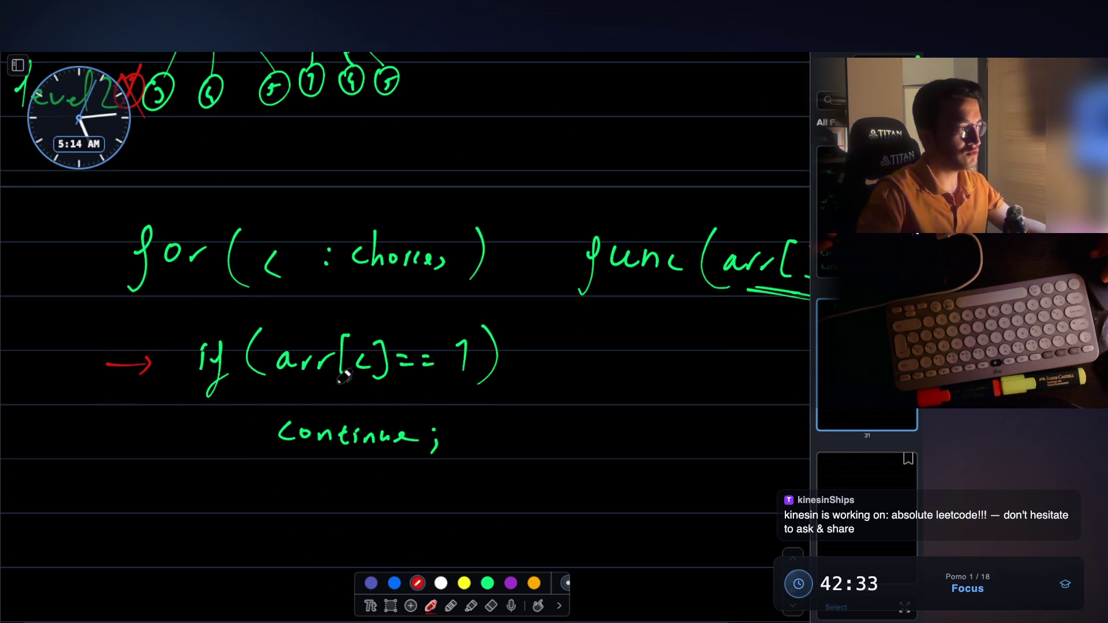
left_click(488, 582)
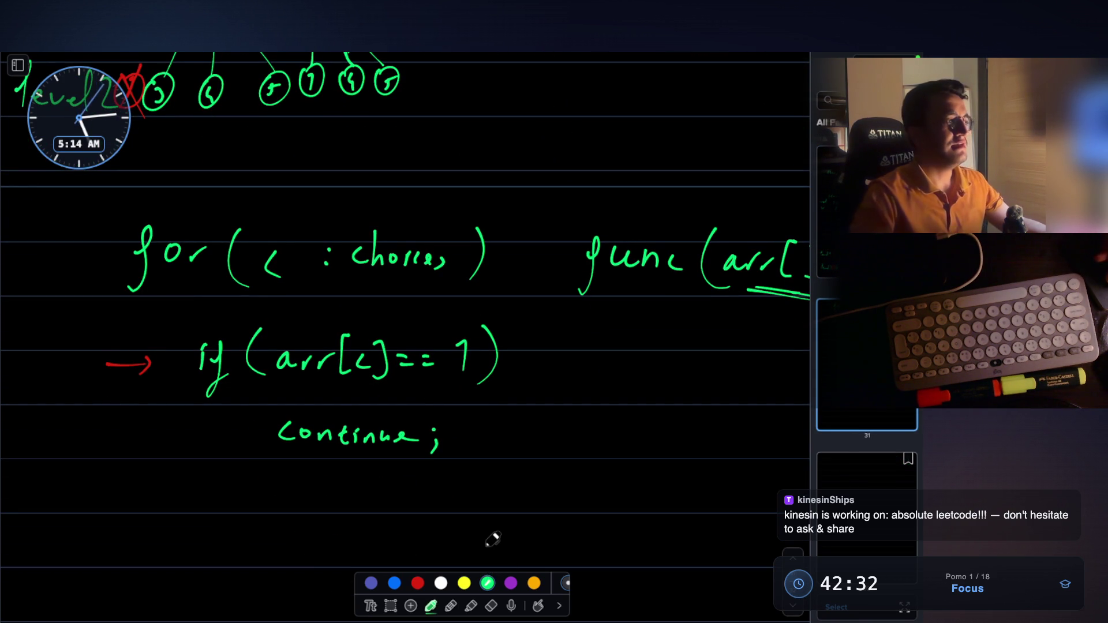
Step: Write 'for( i= start )' below continue; with 'i= start' underlined
scroll(213, 388, "down", 5)
left_click_drag(171, 304, 140, 365)
left_click_drag(141, 329, 180, 321)
left_click_drag(243, 296, 243, 368)
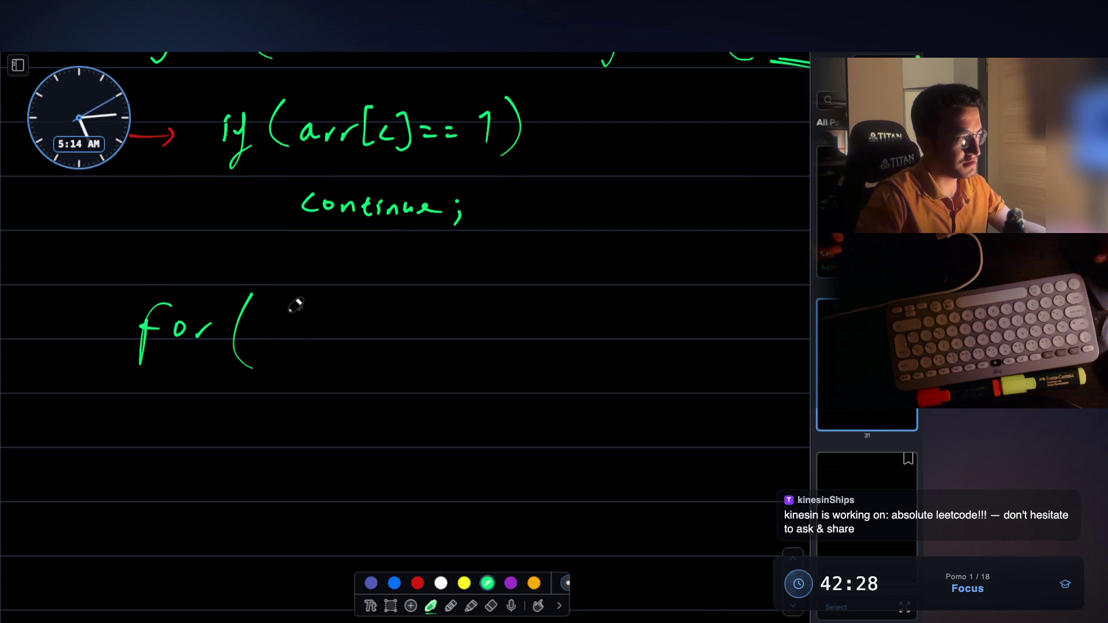
scroll(254, 323, "up", 1)
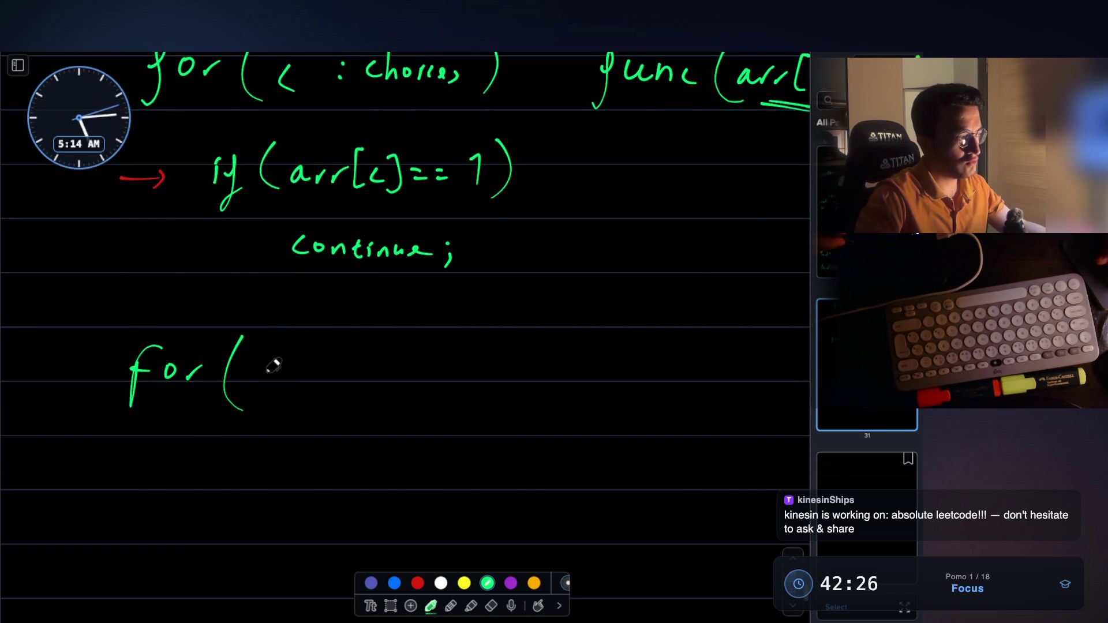
left_click(275, 354)
mouse_move(276, 365)
left_mouse_down()
mouse_move(271, 382)
mouse_move(316, 383)
left_mouse_up()
left_click_drag(339, 368, 342, 374)
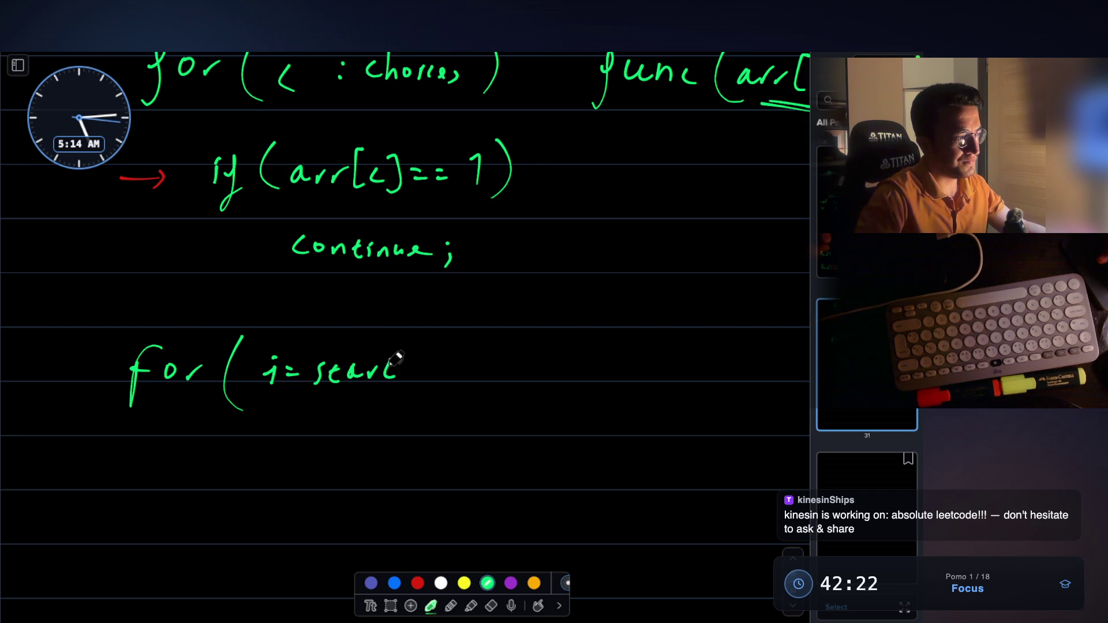
left_click_drag(261, 400, 346, 404)
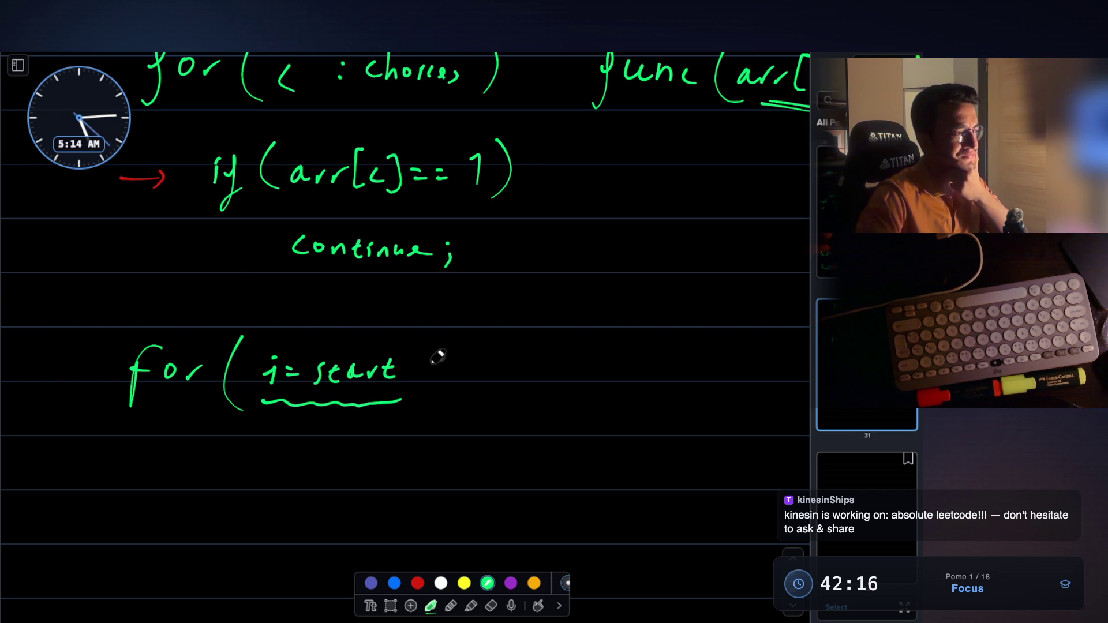
left_click_drag(439, 387, 428, 398)
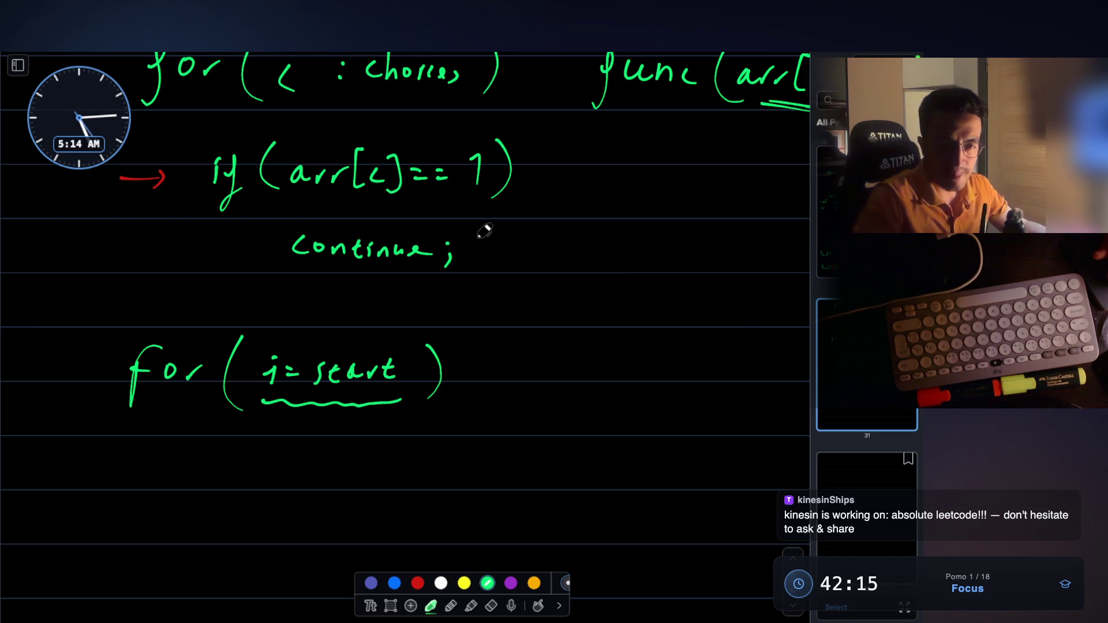
scroll(483, 230, "up", 10)
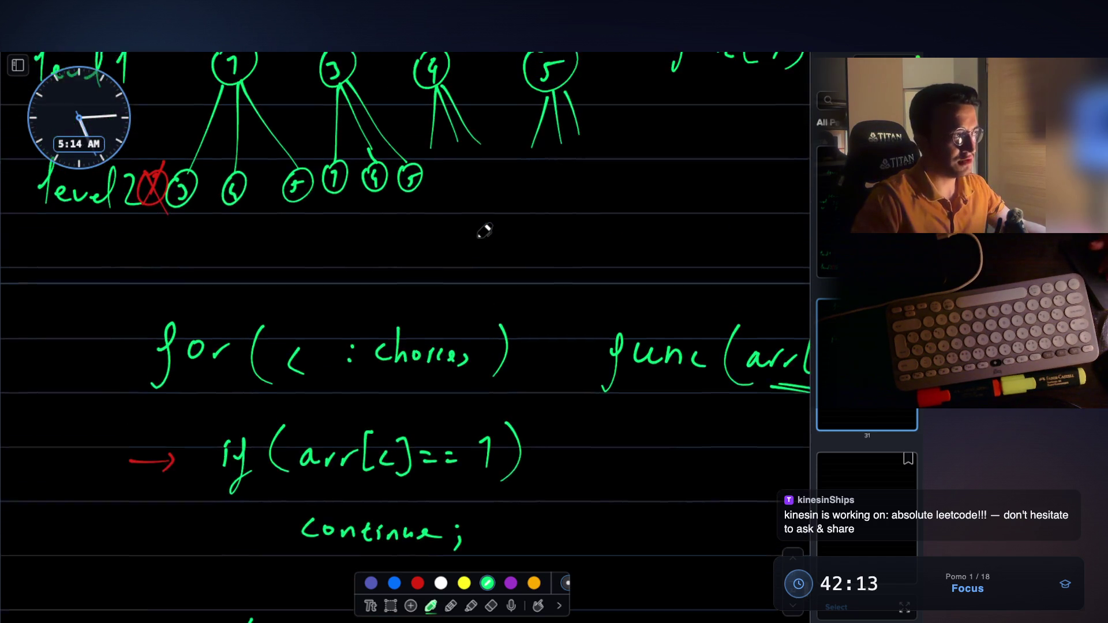
Step: Capture a full-screen screenshot of the recursion tree and bring up the code editor
scroll(483, 231, "up", 3)
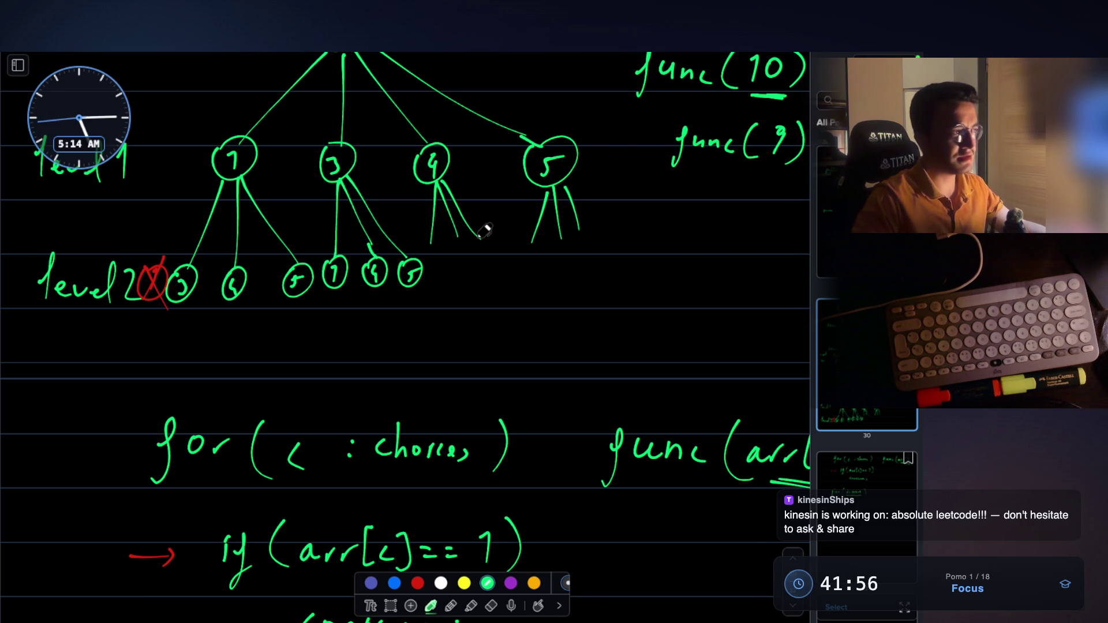
scroll(485, 231, "up", 5)
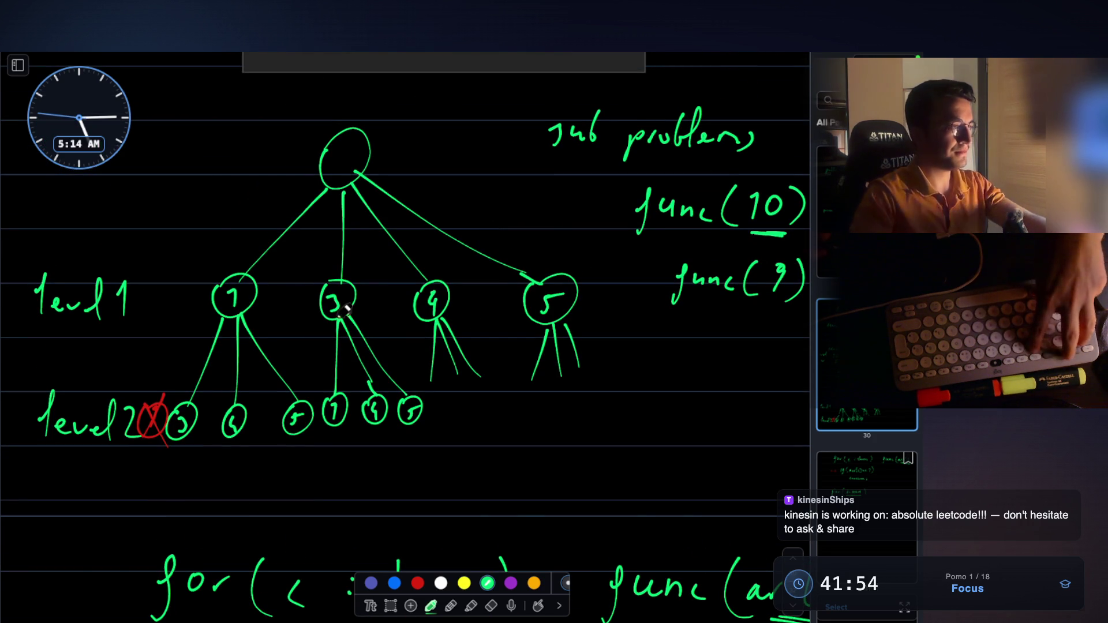
key("super+shift+3")
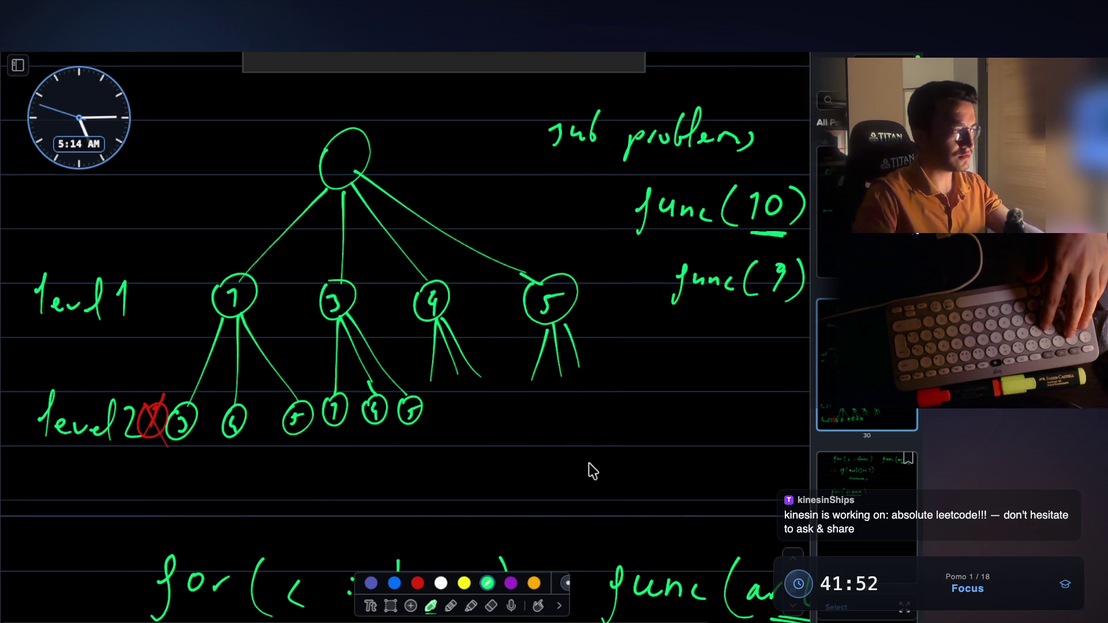
key("super+Tab")
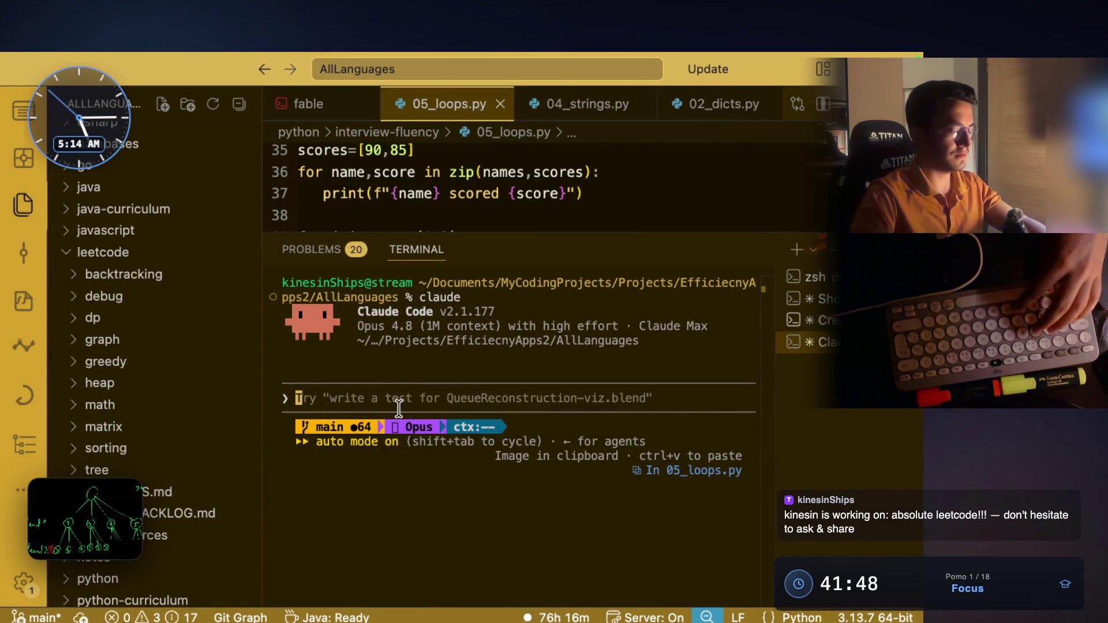
Step: Paste the tree screenshot as [Image #1] into Claude Code's prompt and return to the whiteboard
key("ctrl+v")
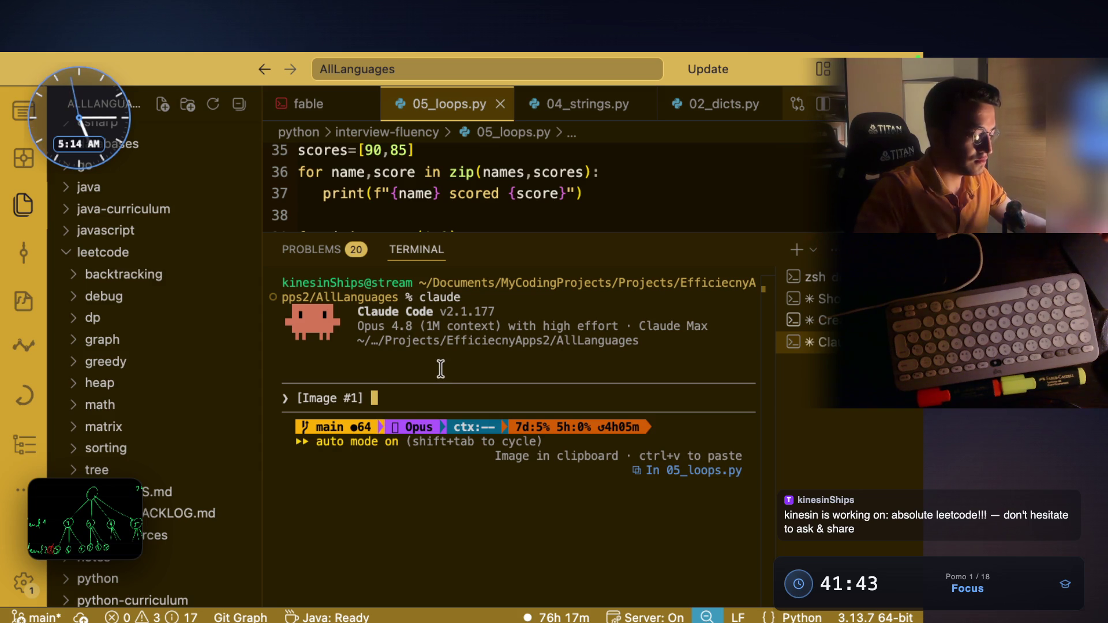
key("super+Tab")
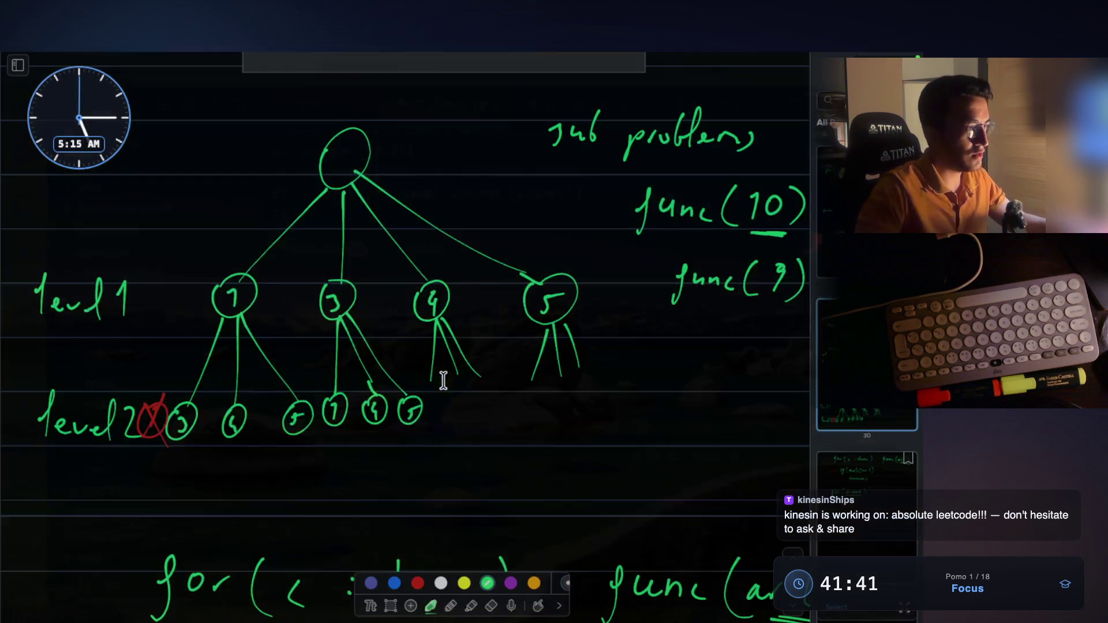
Step: Capture a region screenshot of the weights/values box and paste it into the Claude prompt
scroll(491, 277, "up", 1)
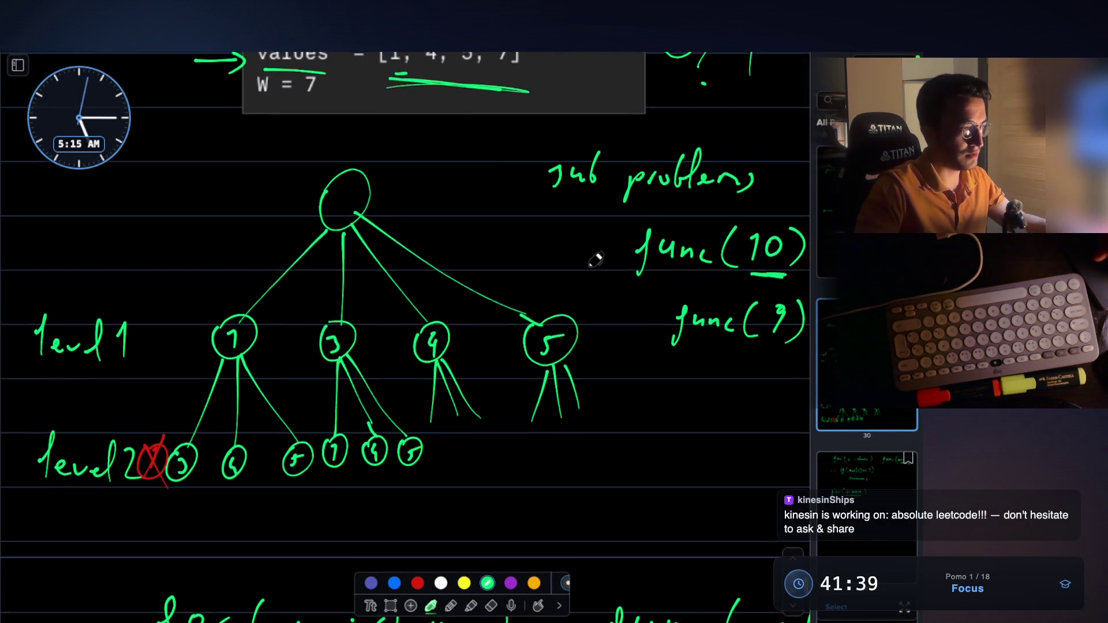
scroll(594, 254, "down", 5)
scroll(588, 273, "down", 2)
scroll(587, 274, "up", 8)
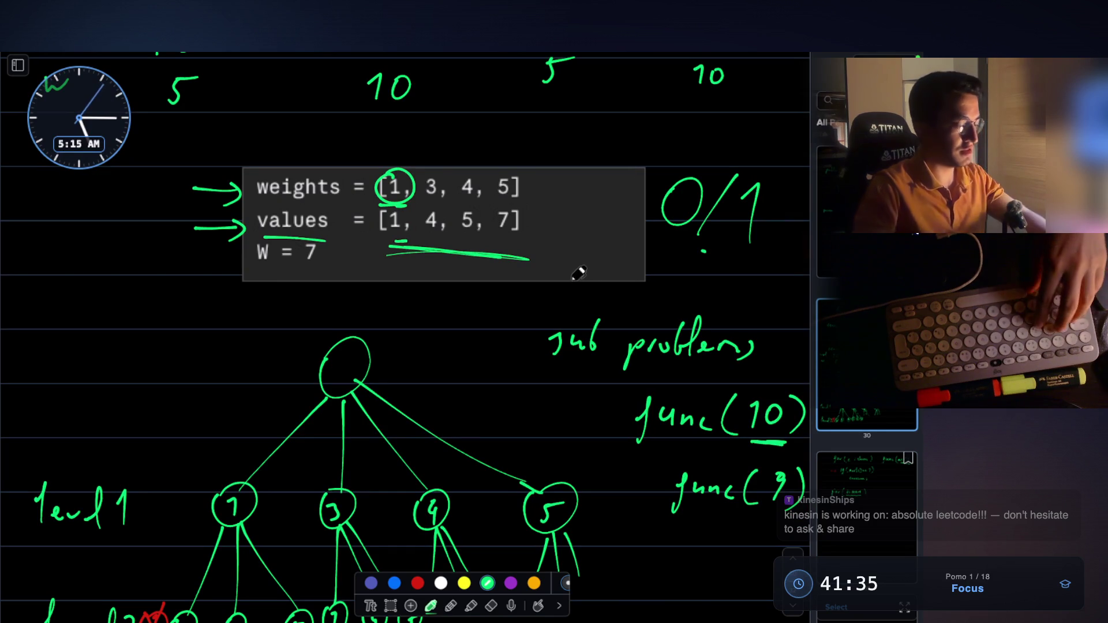
key("super+shift+4")
left_click_drag(233, 160, 517, 299)
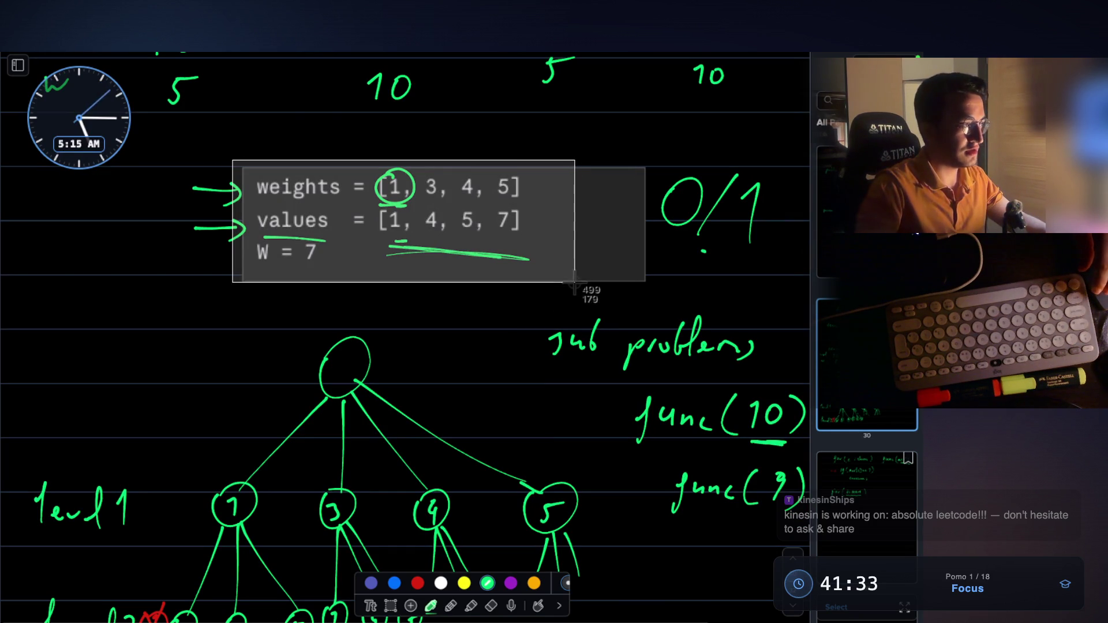
key("super+Tab")
key("ctrl+v")
key("ctrl+v")
key("super+Tab")
Step: Draw an arrow pointing at func(10) on the whiteboard
scroll(408, 366, "down", 5)
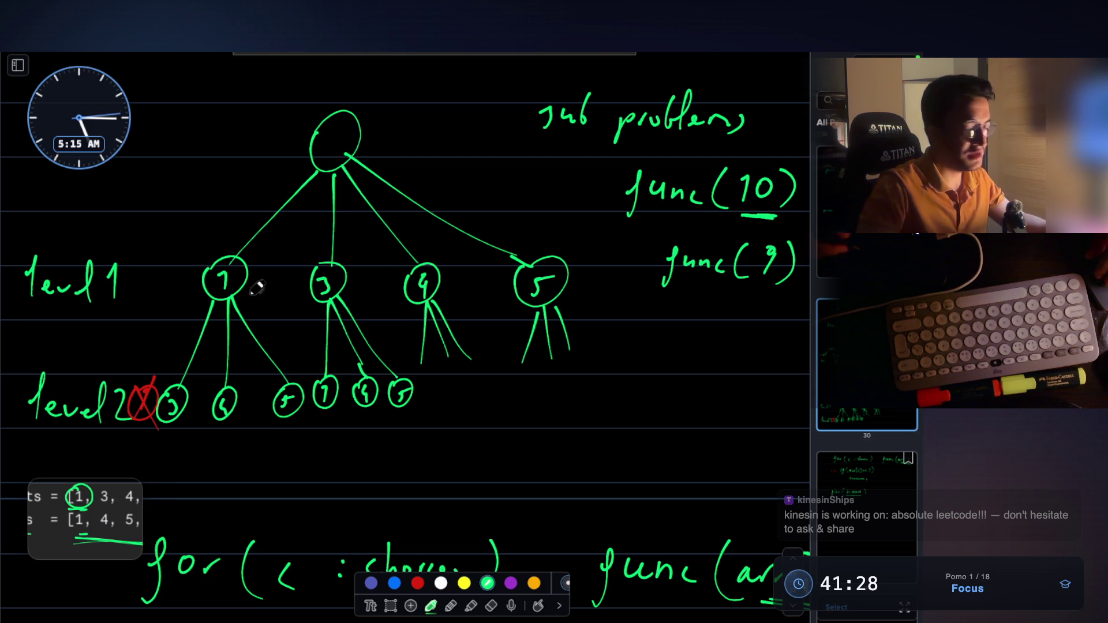
scroll(404, 289, "up", 2)
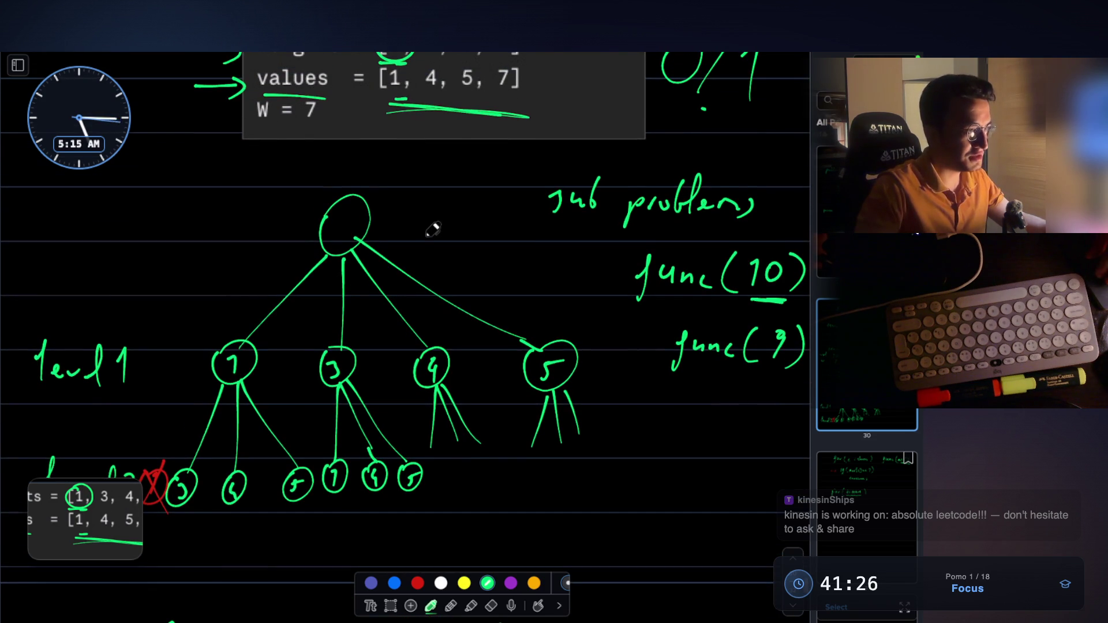
scroll(441, 220, "down", 1)
scroll(441, 220, "right", 1)
left_click_drag(508, 251, 565, 254)
left_click_drag(554, 246, 553, 264)
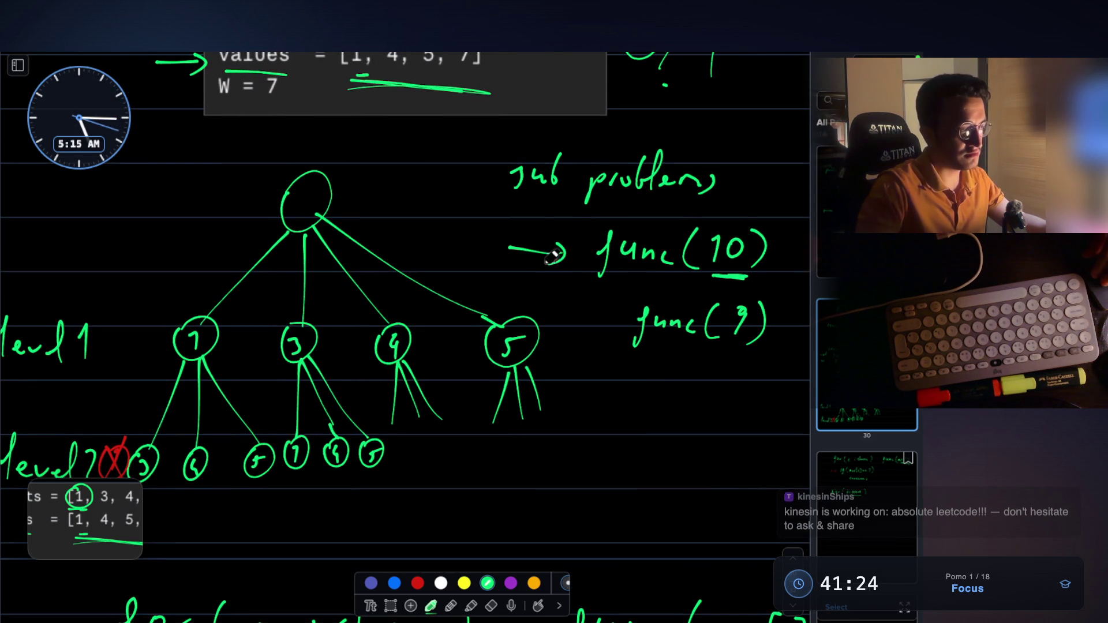
scroll(642, 234, "down", 1)
scroll(642, 233, "right", 1)
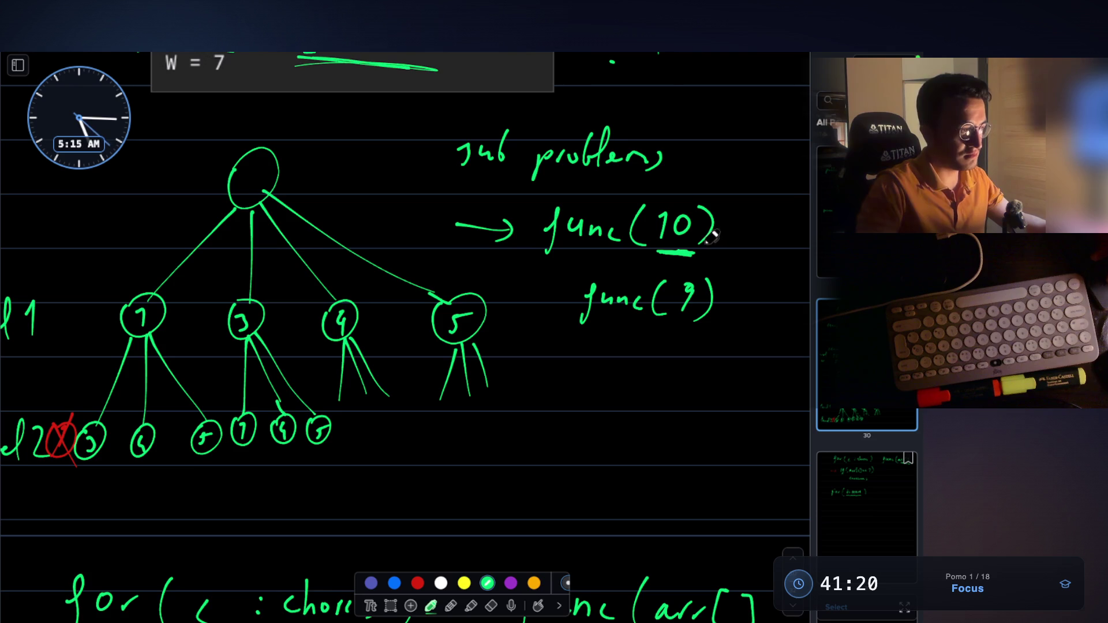
scroll(334, 247, "left", 2)
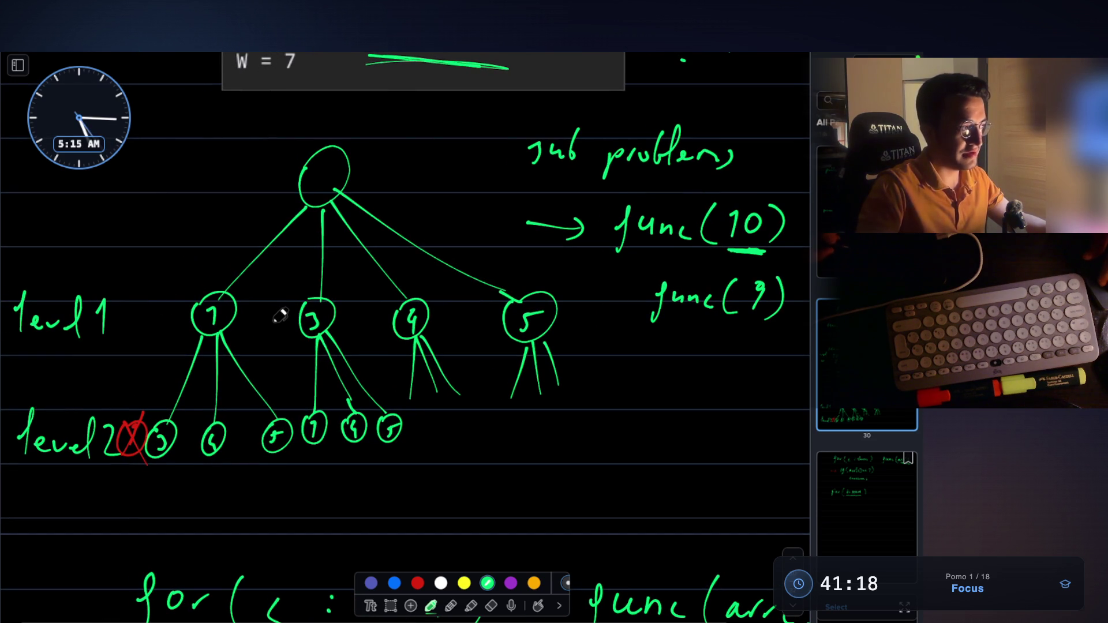
scroll(528, 220, "right", 1)
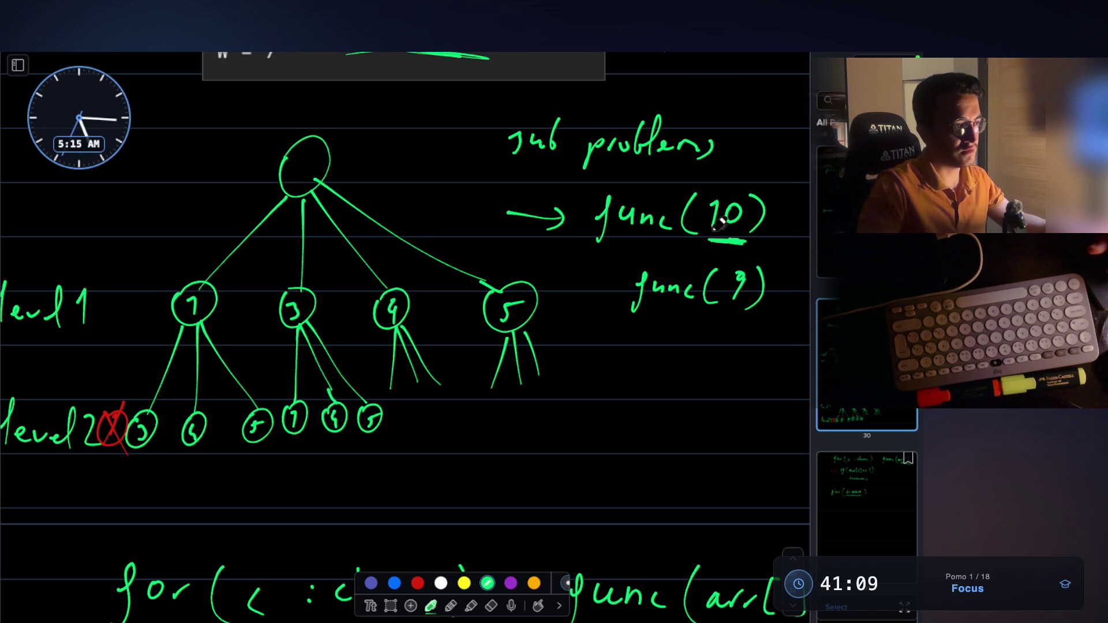
scroll(502, 318, "down", 8)
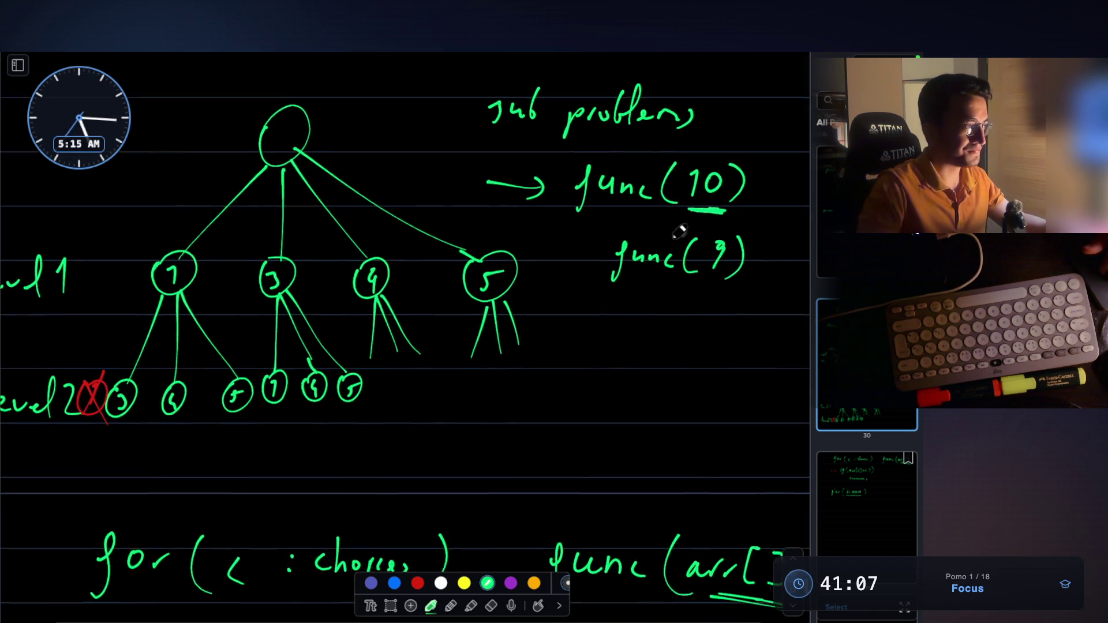
scroll(253, 360, "down", 1)
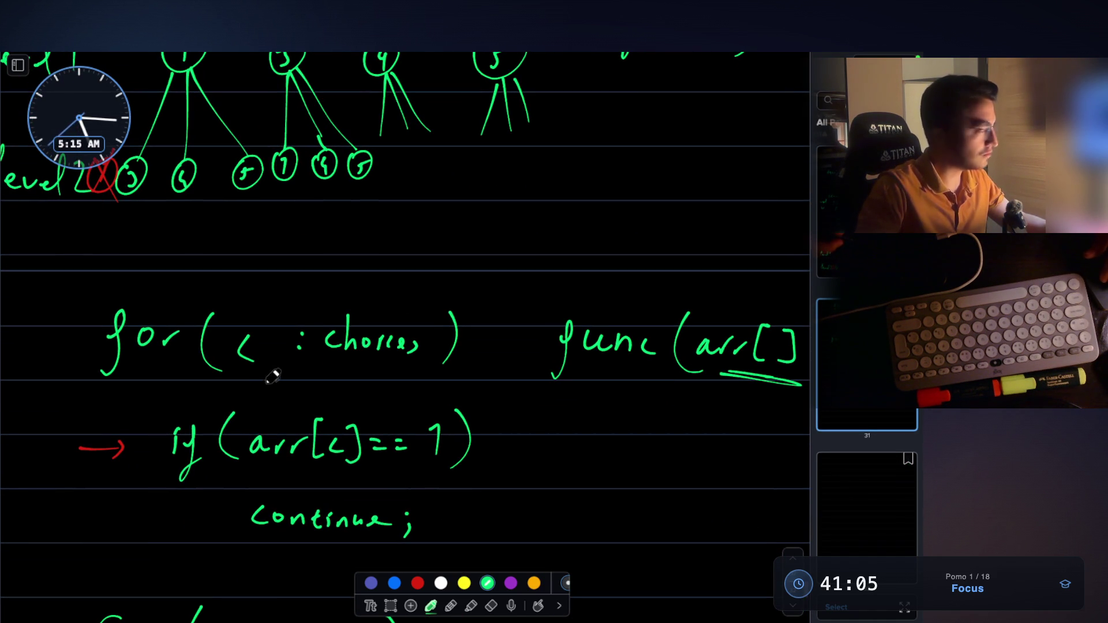
scroll(386, 355, "down", 2)
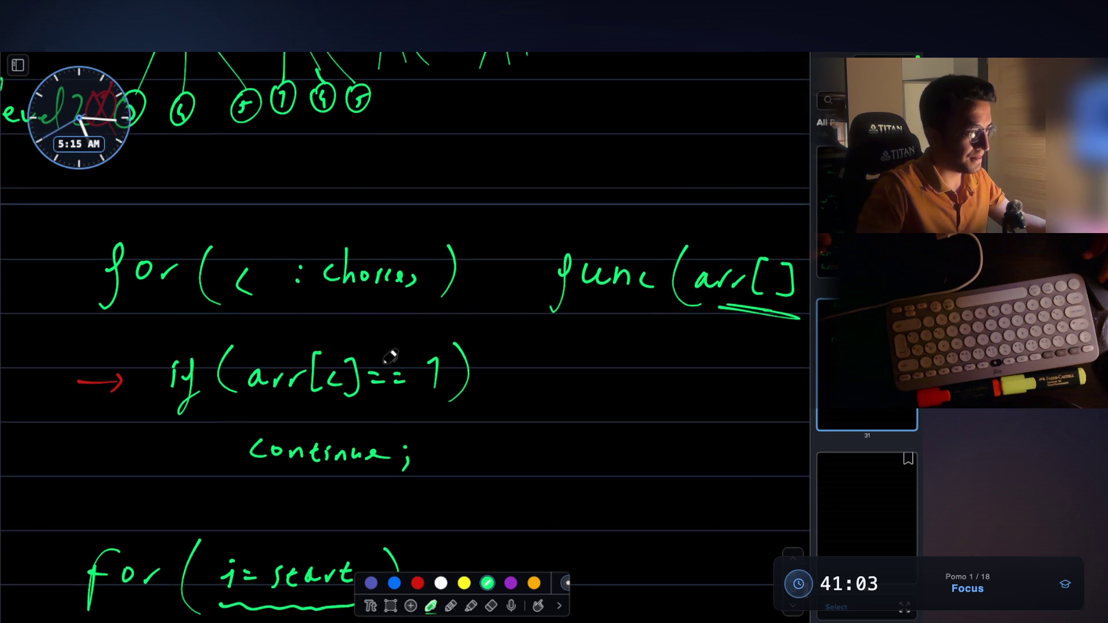
Step: Write 'marking' beside the if condition
mouse_move(502, 378)
left_mouse_down()
mouse_move(611, 375)
mouse_move(630, 398)
left_mouse_up()
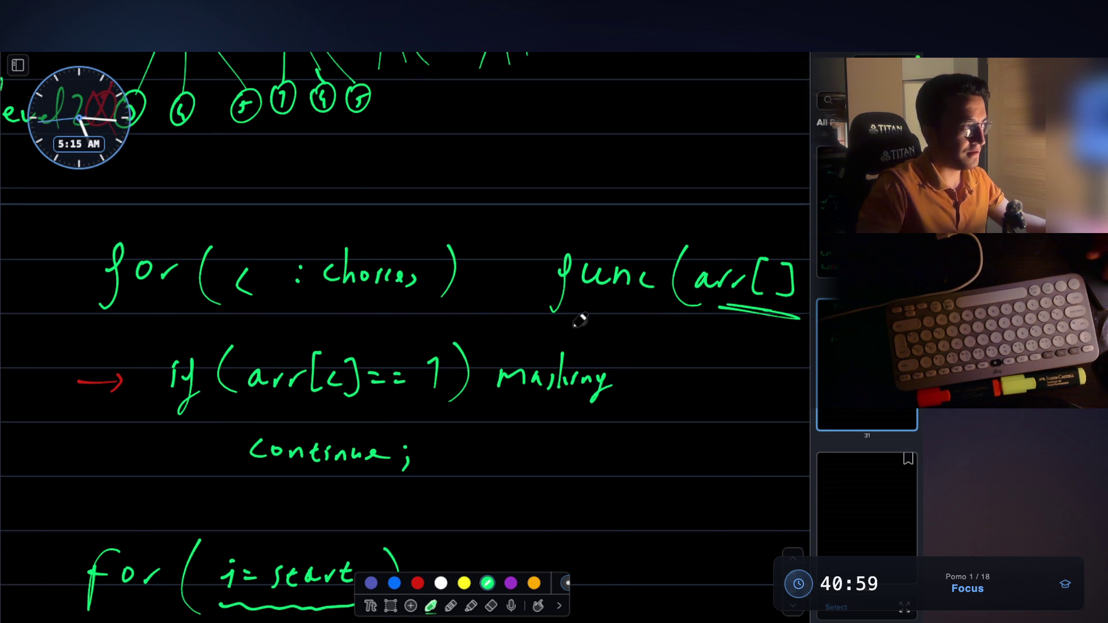
scroll(578, 329, "up", 3)
scroll(552, 336, "down", 3)
scroll(626, 275, "up", 3)
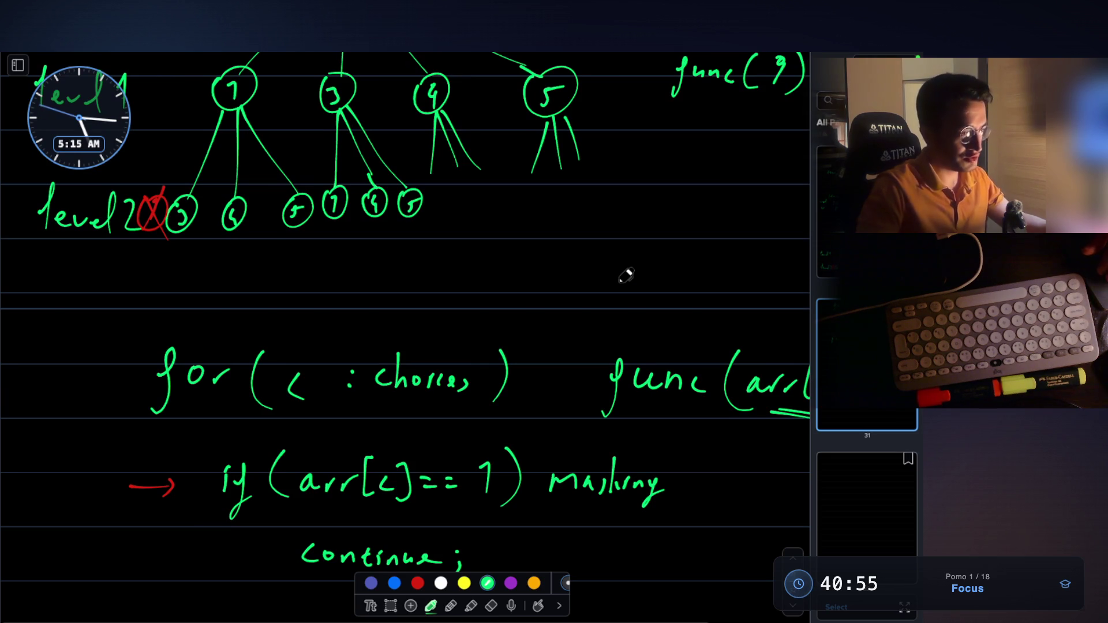
scroll(626, 276, "down", 3)
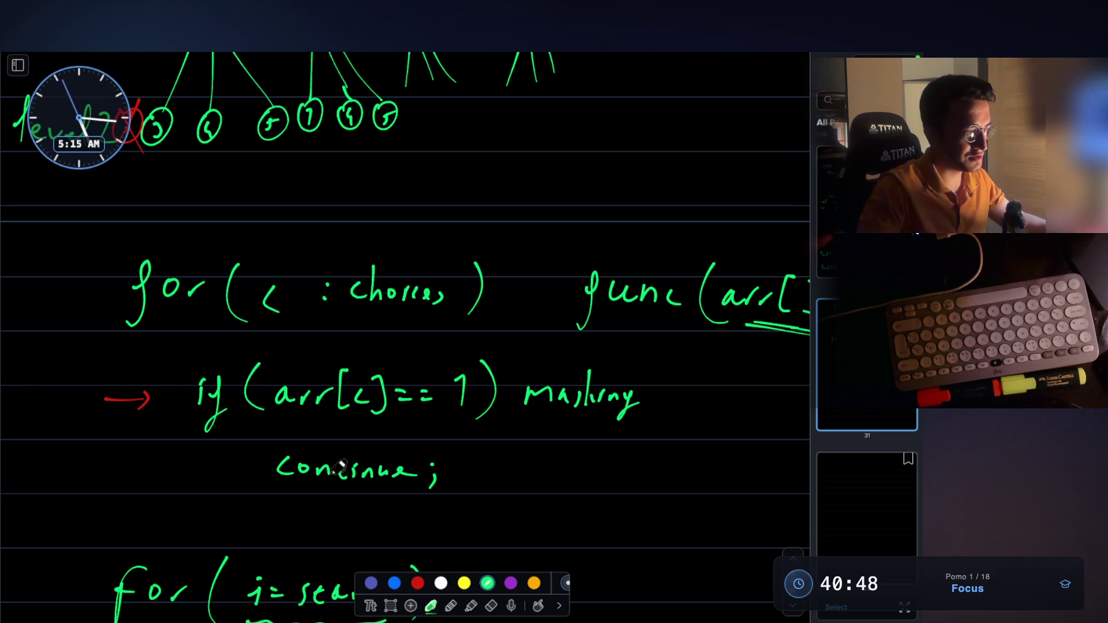
Step: Draw an arrow pointing to continue;
left_click_drag(227, 470, 252, 472)
scroll(349, 367, "up", 3)
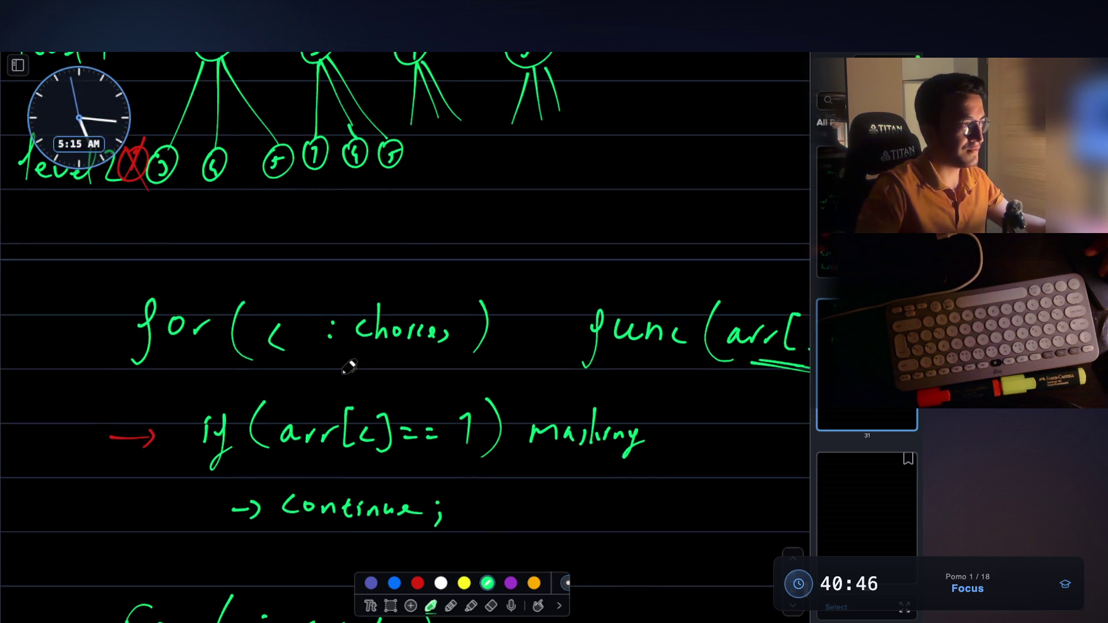
scroll(349, 367, "down", 5)
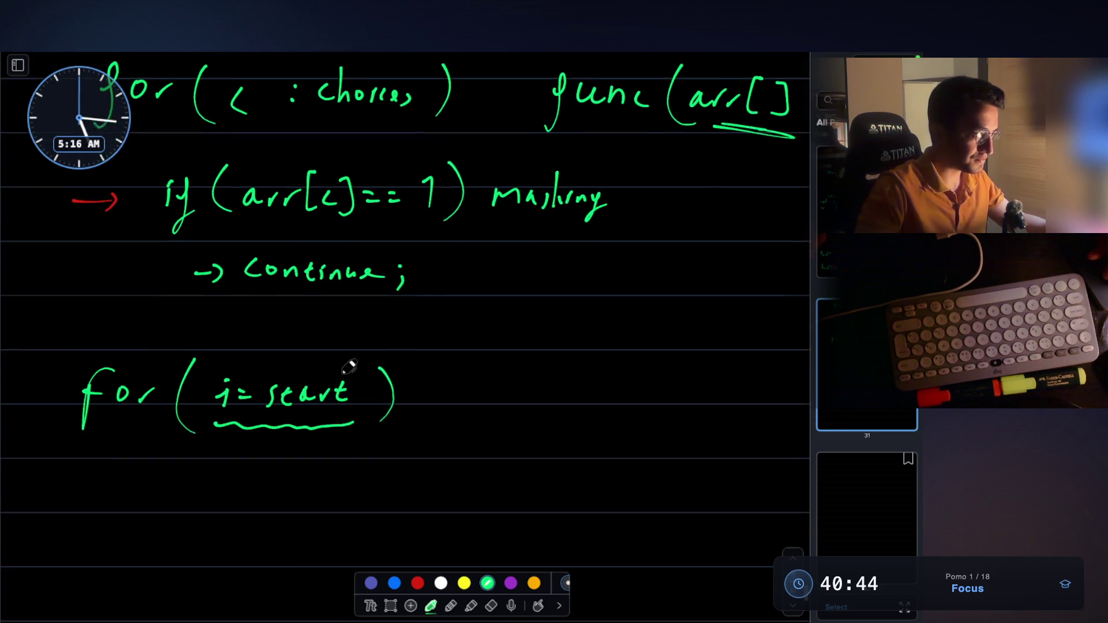
Step: Scroll up to review the recursion tree notes, then back to the blank area below for (i = start)
scroll(350, 367, "up", 2)
scroll(350, 367, "up", 2)
scroll(349, 367, "left", 3)
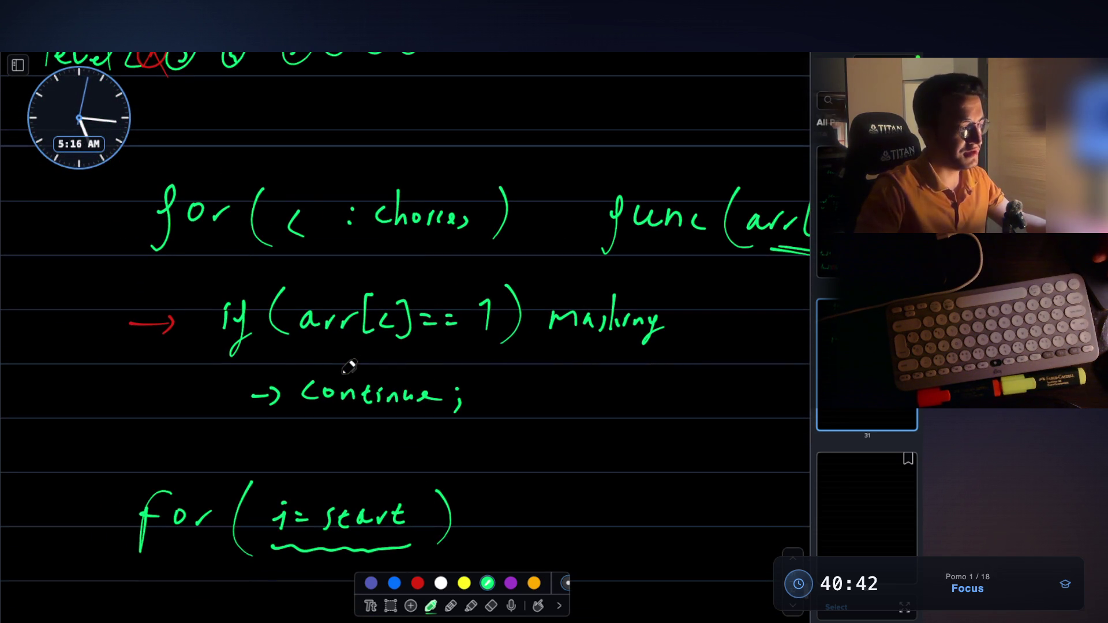
scroll(349, 367, "up", 8)
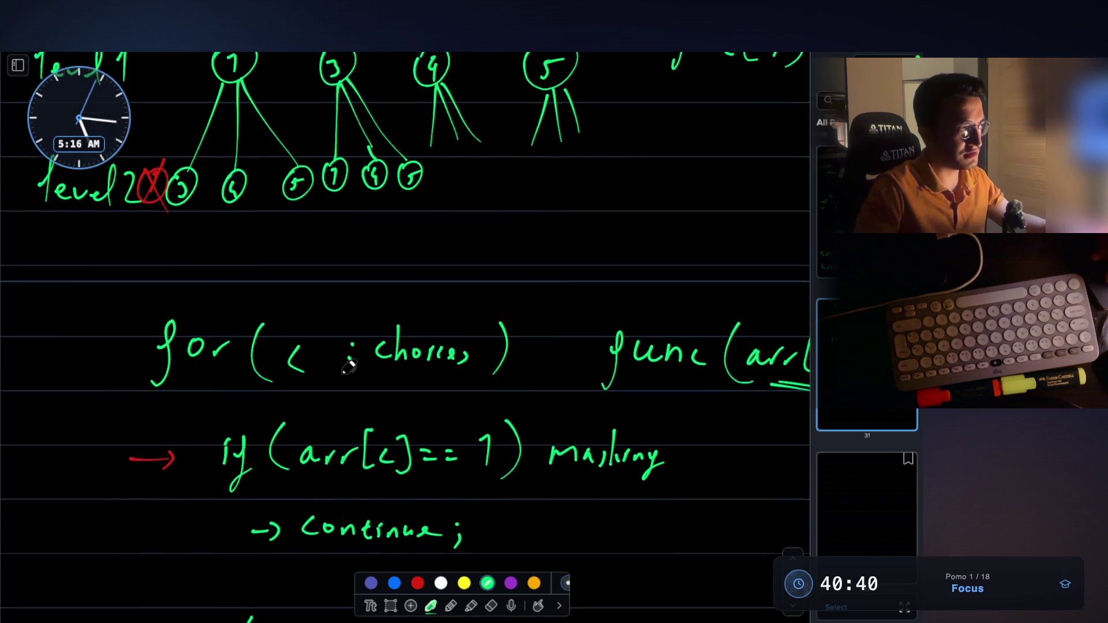
scroll(349, 367, "up", 3)
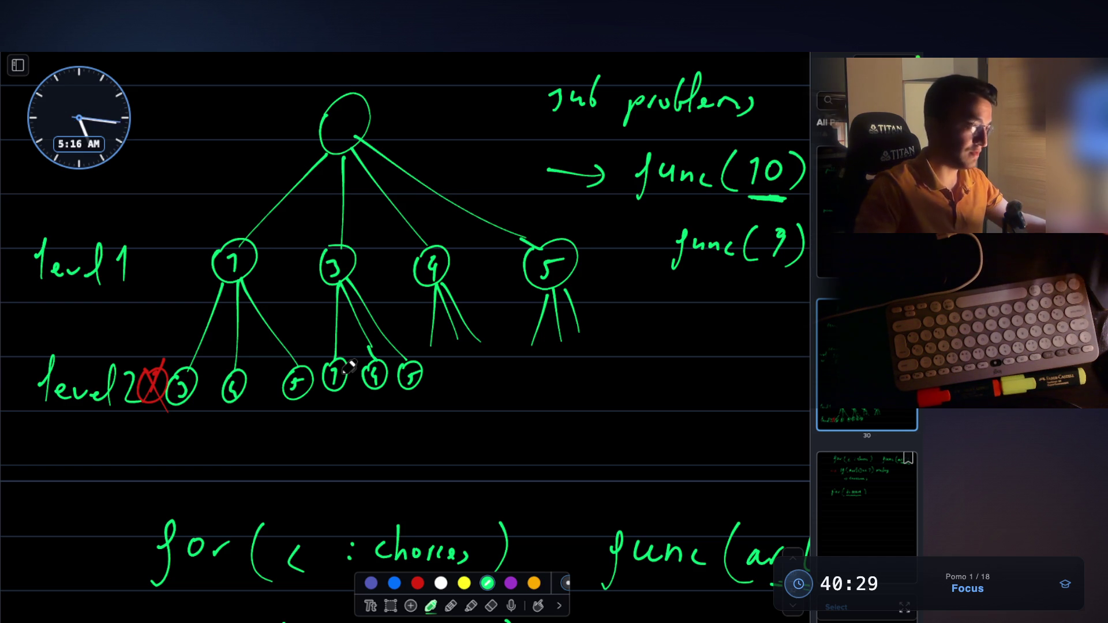
scroll(349, 367, "down", 3)
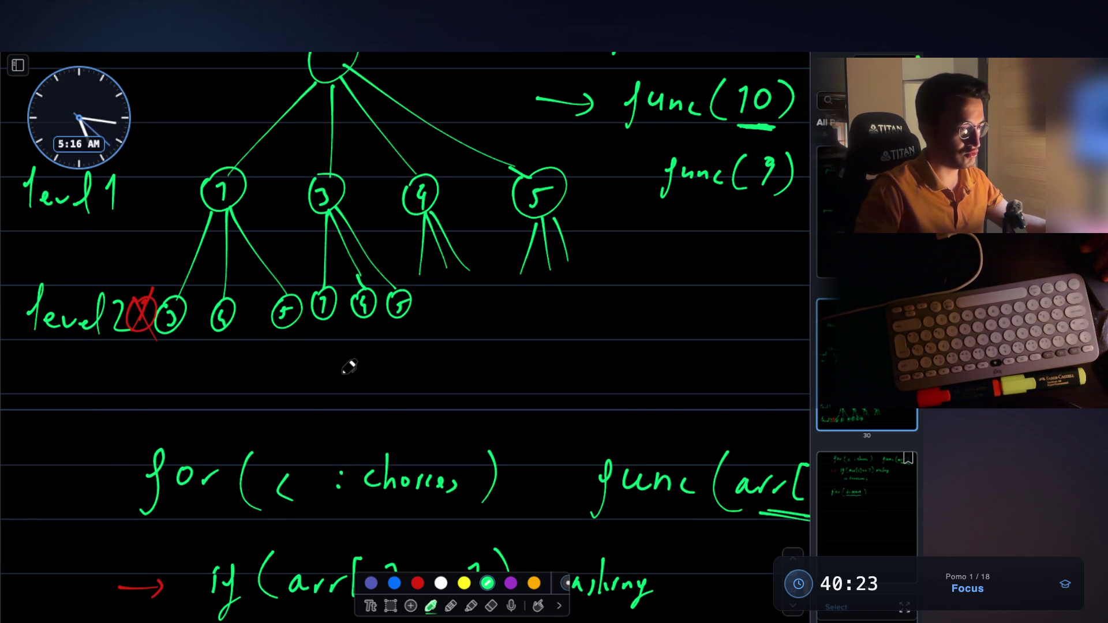
scroll(349, 367, "down", 1)
scroll(349, 367, "down", 10)
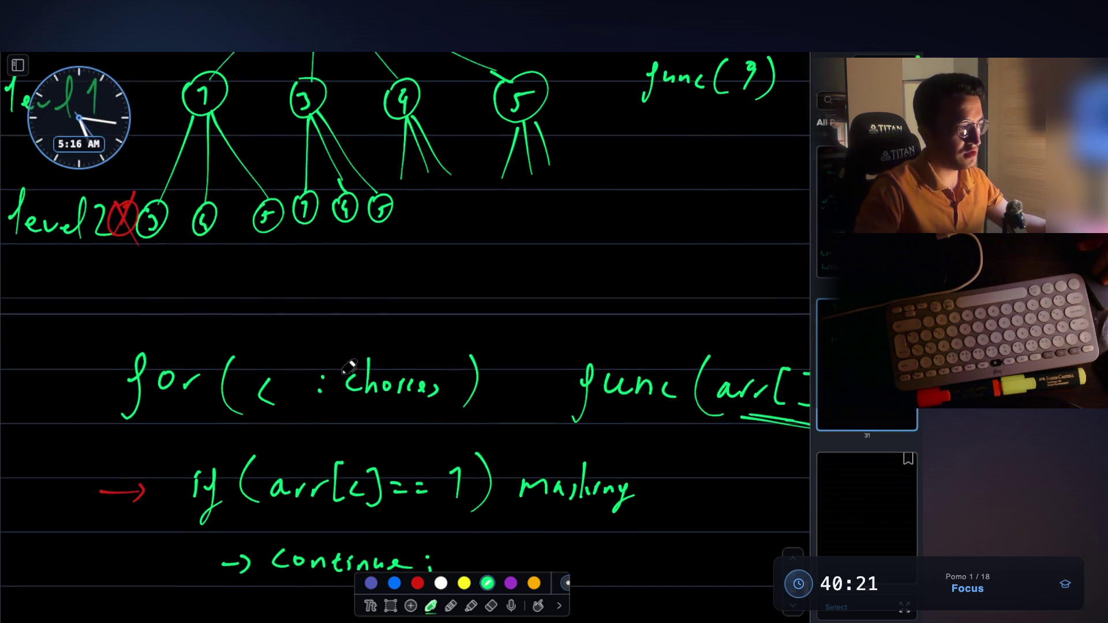
scroll(322, 246, "up", 10)
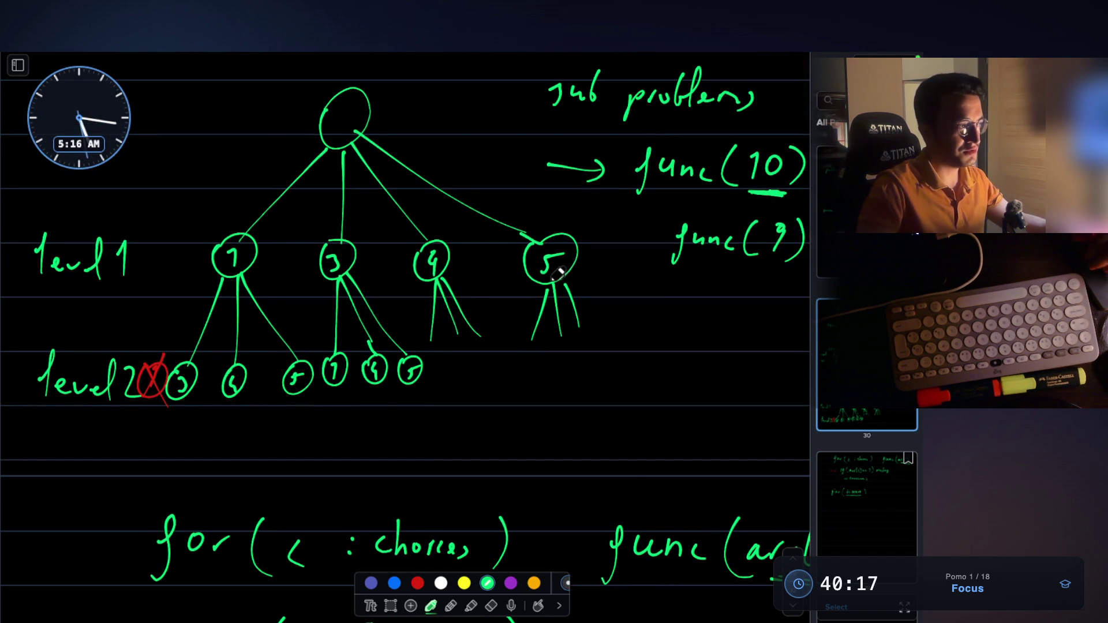
scroll(557, 240, "down", 10)
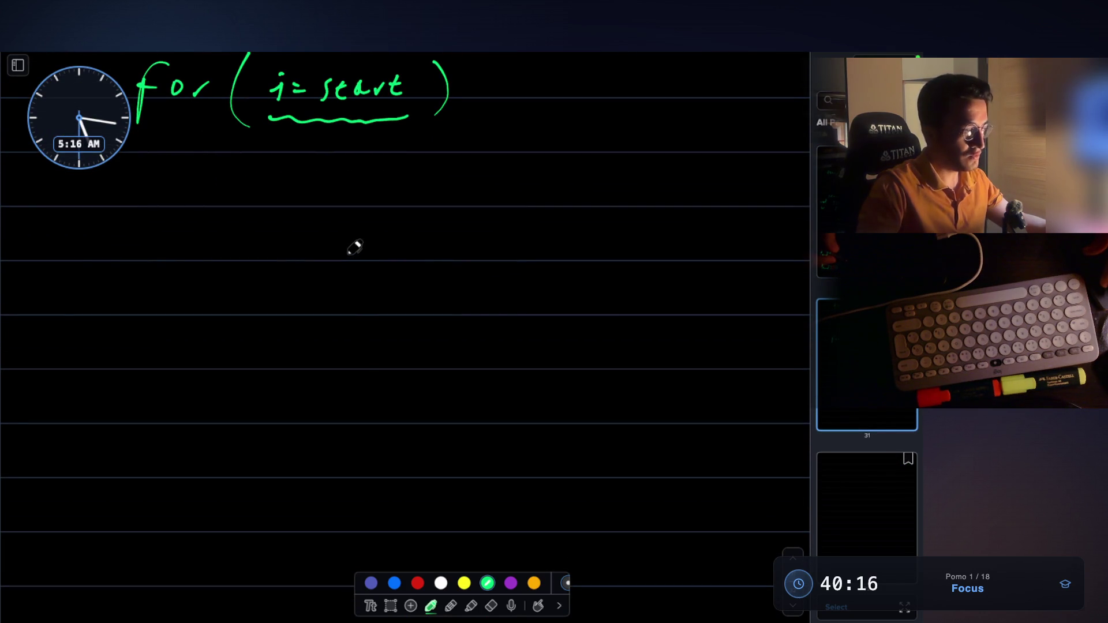
Step: Draw a green root circle with two branches below it
mouse_move(349, 255)
left_mouse_down()
mouse_move(376, 230)
mouse_move(323, 267)
mouse_move(301, 306)
left_mouse_up()
scroll(371, 262, "down", 2)
mouse_move(379, 212)
left_mouse_down()
mouse_move(444, 293)
mouse_move(439, 304)
left_mouse_up()
scroll(407, 265, "down", 1)
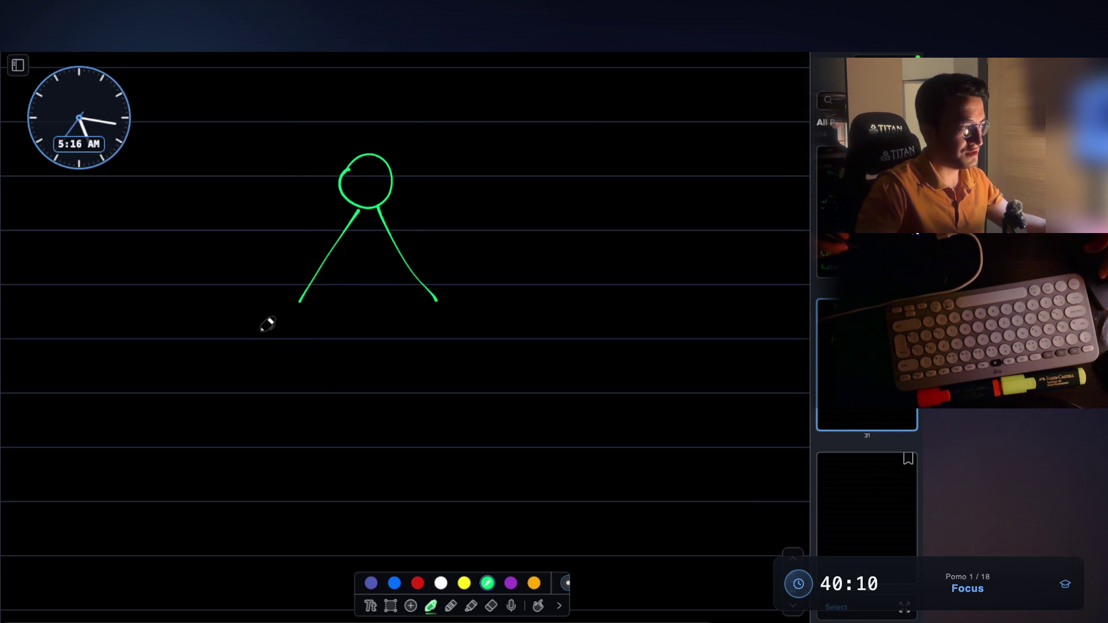
Step: Label the branches 'exclude' and 'include' and circle the number 1 left of exclude
left_click_drag(261, 334, 266, 342)
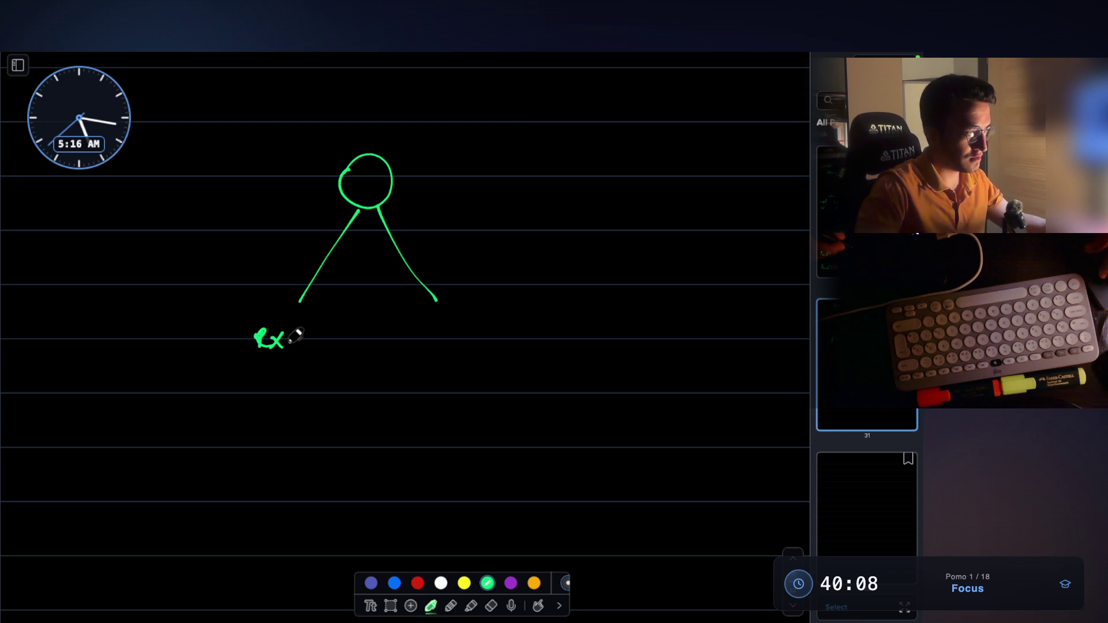
left_click_drag(348, 337, 359, 347)
mouse_move(481, 304)
left_mouse_down()
mouse_move(501, 335)
mouse_move(542, 339)
left_mouse_up()
scroll(172, 308, "down", 1)
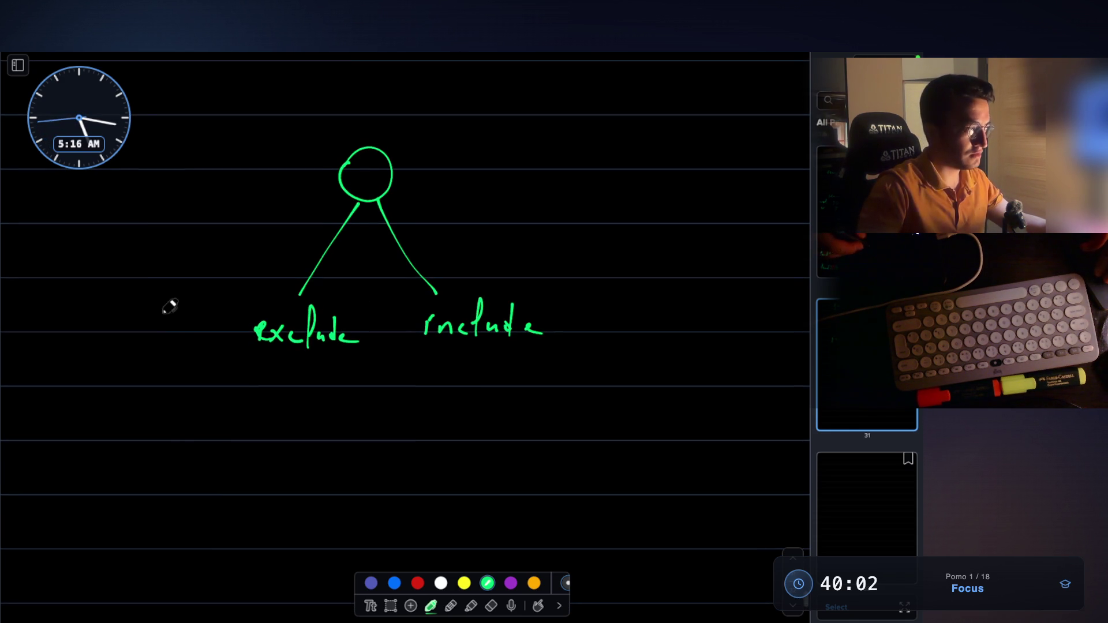
mouse_move(167, 294)
left_mouse_down()
mouse_move(154, 309)
mouse_move(185, 341)
mouse_move(191, 285)
mouse_move(166, 303)
left_mouse_up()
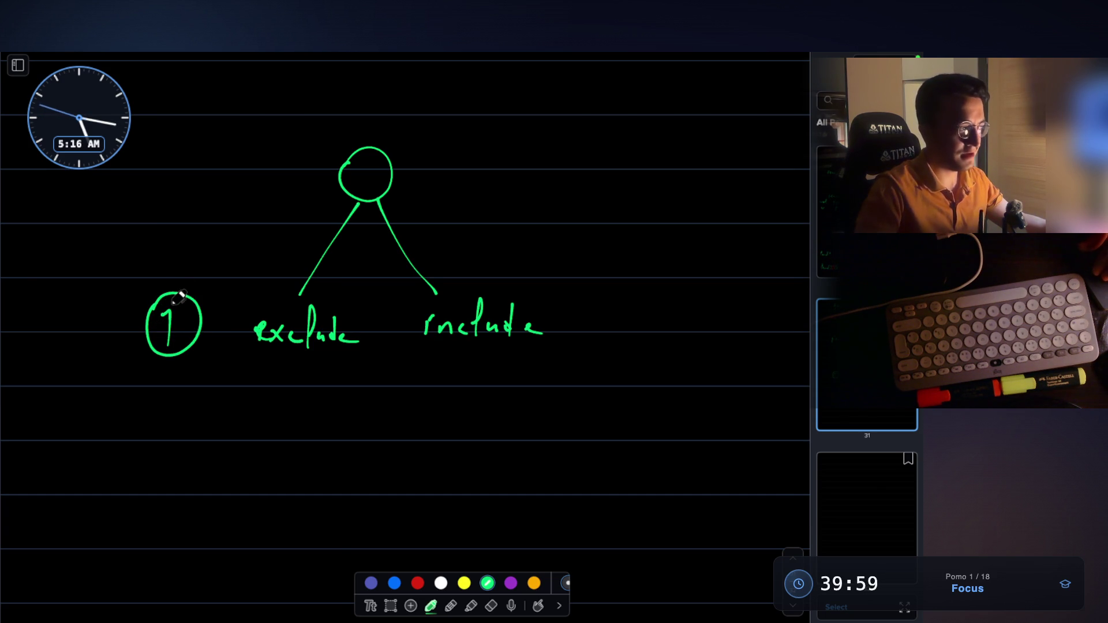
scroll(177, 297, "down", 1)
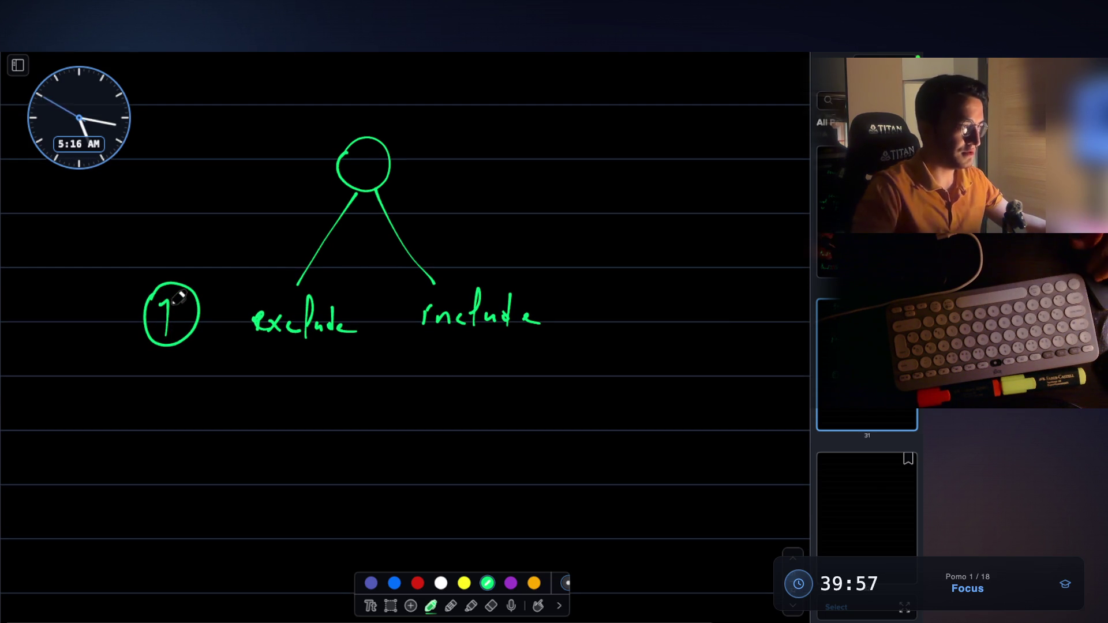
scroll(177, 297, "down", 1)
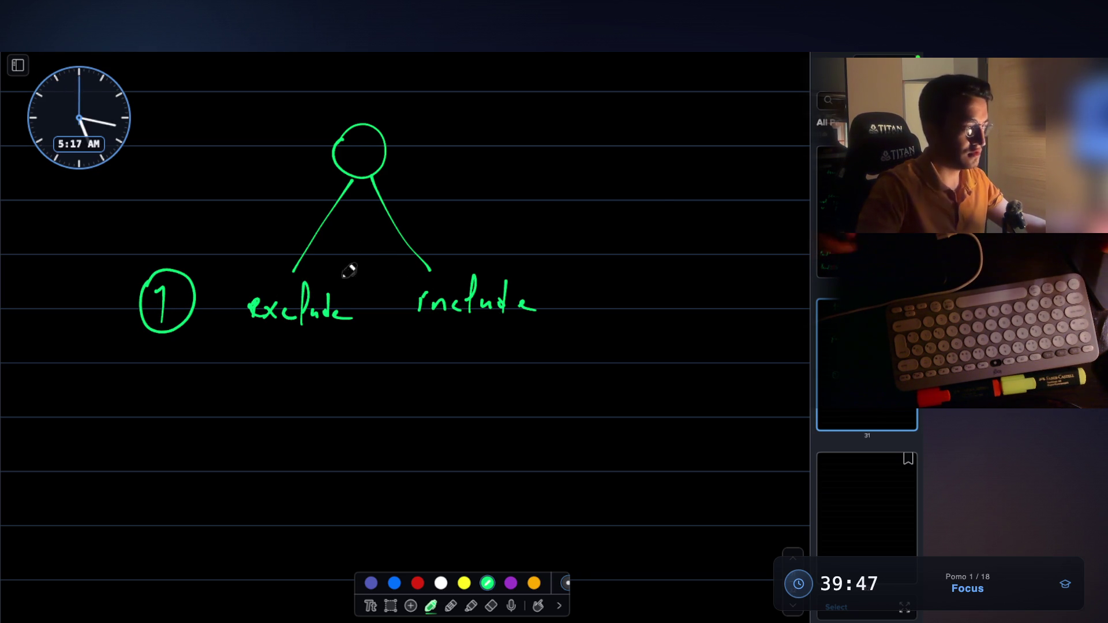
scroll(245, 306, "down", 2)
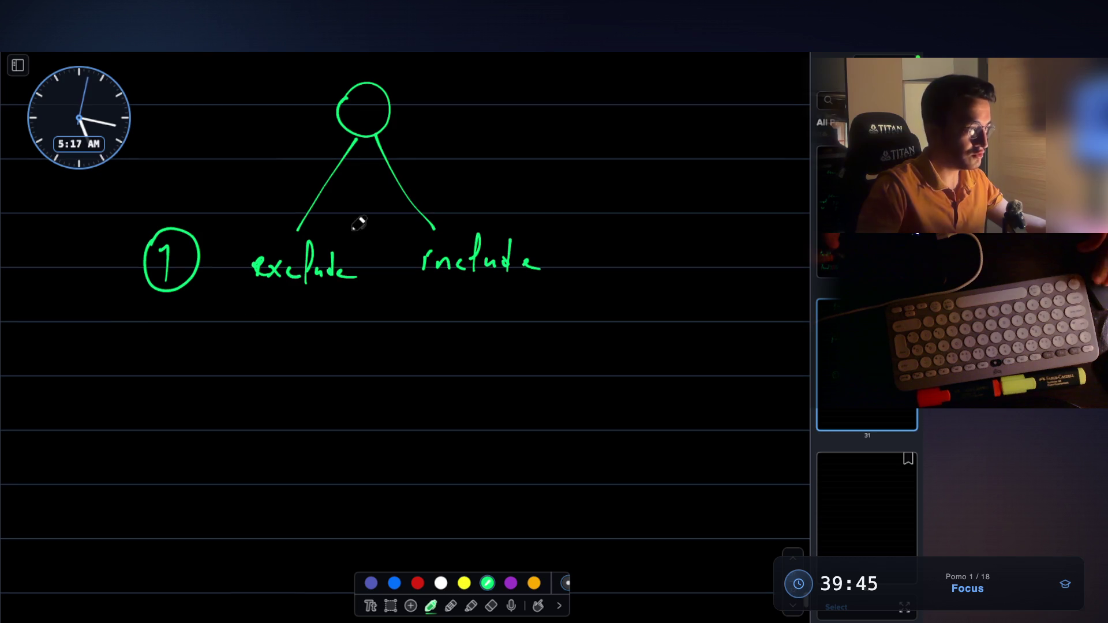
Step: Draw a fork under exclude labelled exclude/include, and a fork under include
left_click_drag(264, 316, 226, 406)
left_click_drag(321, 309, 345, 397)
scroll(206, 384, "down", 2)
mouse_move(187, 385)
left_mouse_down()
mouse_move(230, 371)
mouse_move(266, 398)
left_mouse_up()
mouse_move(336, 378)
left_mouse_down()
mouse_move(334, 395)
mouse_move(370, 384)
left_mouse_up()
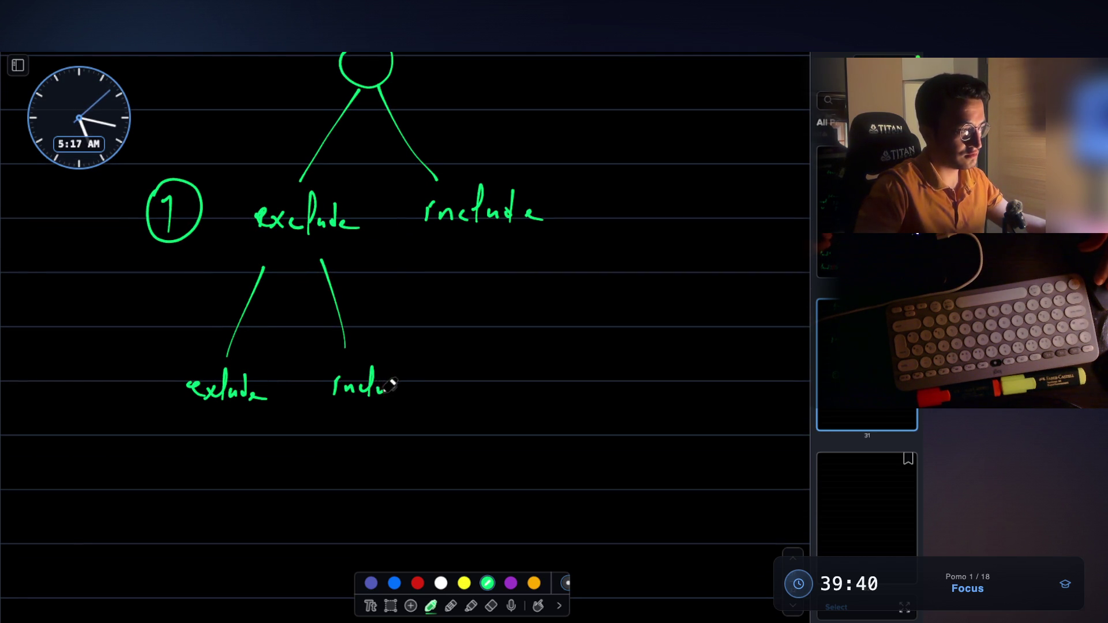
mouse_move(495, 248)
left_mouse_down()
mouse_move(464, 345)
mouse_move(547, 337)
left_mouse_up()
scroll(462, 208, "up", 15)
scroll(505, 173, "down", 6)
scroll(502, 228, "down", 10)
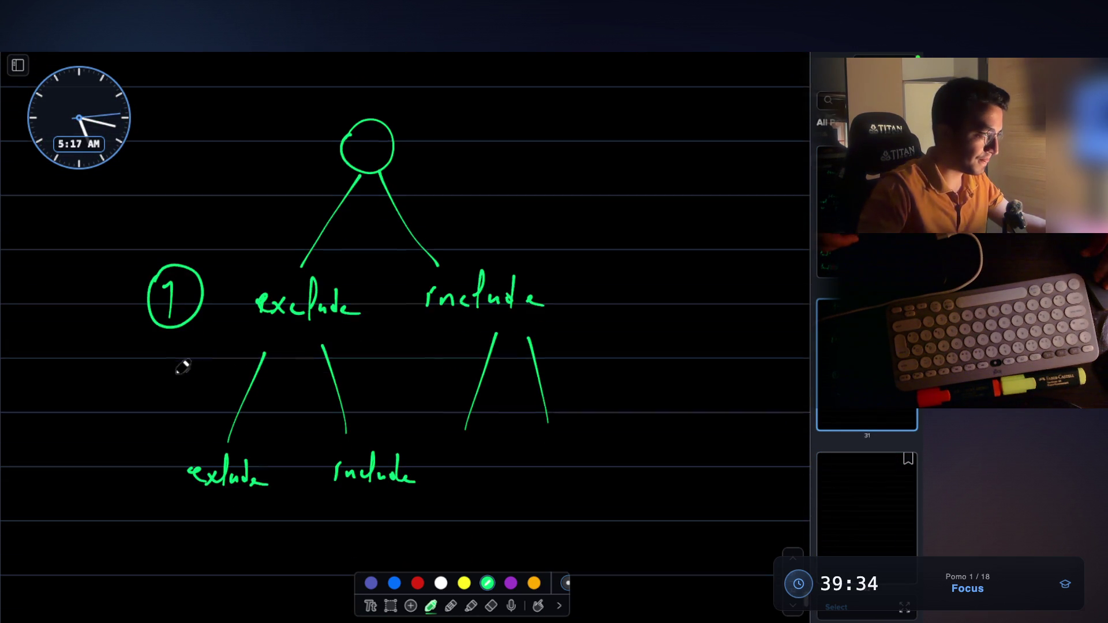
Step: Write 'item' beside the circled 1 and capture a screenshot of the tree
left_click_drag(68, 290, 65, 311)
left_click_drag(82, 273, 88, 303)
left_click_drag(74, 296, 103, 287)
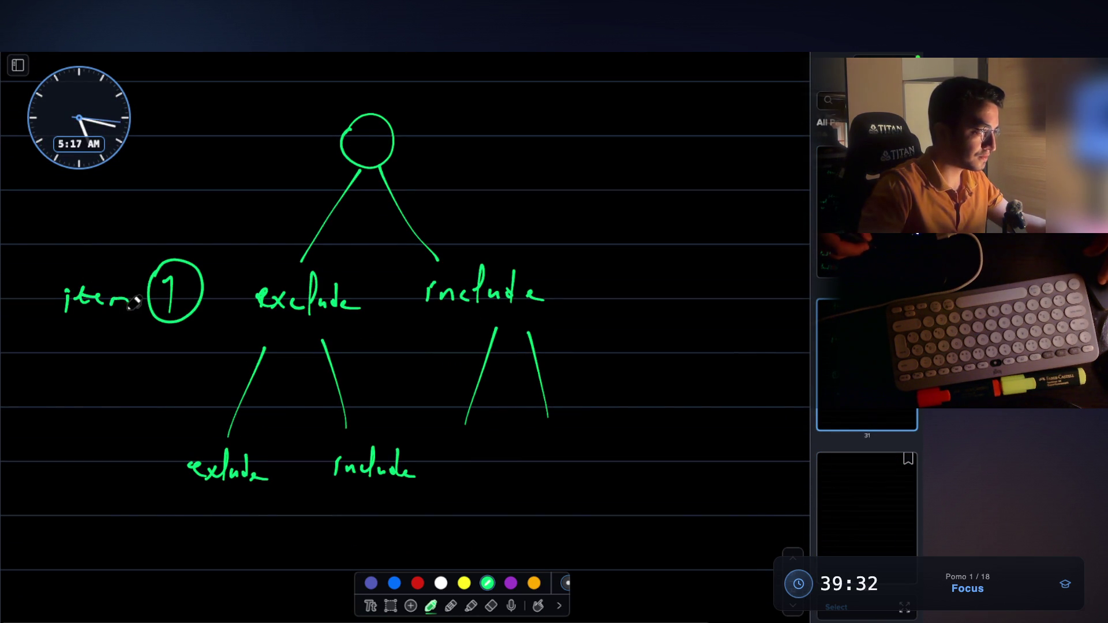
scroll(115, 358, "down", 2)
mouse_move(71, 417)
left_mouse_down()
mouse_move(69, 430)
mouse_move(175, 432)
left_mouse_up()
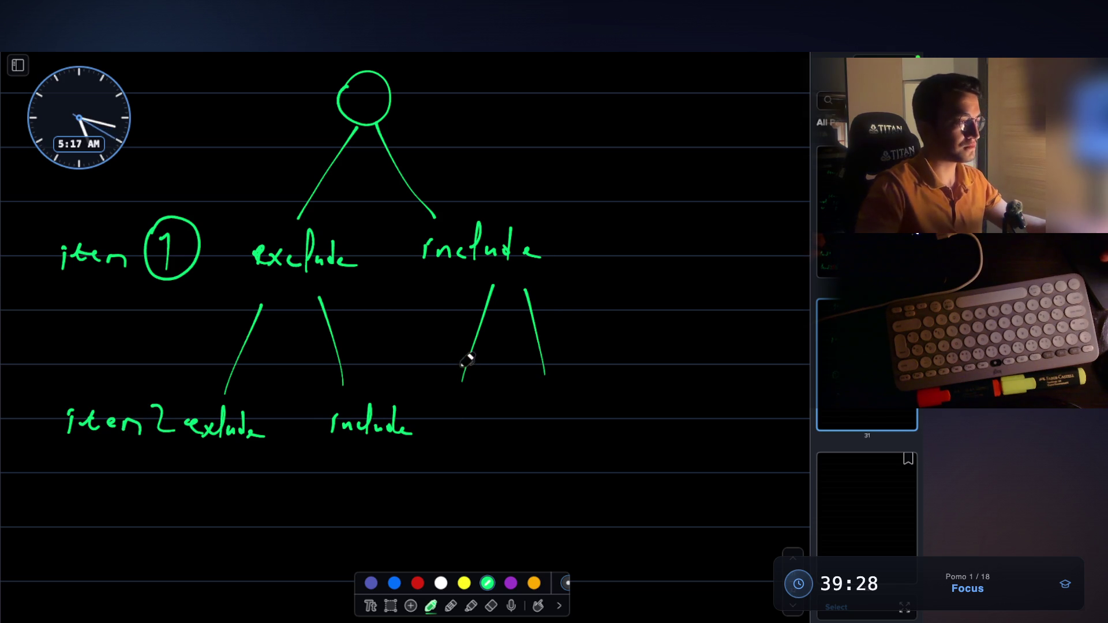
key("Escape")
key("super+v")
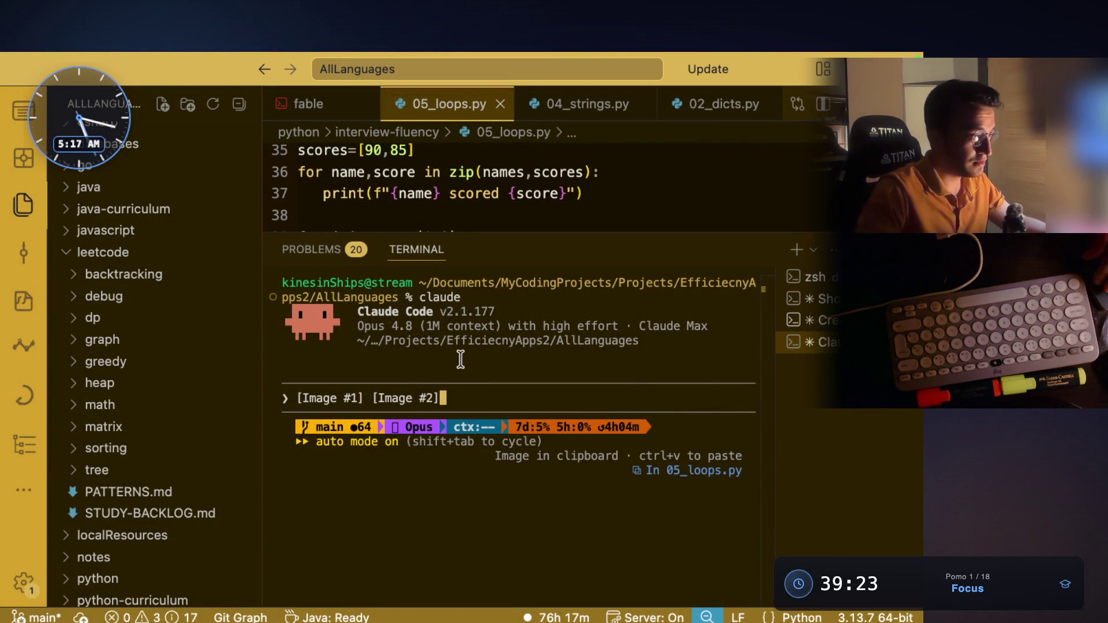
Step: Draw a large brace right of the tree and paste the copied text into the Claude Code prompt
key("super+shift+a")
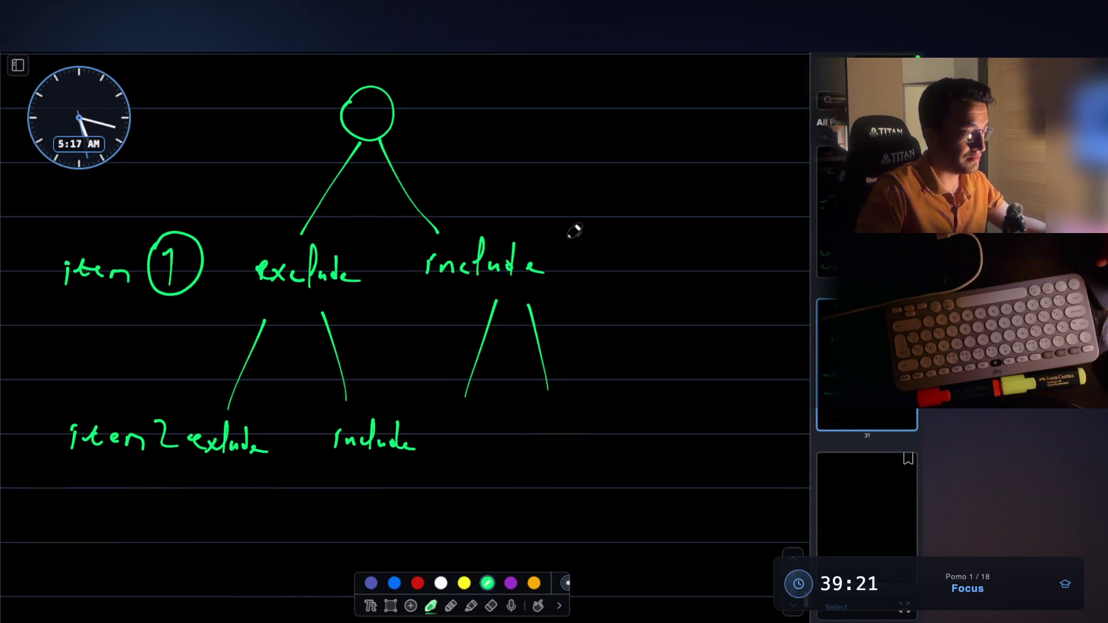
mouse_move(596, 107)
left_mouse_down()
mouse_move(657, 332)
mouse_move(601, 480)
left_mouse_up()
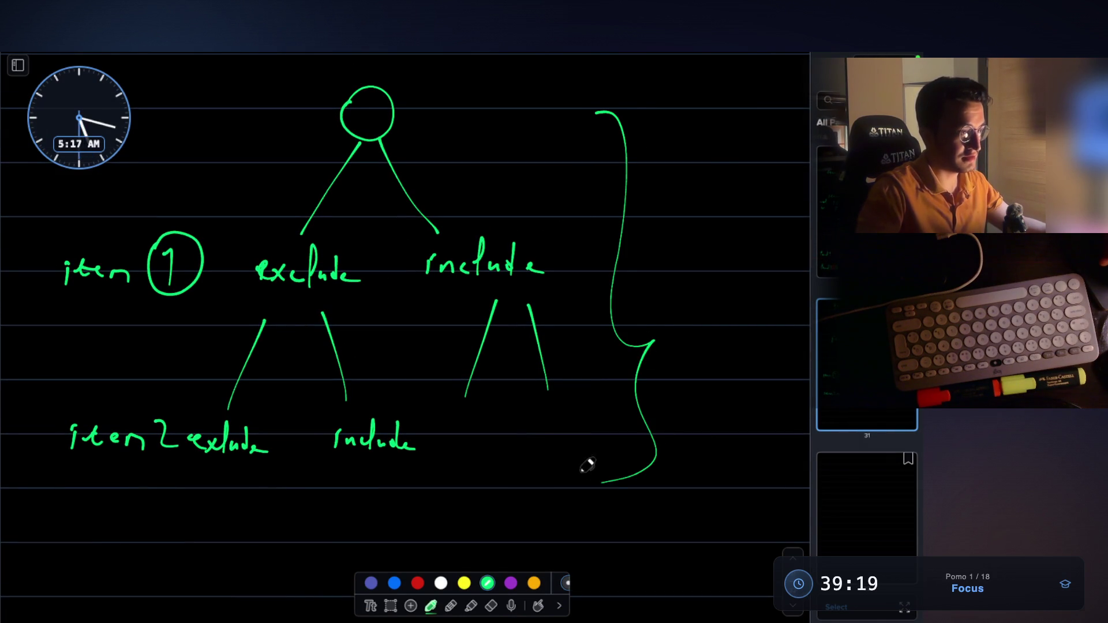
key("super+shift+a")
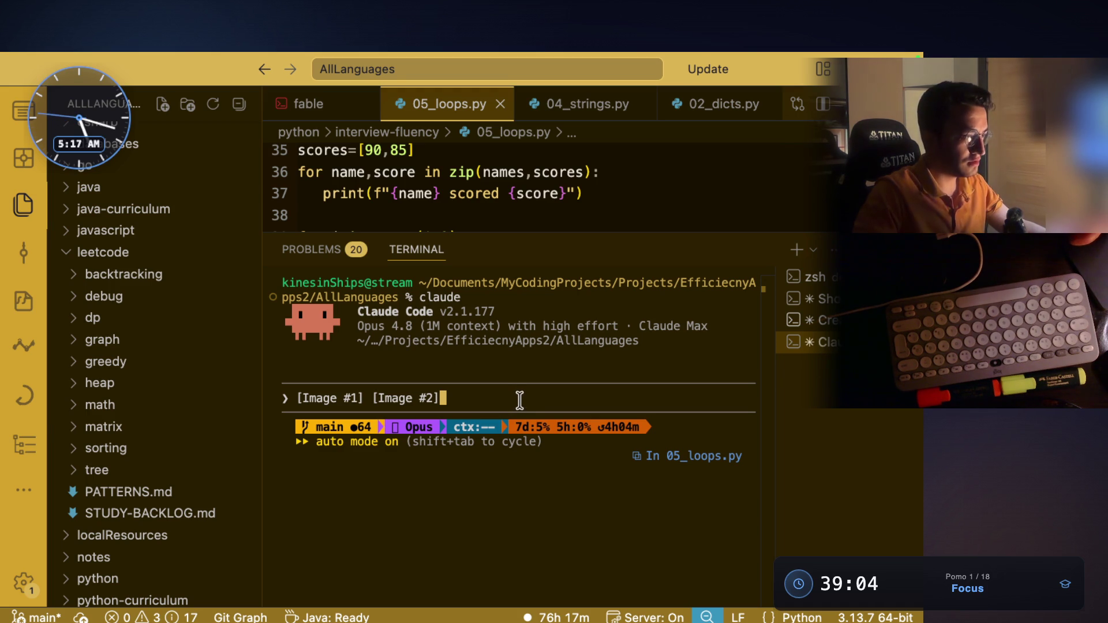
key("super+v")
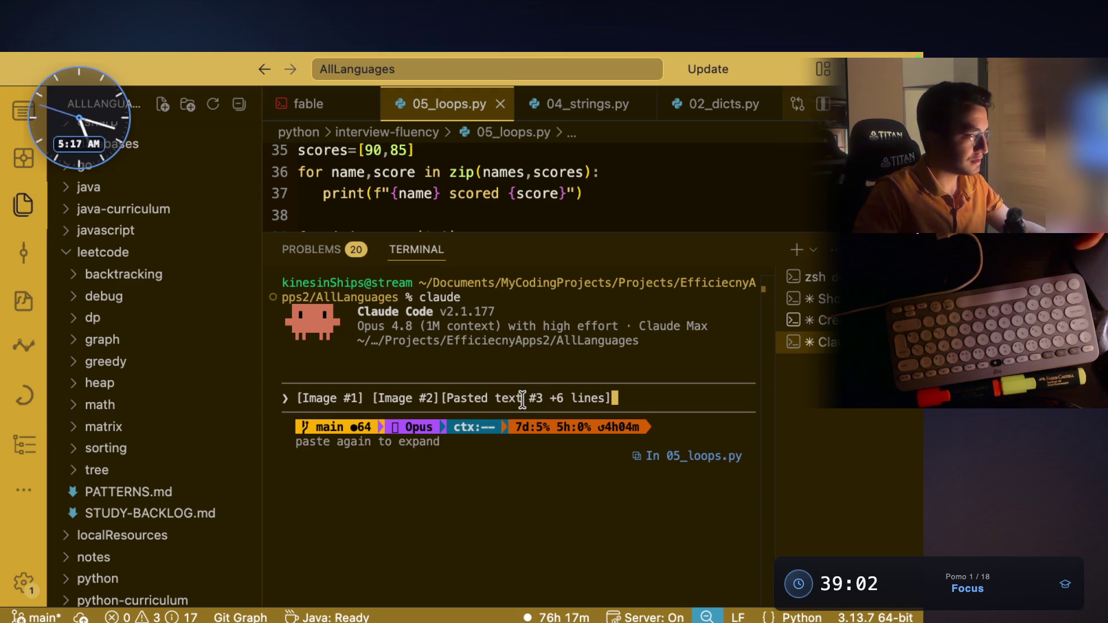
key("super+Tab")
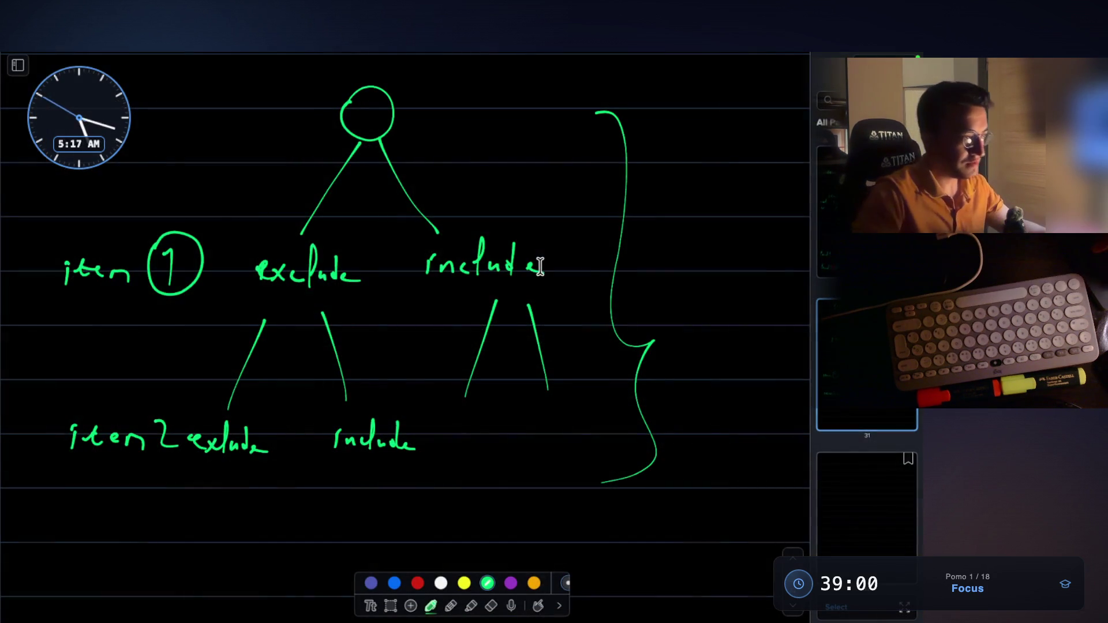
scroll(521, 287, "up", 5)
Step: Look back over the tree, then begin writing 'exclude' under the right include branch's fork
scroll(521, 287, "up", 3)
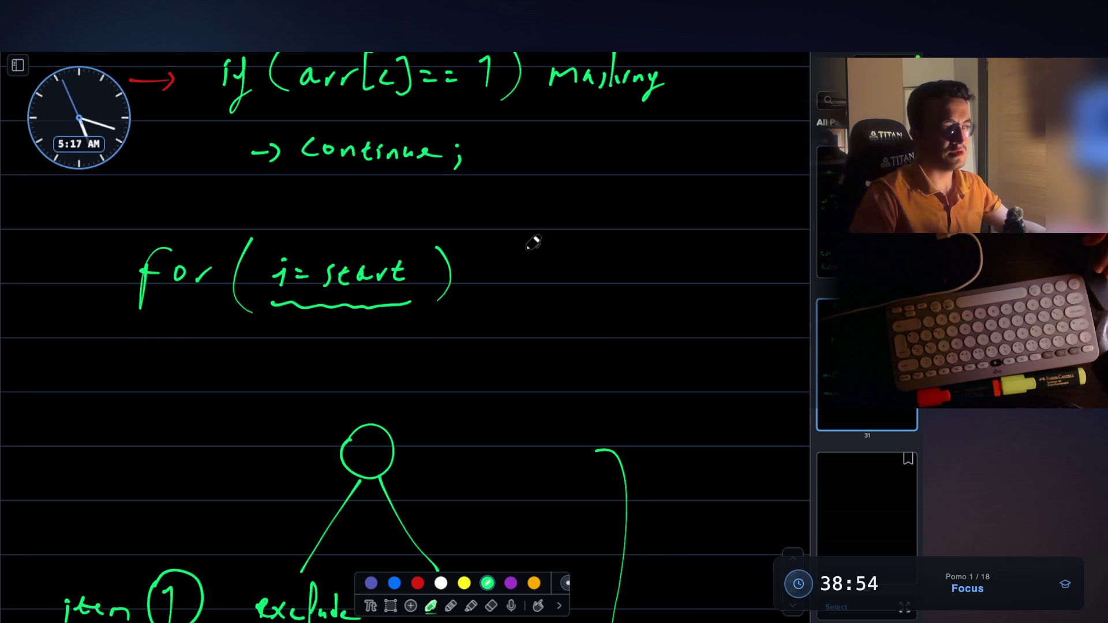
scroll(533, 242, "down", 2)
scroll(534, 242, "up", 12)
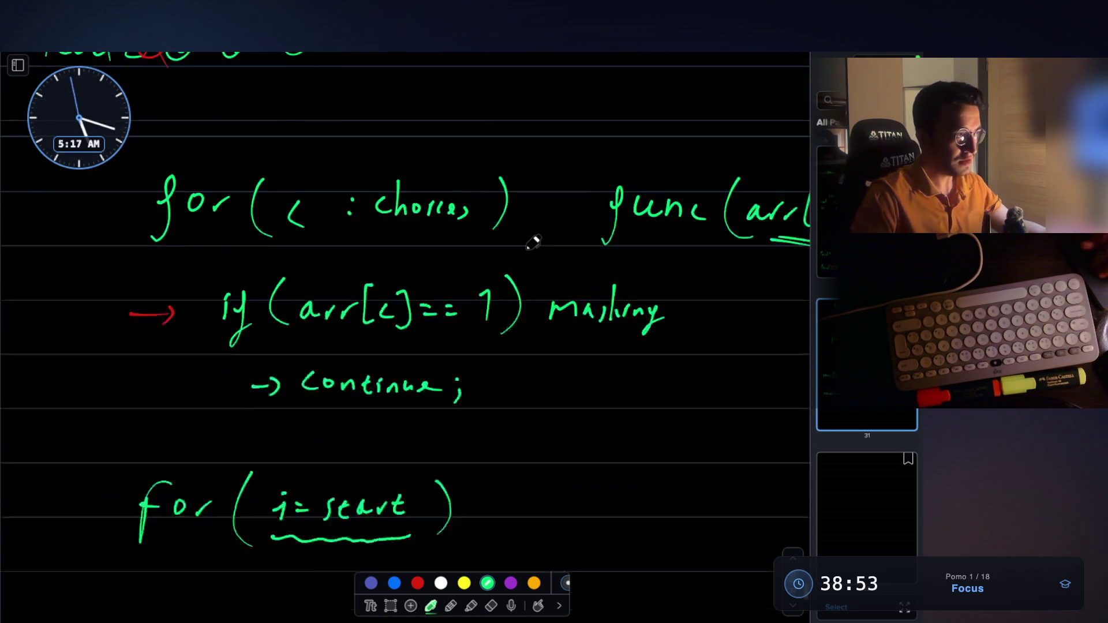
scroll(532, 241, "up", 1)
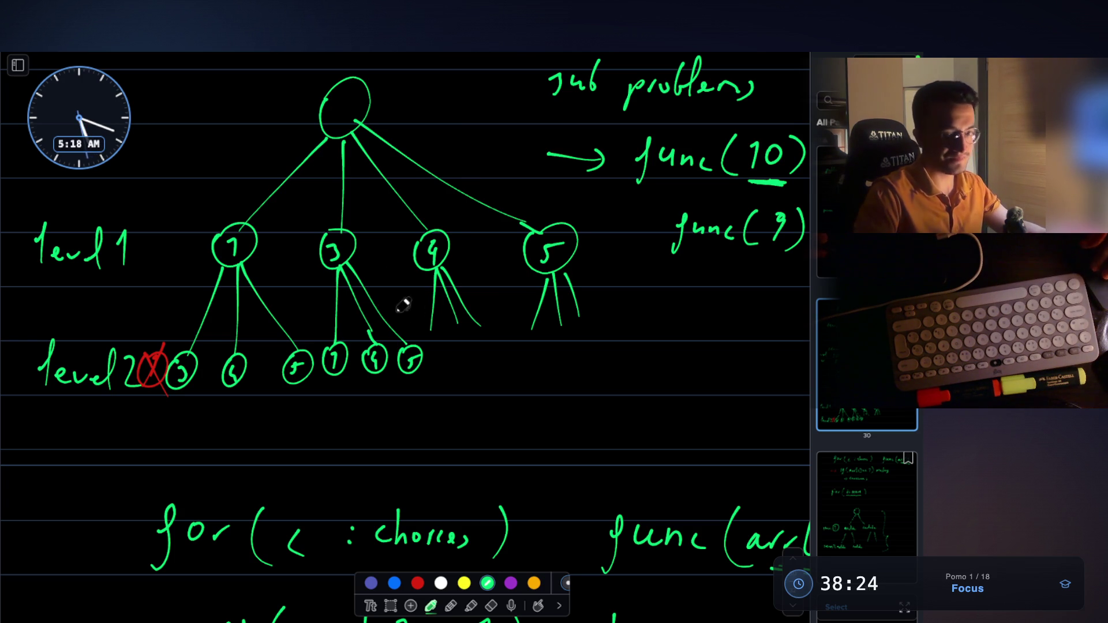
scroll(427, 316, "down", 15)
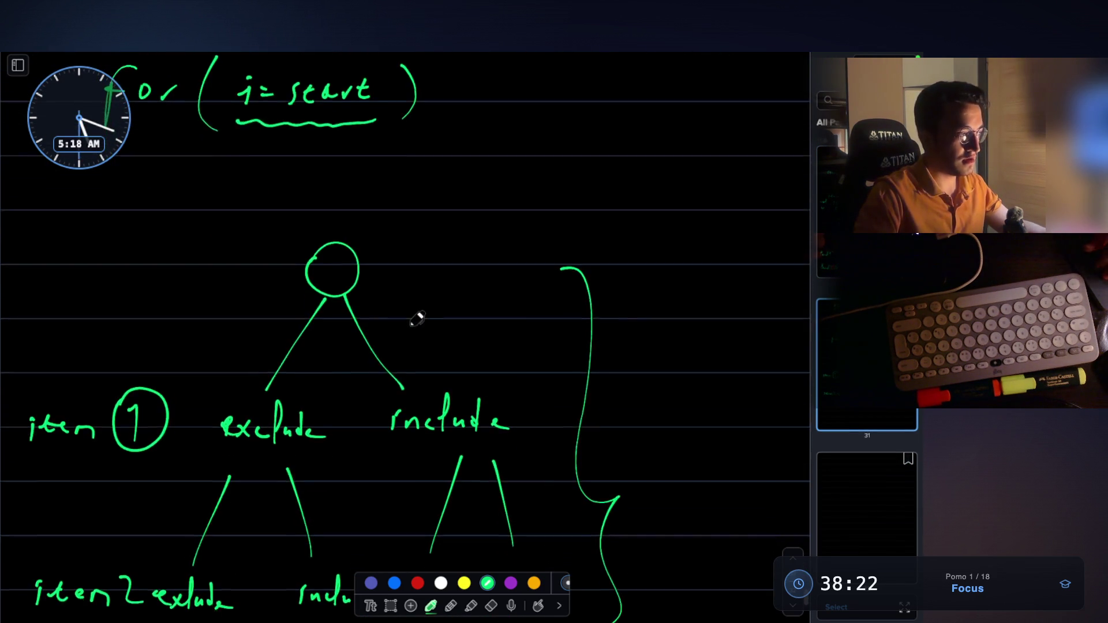
scroll(419, 321, "down", 3)
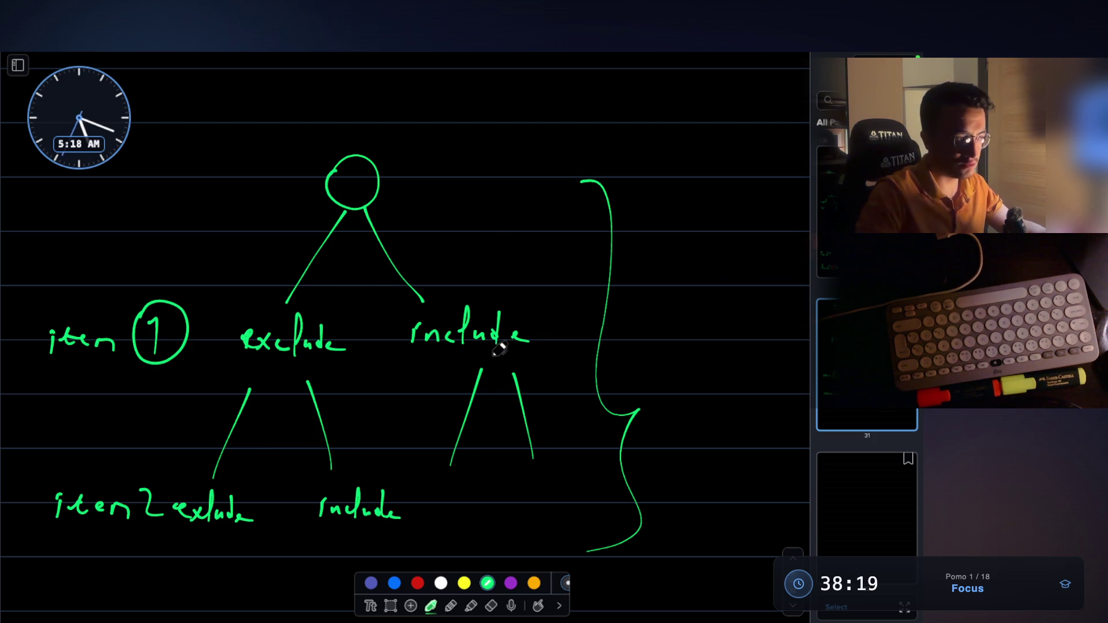
scroll(461, 262, "down", 1)
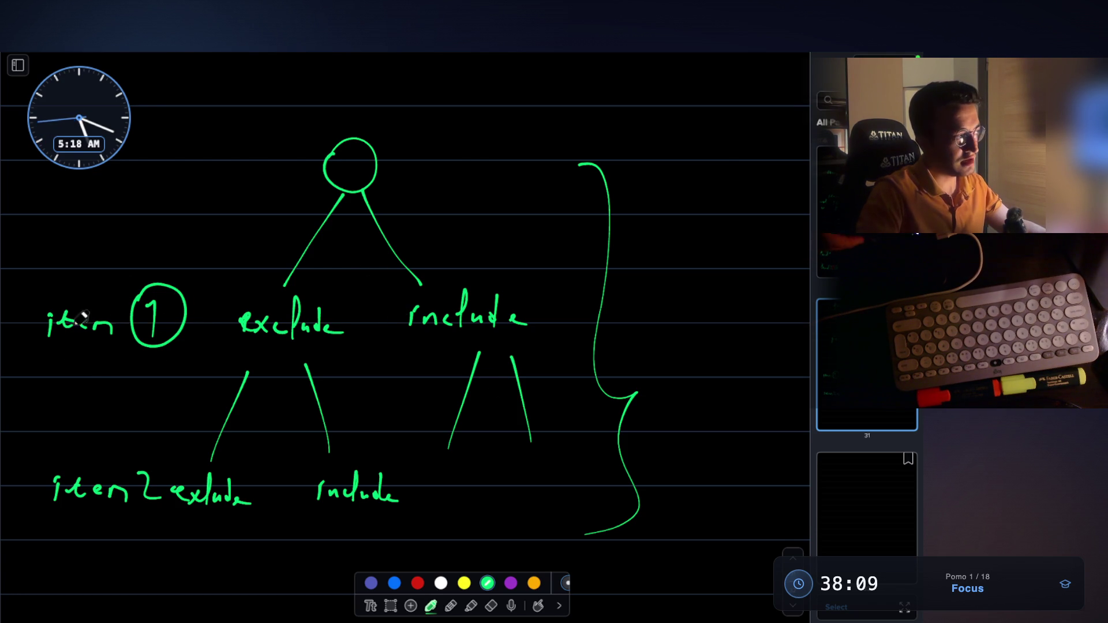
scroll(252, 276, "down", 1)
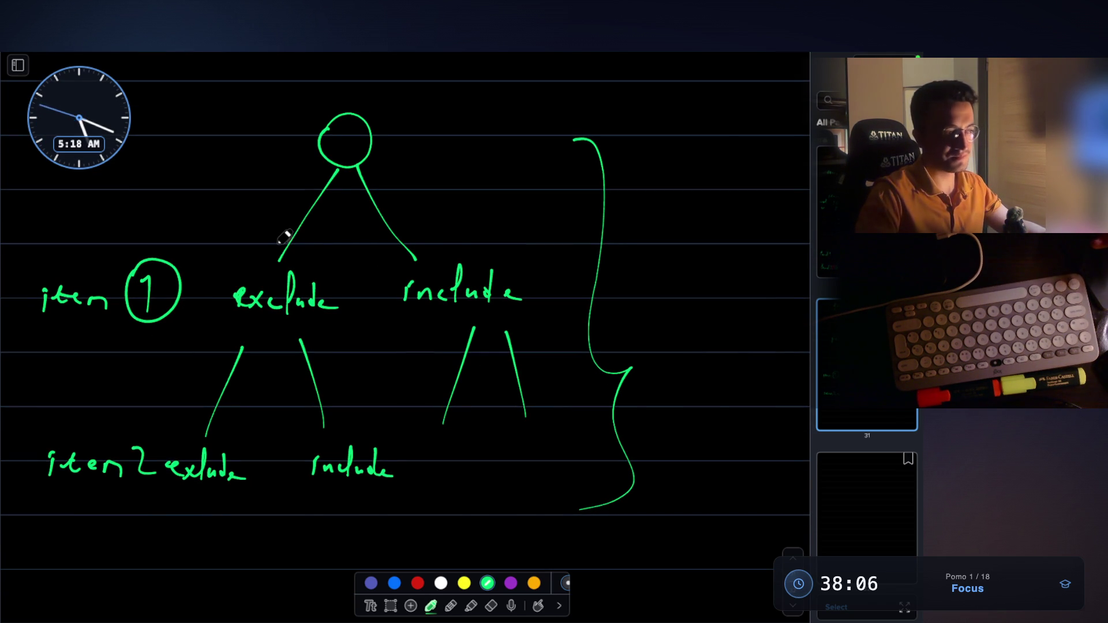
scroll(354, 290, "down", 1)
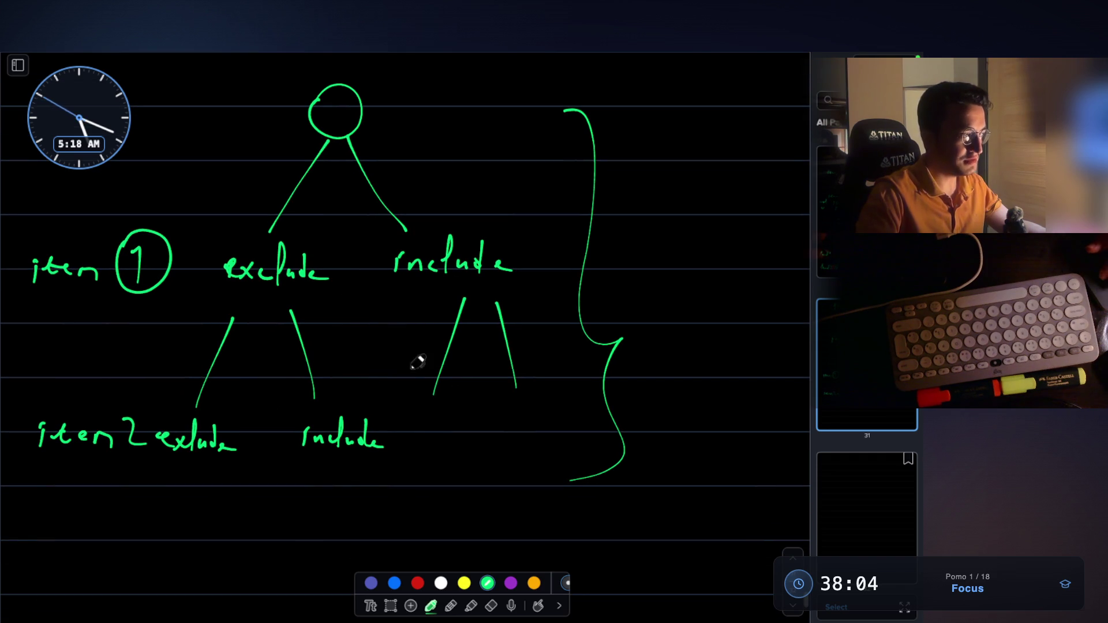
left_click_drag(419, 436, 453, 438)
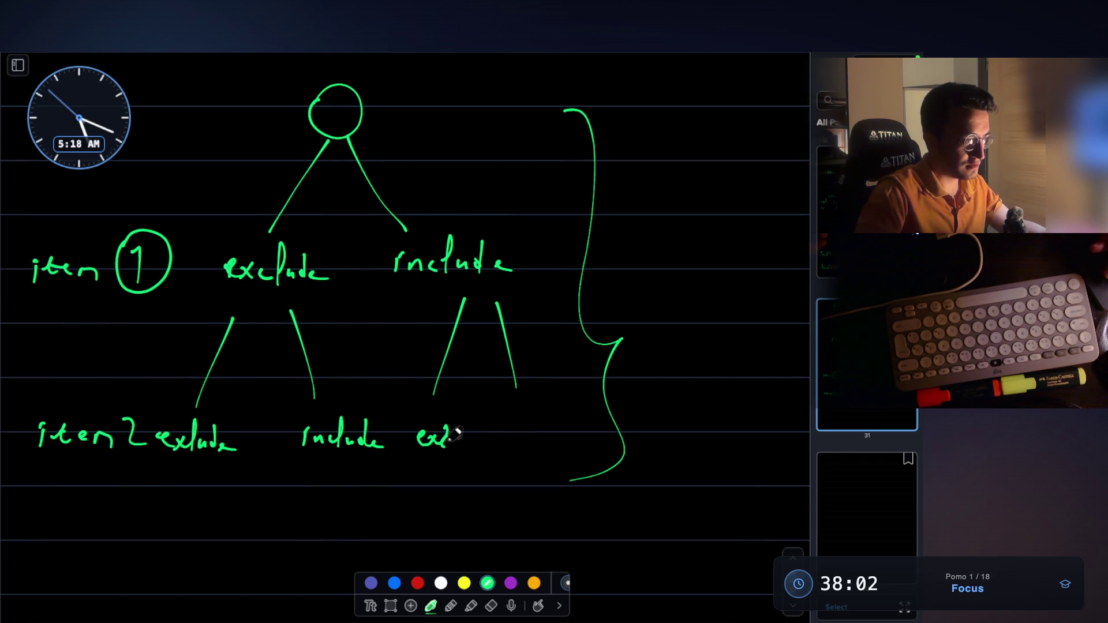
Step: Finish the 'exclude' and 'include' leaves under the right branch and submit the Claude prompt
mouse_move(531, 434)
left_mouse_down()
mouse_move(556, 415)
mouse_move(586, 427)
mouse_move(584, 442)
left_mouse_up()
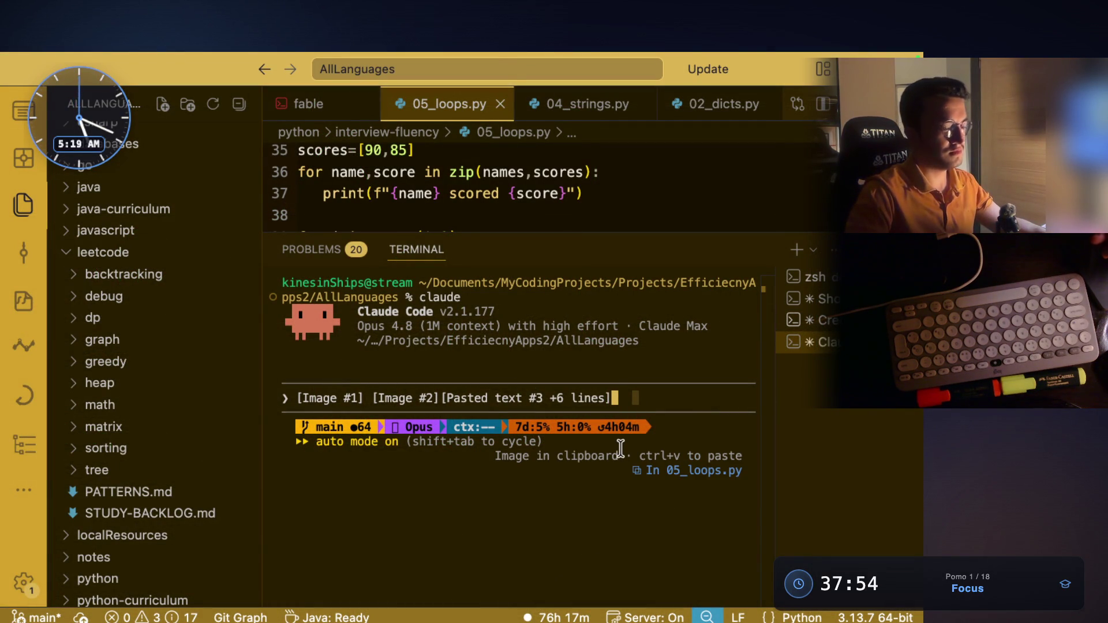
key("Return")
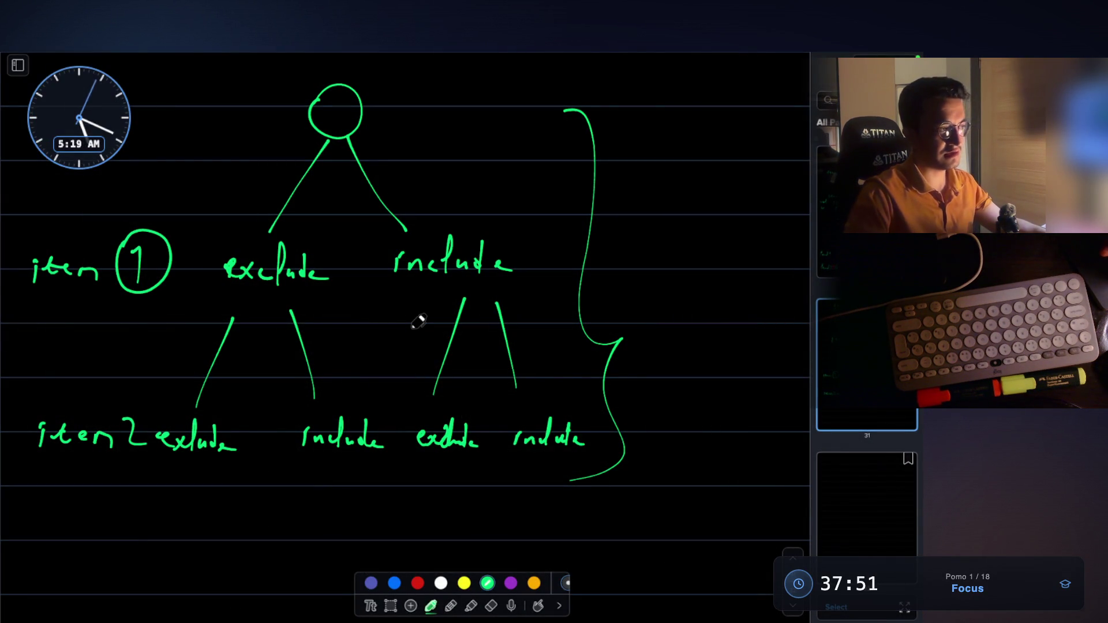
scroll(419, 322, "down", 1)
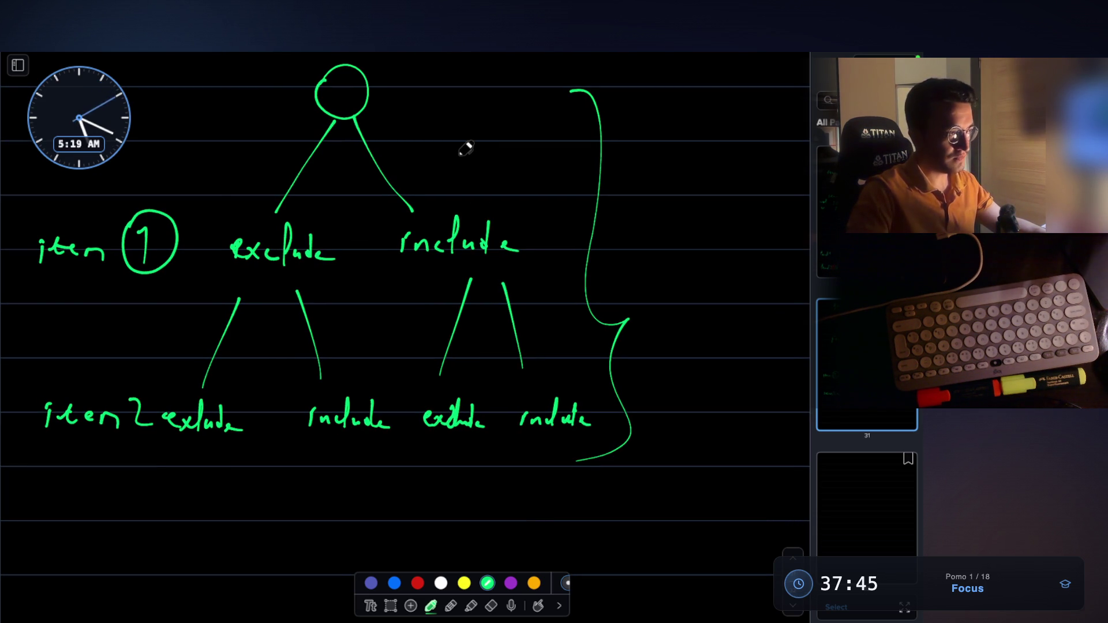
scroll(466, 148, "up", 10)
scroll(466, 149, "down", 8)
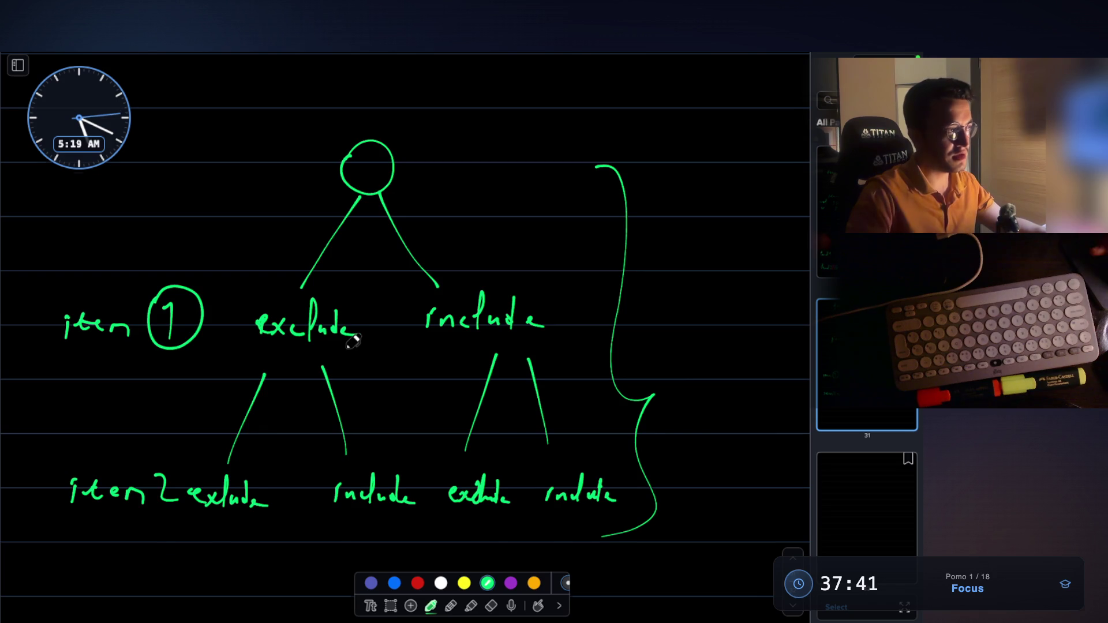
scroll(353, 342, "up", 10)
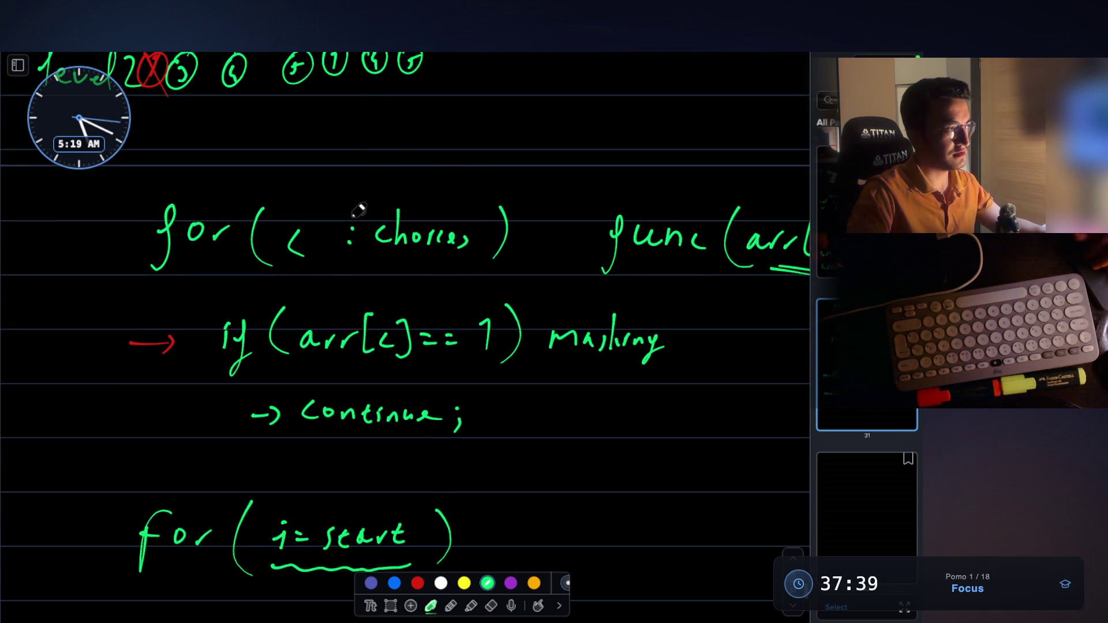
Step: Write 'arr[i] +' in green on a blank line below the tree
scroll(404, 150, "up", 5)
scroll(423, 124, "down", 4)
scroll(423, 123, "down", 10)
scroll(433, 299, "down", 5)
scroll(375, 271, "down", 3)
scroll(351, 263, "up", 7)
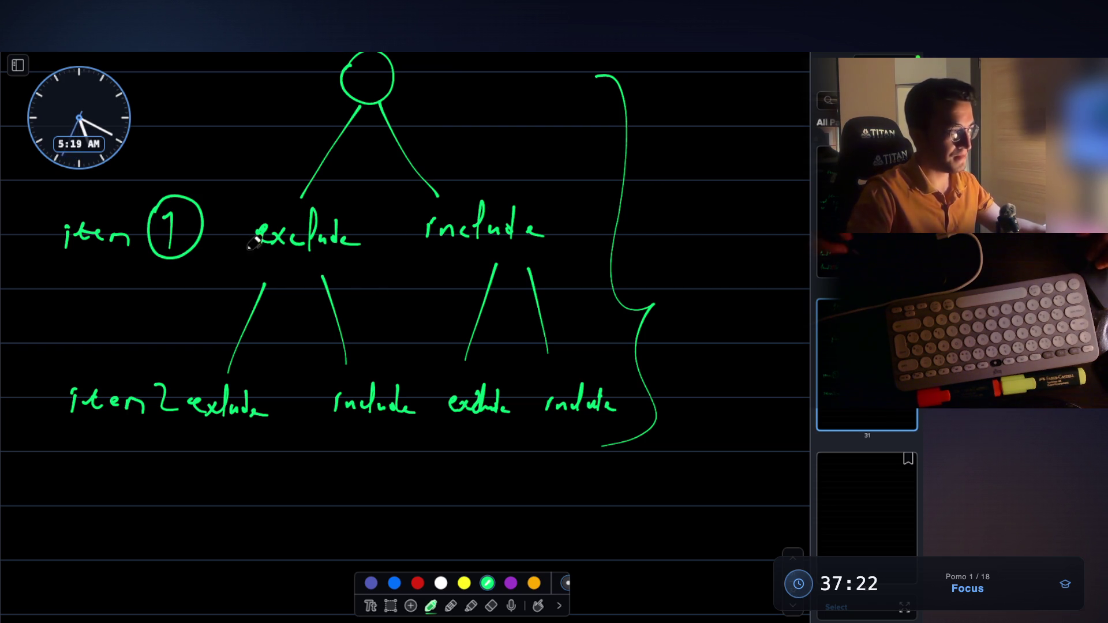
scroll(433, 294, "down", 5)
left_click_drag(197, 336, 199, 350)
mouse_move(204, 350)
left_mouse_down()
mouse_move(231, 339)
mouse_move(271, 363)
left_mouse_up()
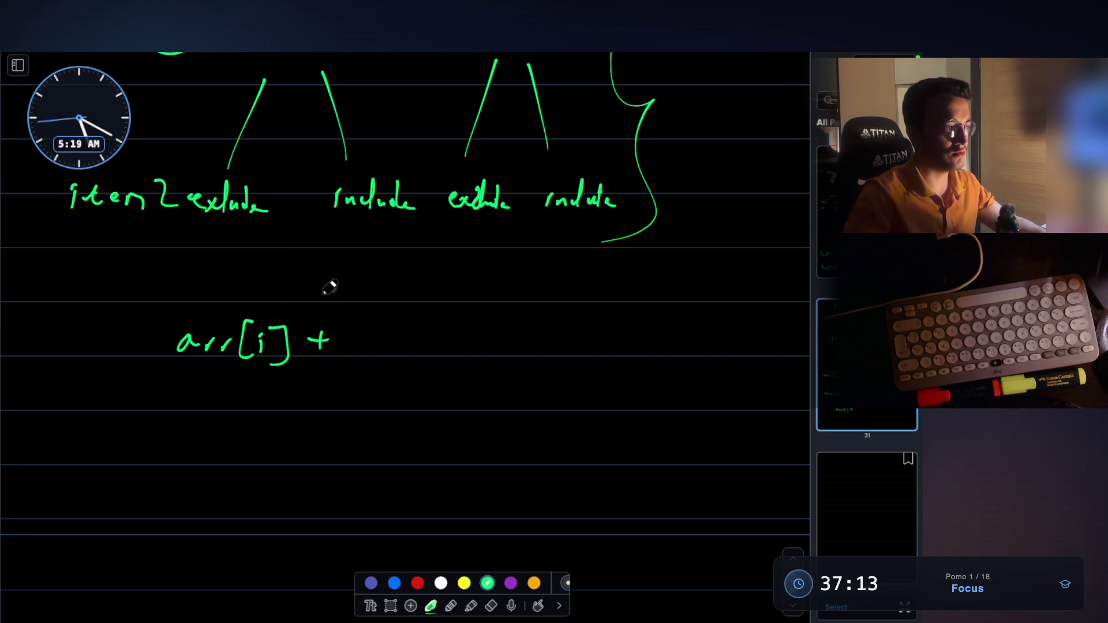
Step: Continue the line with 'func(totalCap - cap[i]'
mouse_move(369, 325)
left_mouse_down()
mouse_move(354, 375)
mouse_move(398, 337)
mouse_move(433, 356)
left_mouse_up()
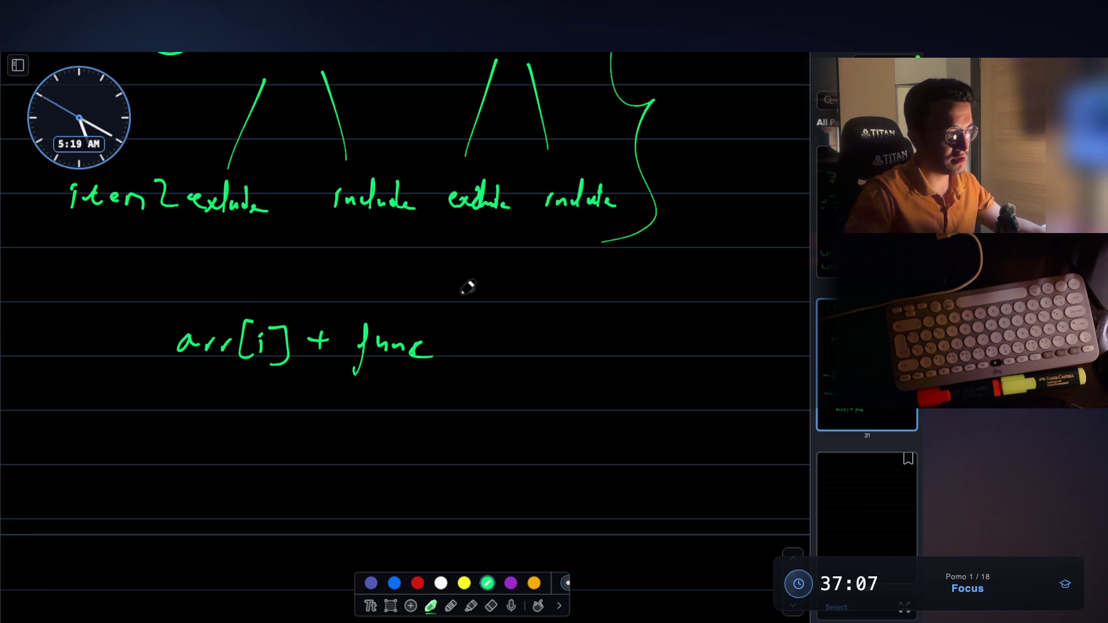
left_click_drag(456, 330, 469, 372)
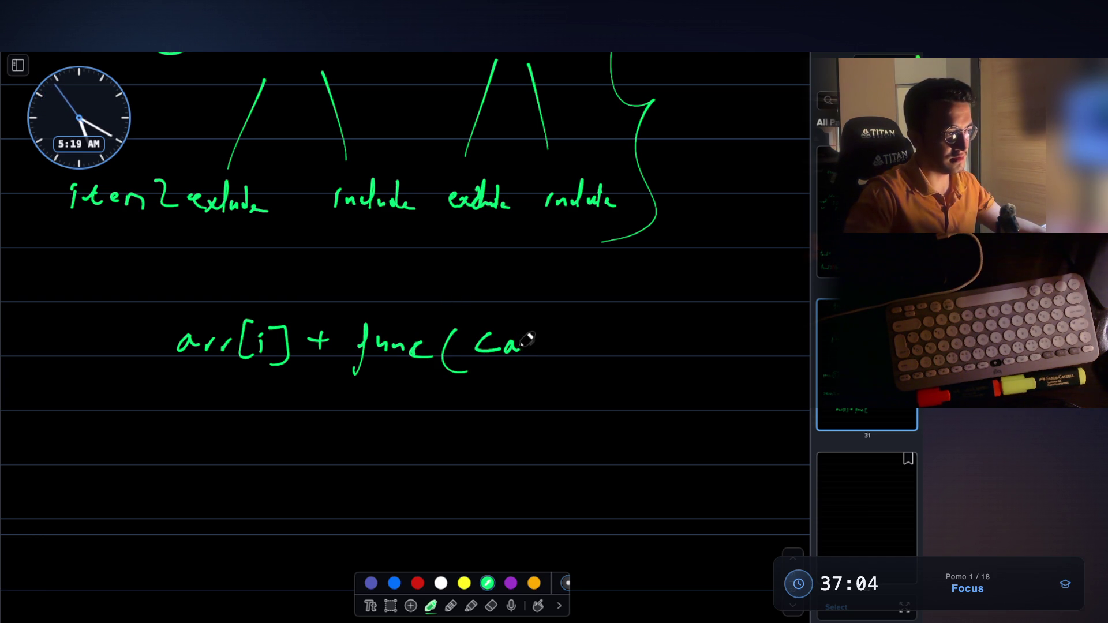
mouse_move(576, 339)
left_mouse_down()
mouse_move(582, 349)
mouse_move(583, 324)
mouse_move(494, 335)
mouse_move(576, 352)
mouse_move(651, 347)
left_mouse_up()
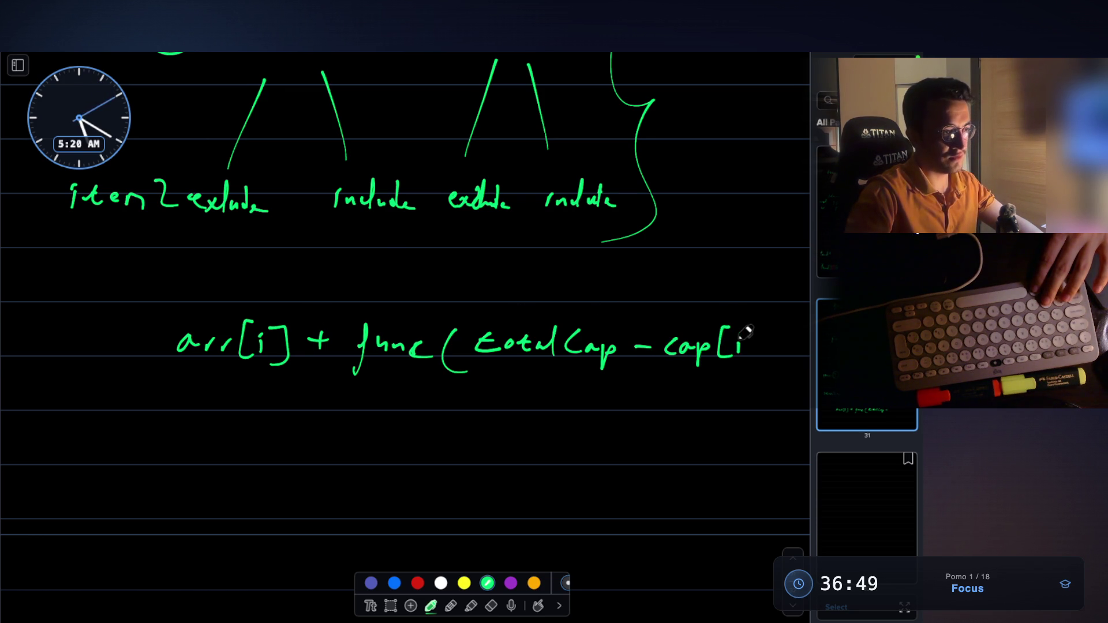
left_click_drag(768, 331, 749, 361)
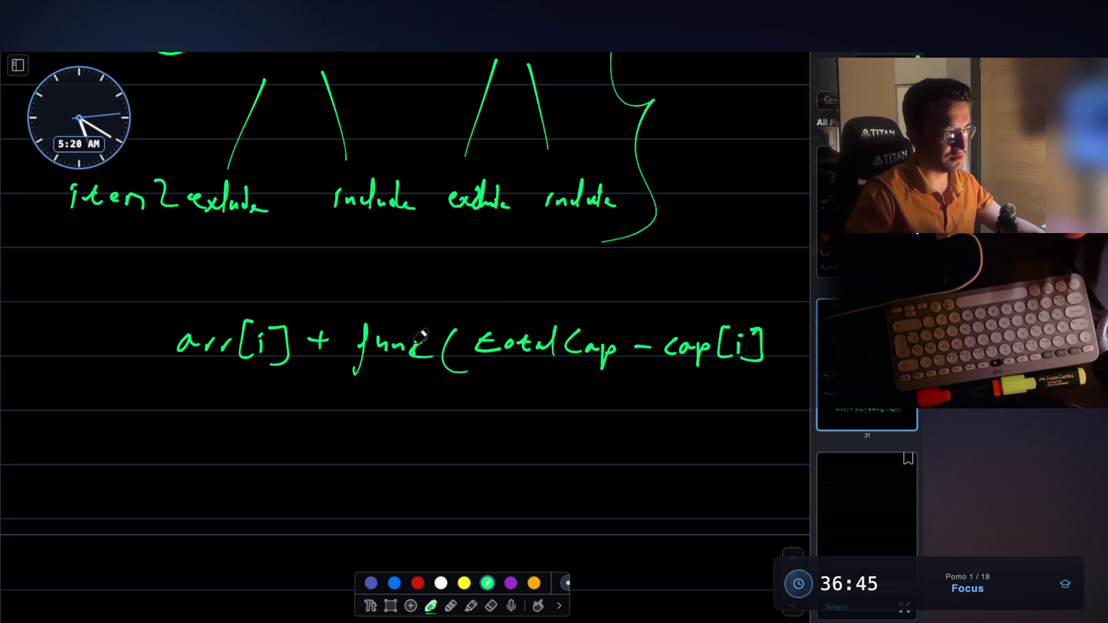
Step: Underline the last 'include' in the tree and arr[i] in the recurrence
left_click_drag(583, 214, 616, 220)
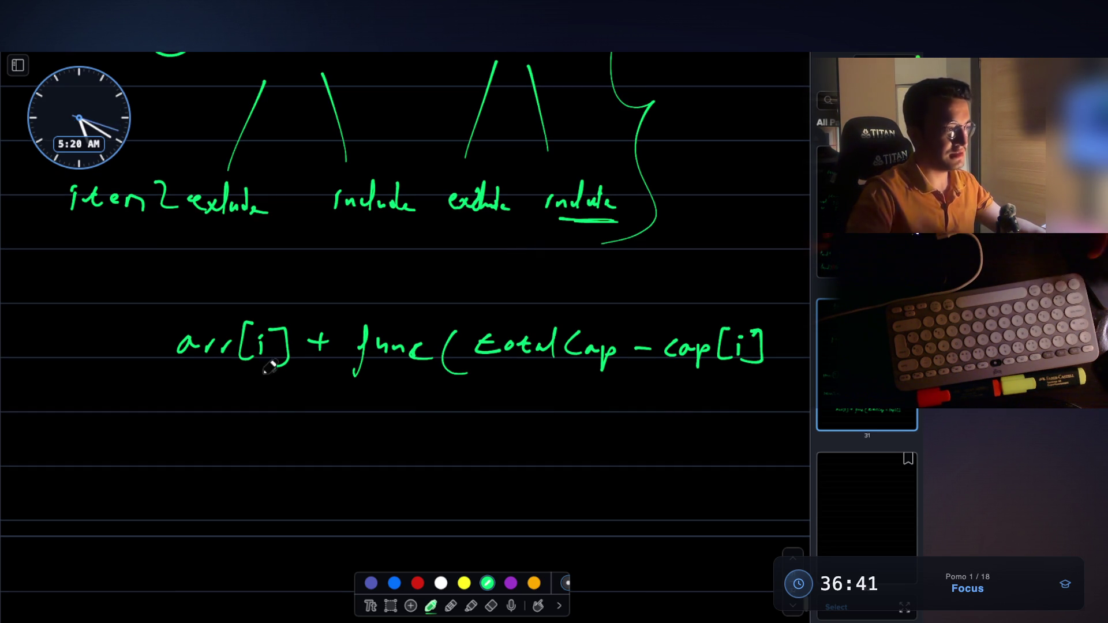
scroll(521, 226, "down", 3)
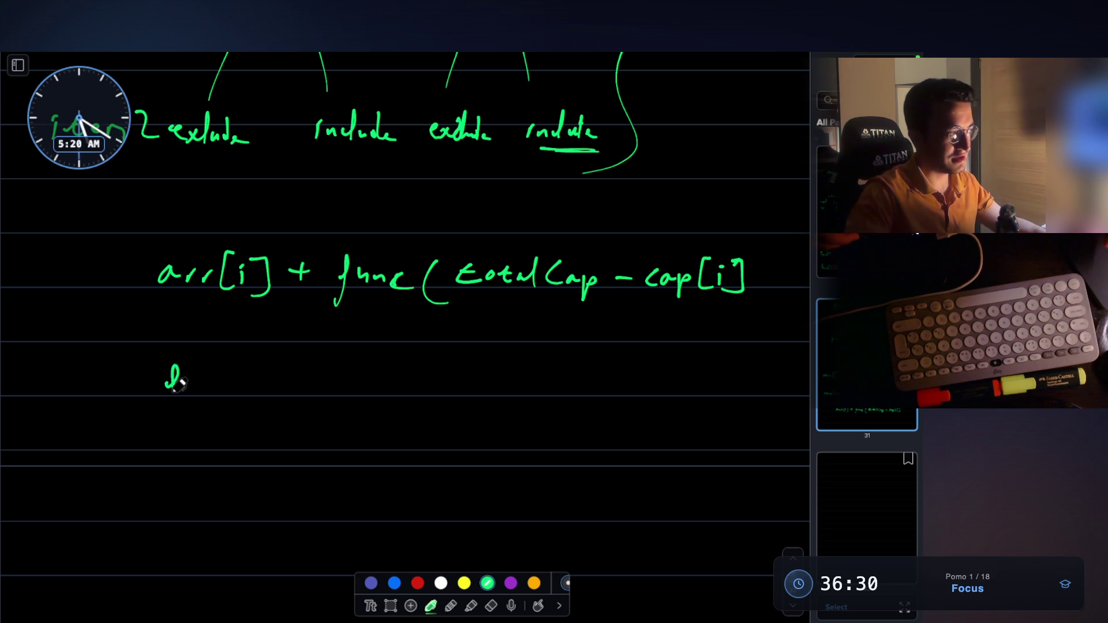
left_click_drag(180, 381, 174, 401)
left_click_drag(148, 311, 283, 316)
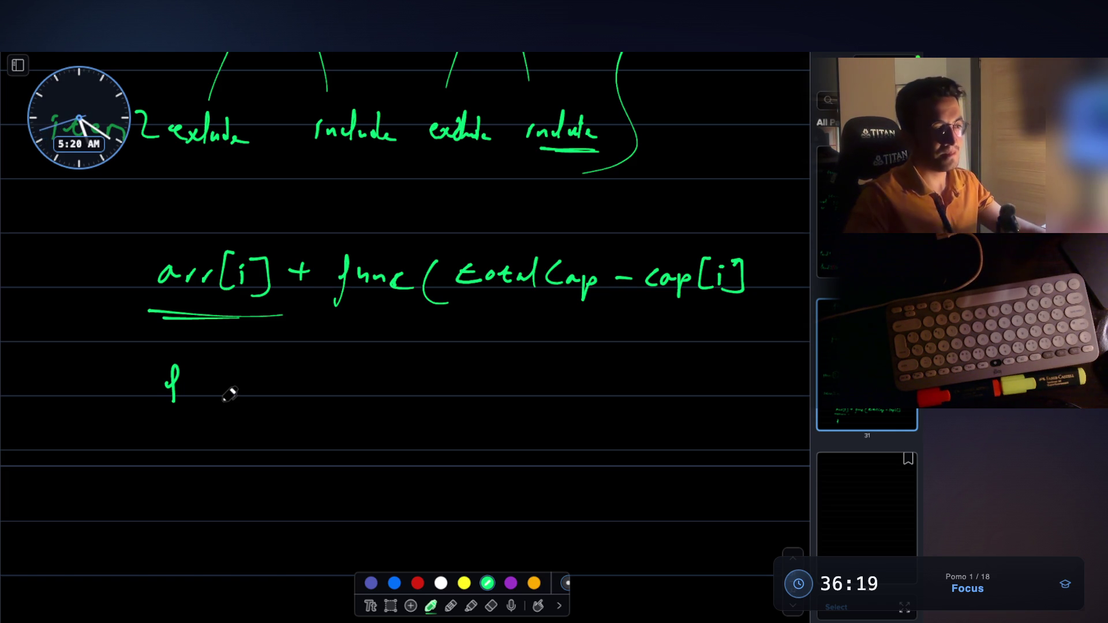
scroll(229, 394, "up", 20)
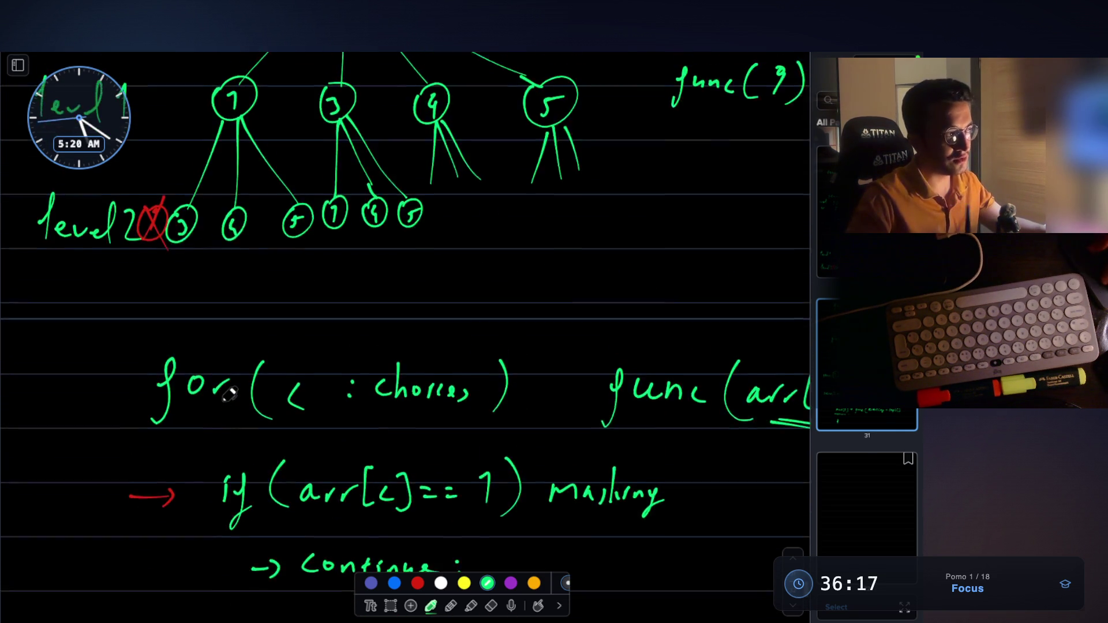
scroll(230, 394, "up", 5)
scroll(284, 358, "down", 2)
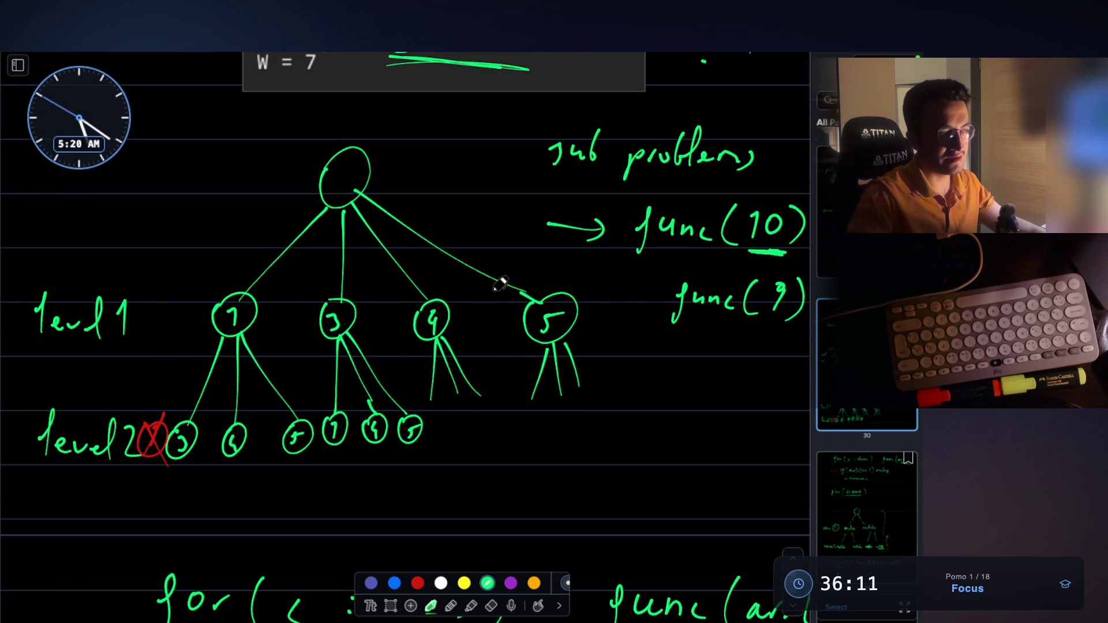
scroll(501, 282, "down", 15)
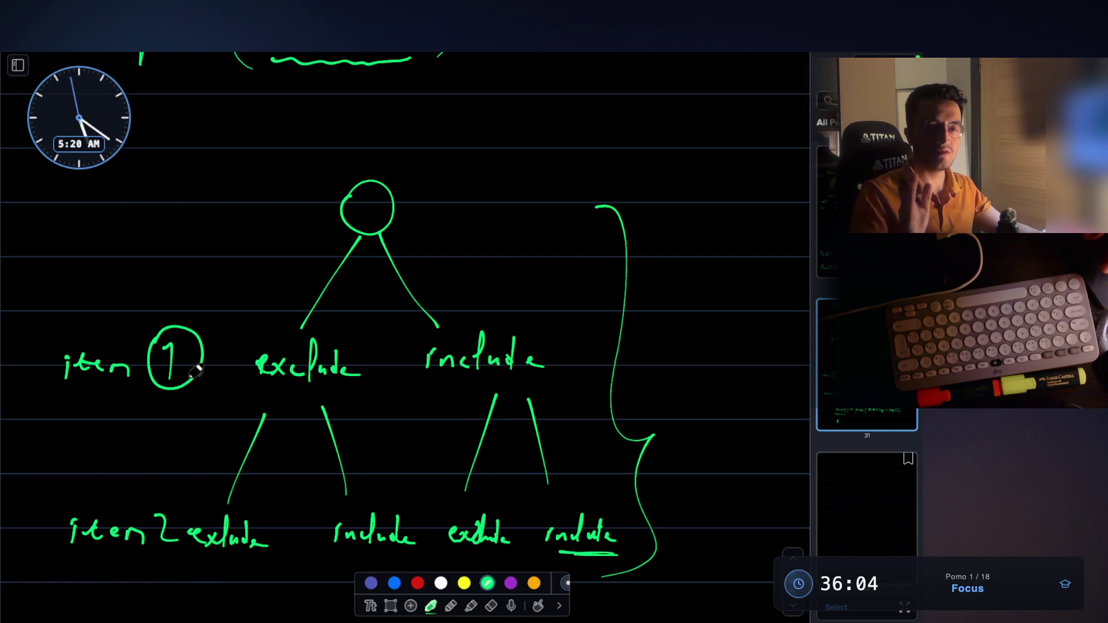
scroll(196, 371, "down", 1)
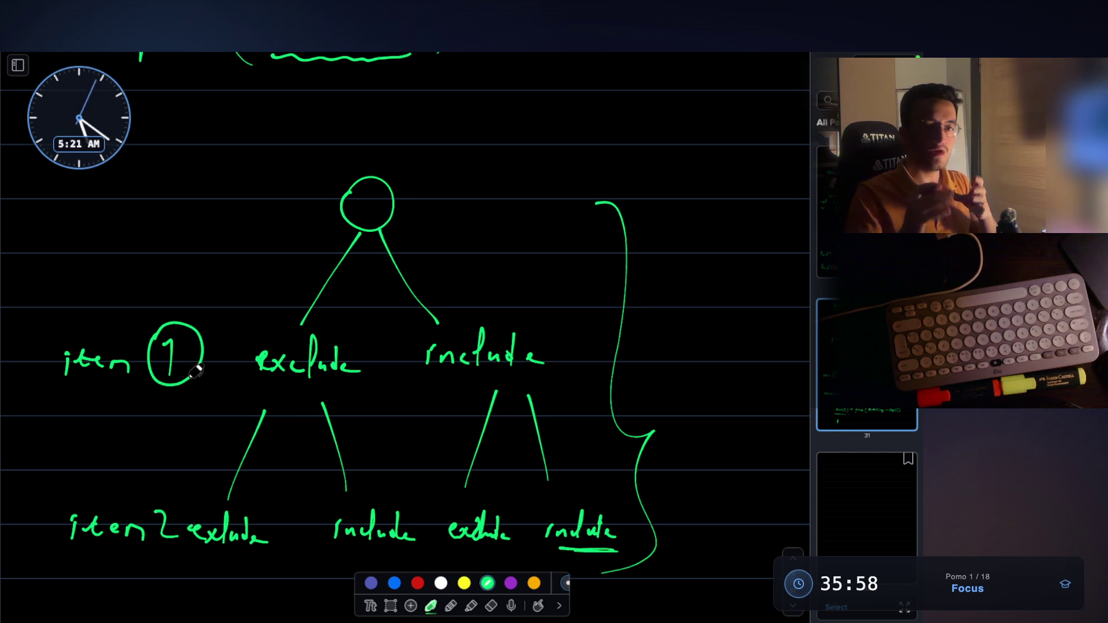
scroll(196, 375, "down", 10)
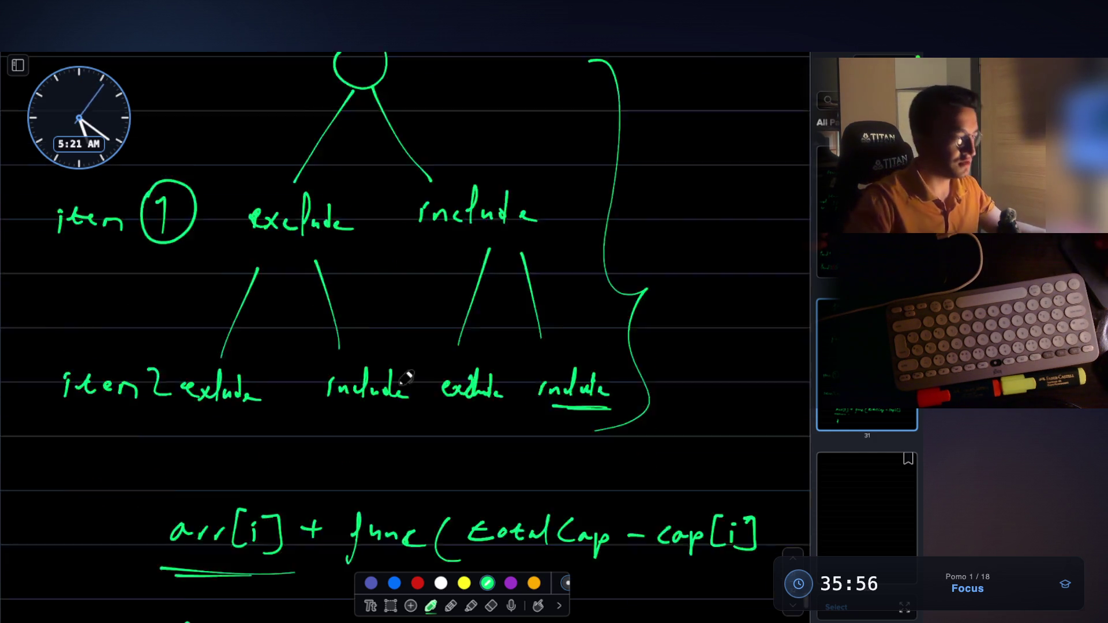
mouse_move(185, 420)
left_mouse_down()
mouse_move(173, 408)
mouse_move(247, 415)
left_mouse_up()
Step: Write 'func(i+1' in green below the include recurrence
left_click_drag(269, 380, 284, 442)
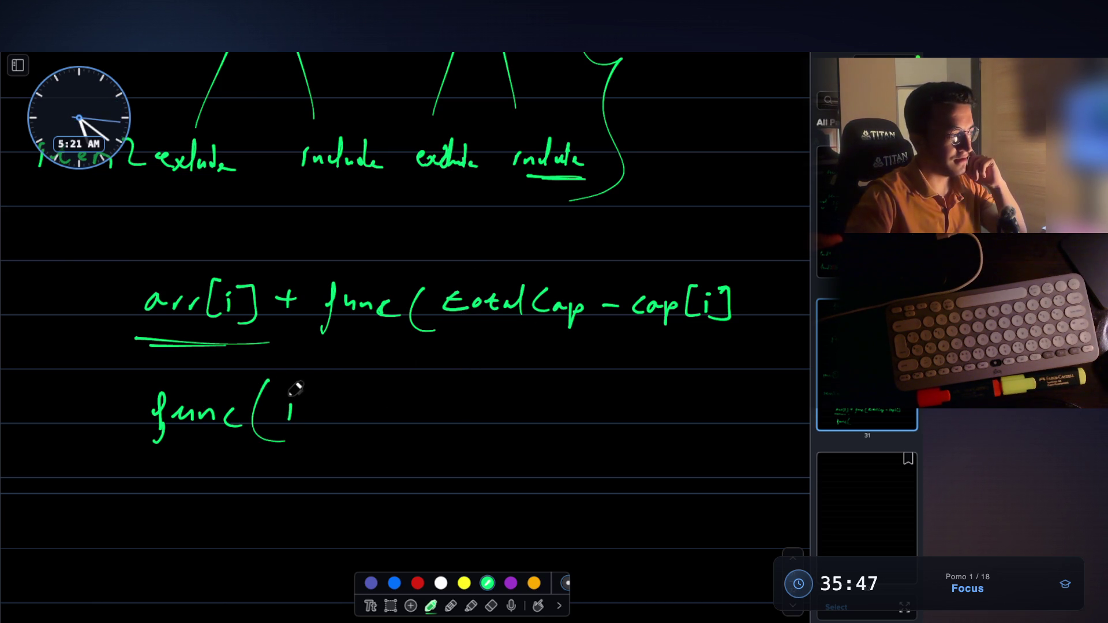
left_click_drag(312, 394, 312, 420)
left_click_drag(333, 399, 341, 430)
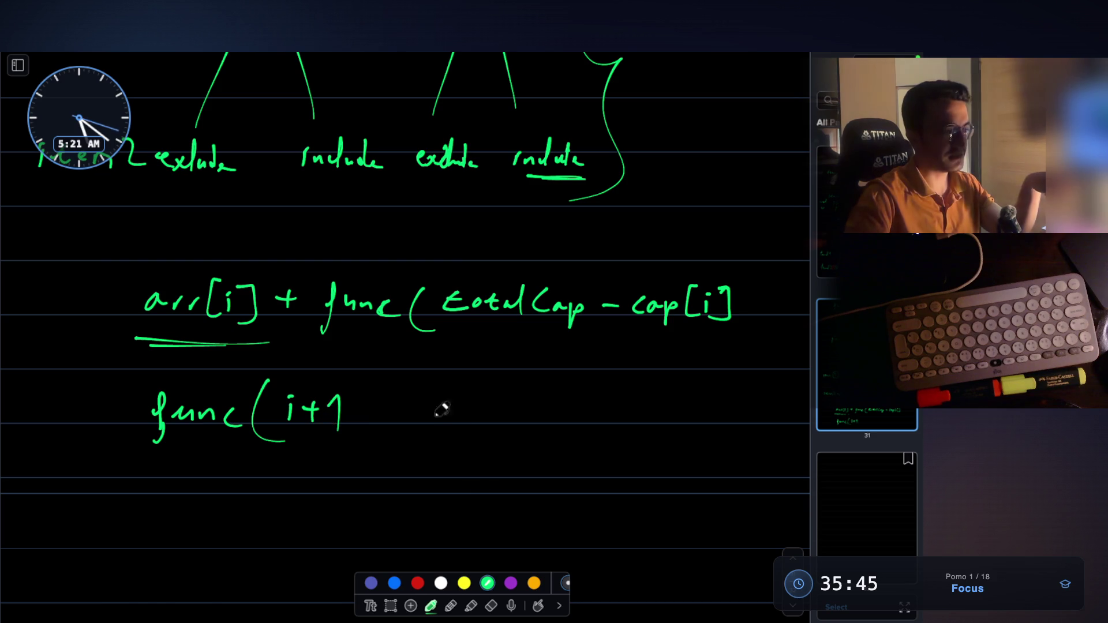
Step: Shift 'totalCap - cap[i]' right, add a comma after i+1, and close the include call
left_click(390, 604)
mouse_move(445, 273)
left_mouse_down()
mouse_move(544, 322)
mouse_move(765, 345)
left_mouse_up()
left_click_drag(683, 318, 761, 323)
left_click(704, 366)
left_click(431, 605)
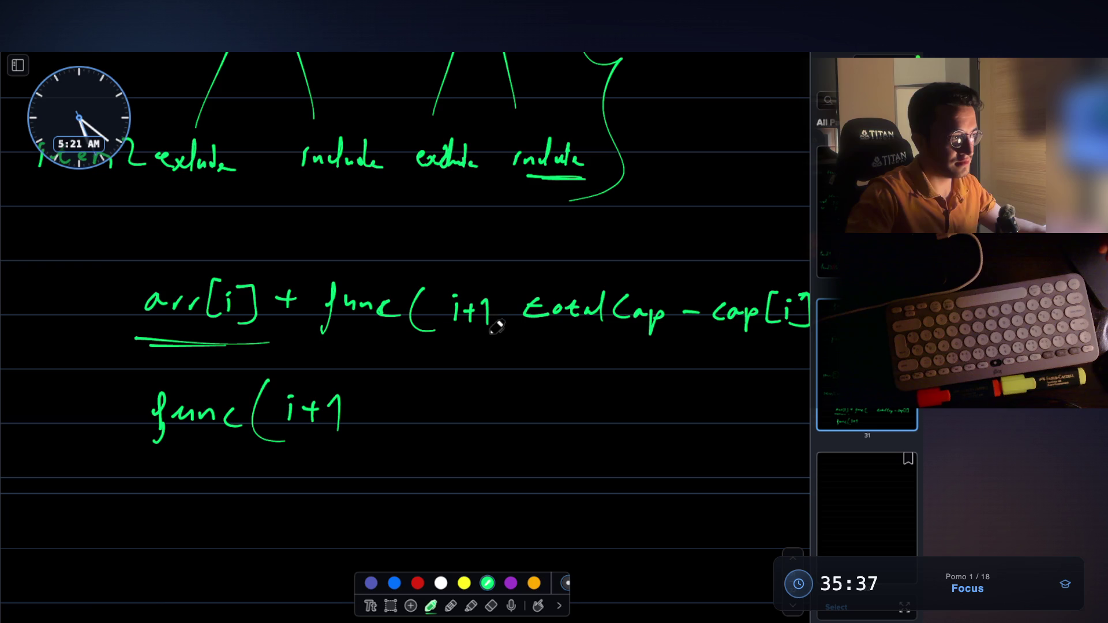
left_click_drag(504, 315, 502, 330)
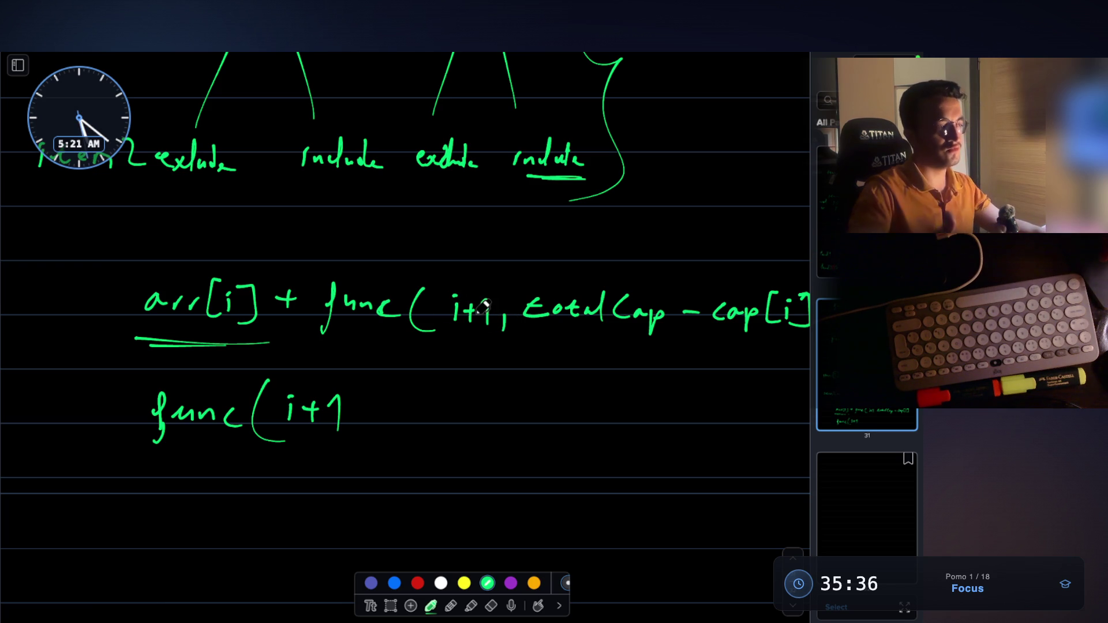
scroll(519, 300, "right", 3)
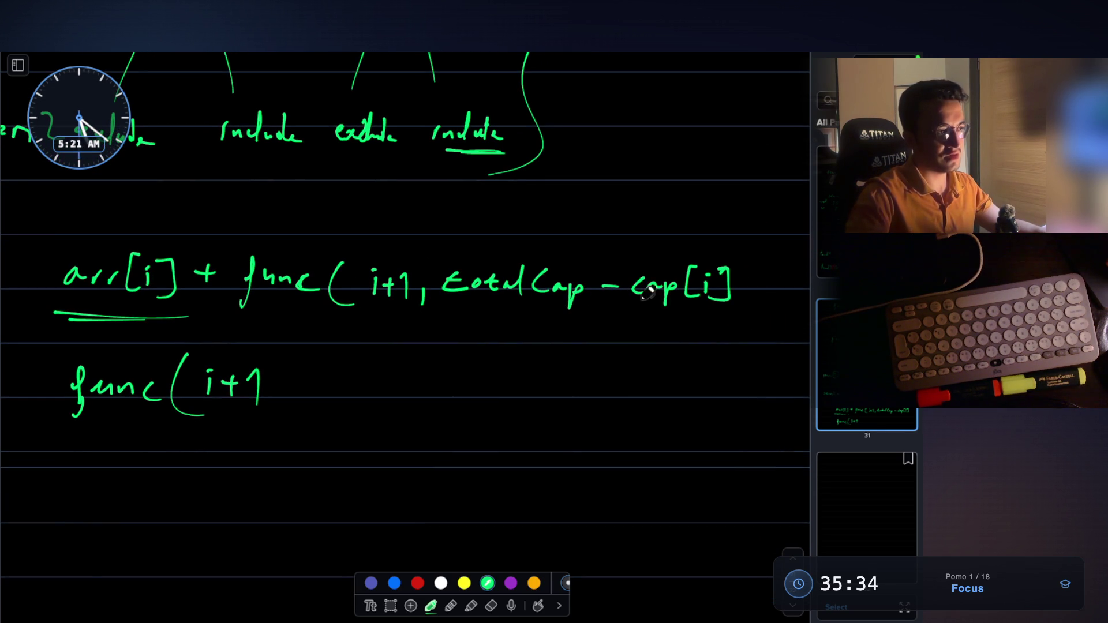
left_click_drag(748, 252, 732, 328)
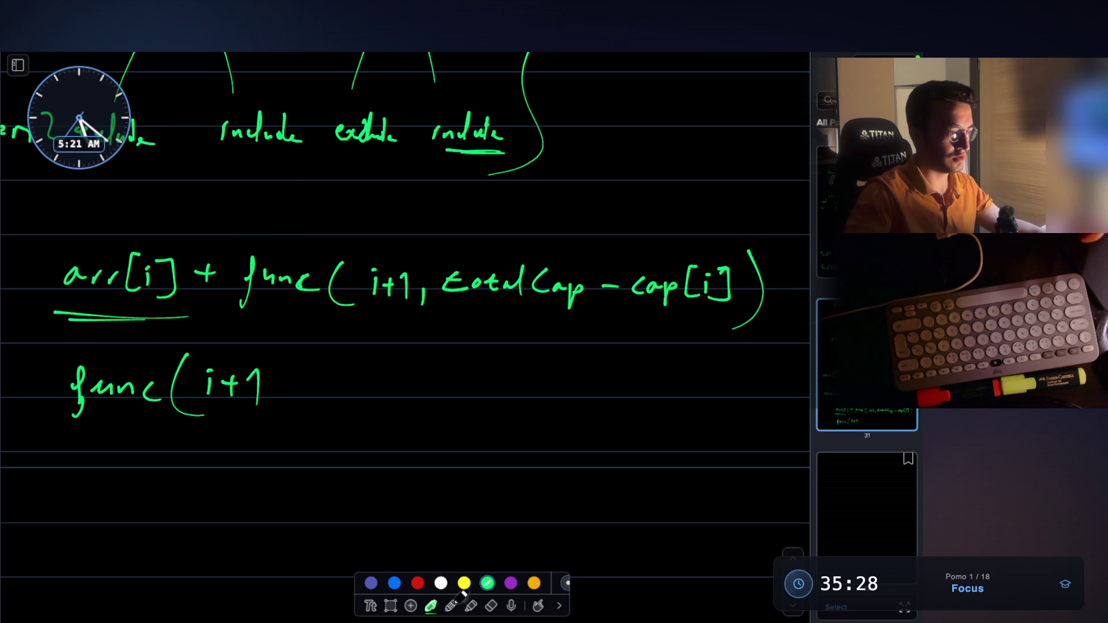
Step: Write a yellow 'sub problem definition' note above the include call
mouse_move(378, 233)
left_mouse_down()
mouse_move(437, 254)
mouse_move(505, 237)
left_mouse_up()
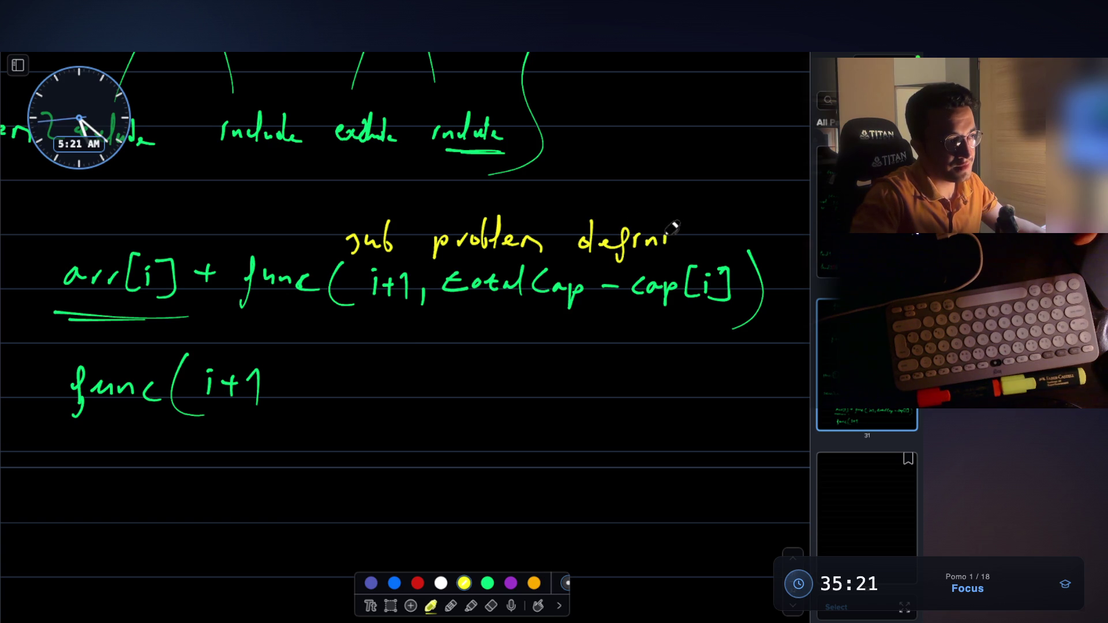
left_click_drag(707, 234, 728, 231)
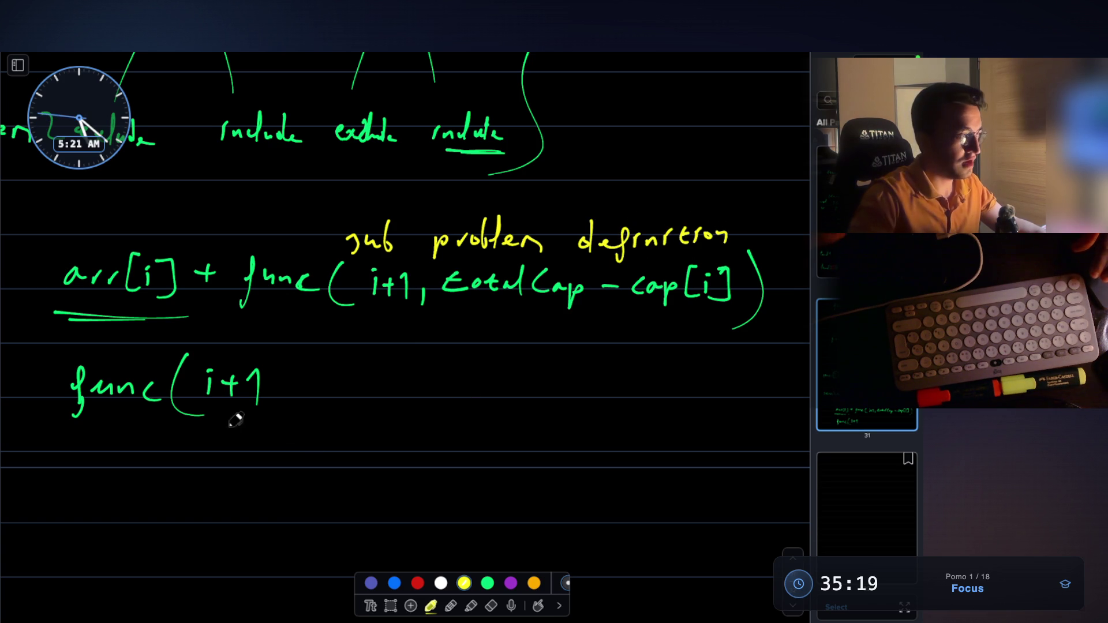
left_click(488, 582)
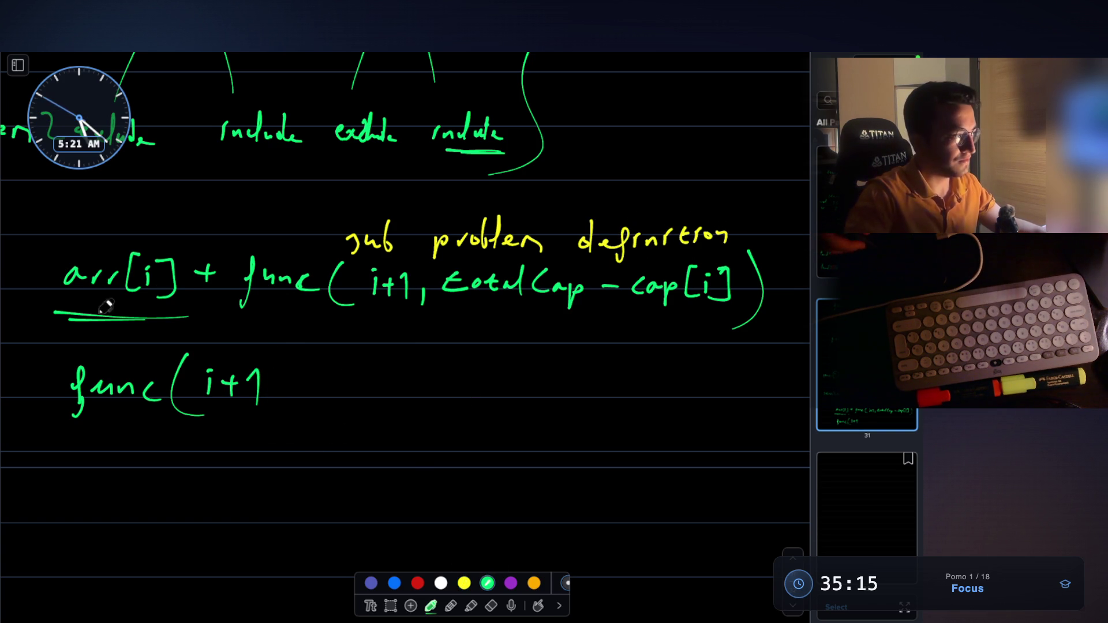
Step: Complete the exclude call as 'func(i+1, totalCap)' in green
left_click_drag(295, 387, 296, 405)
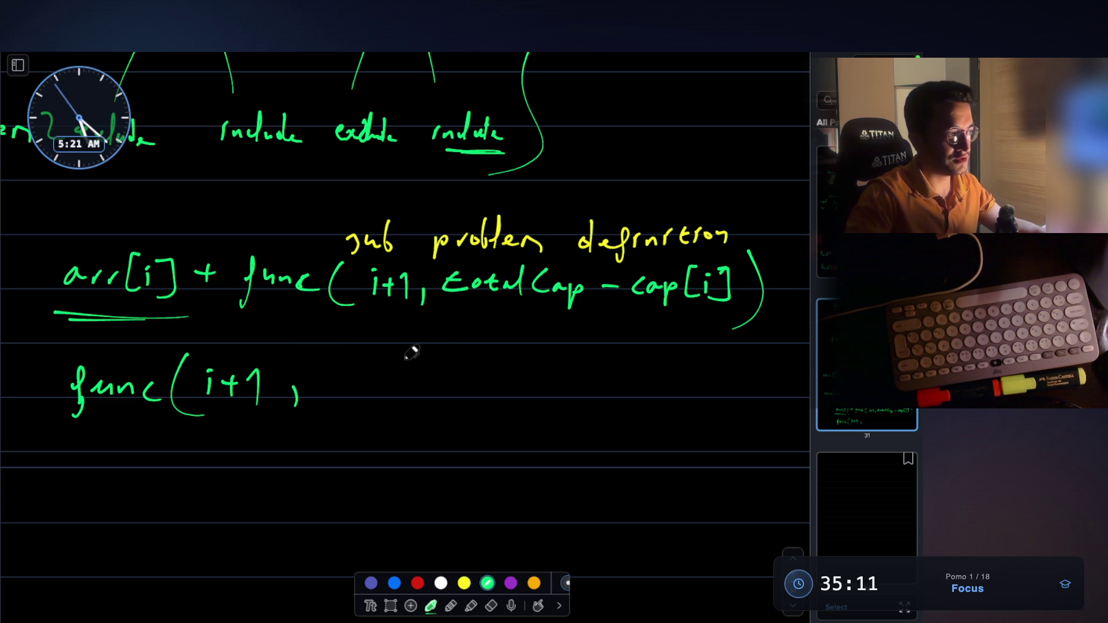
mouse_move(330, 385)
left_mouse_down()
mouse_move(372, 364)
mouse_move(415, 374)
mouse_move(430, 360)
mouse_move(488, 397)
left_mouse_up()
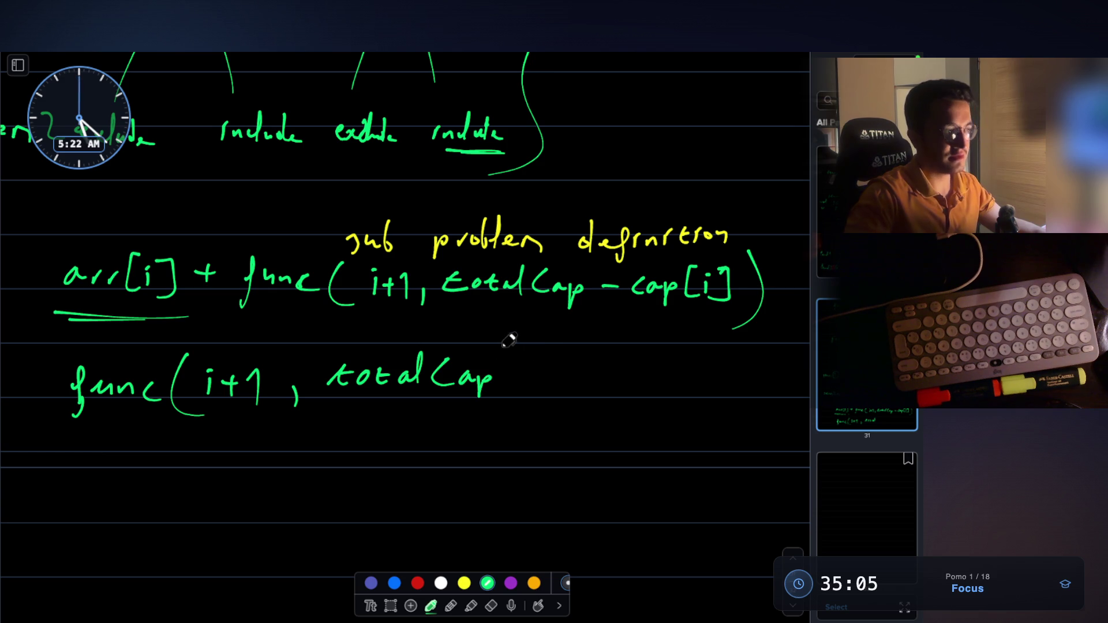
left_click_drag(503, 345, 488, 415)
scroll(404, 346, "left", 3)
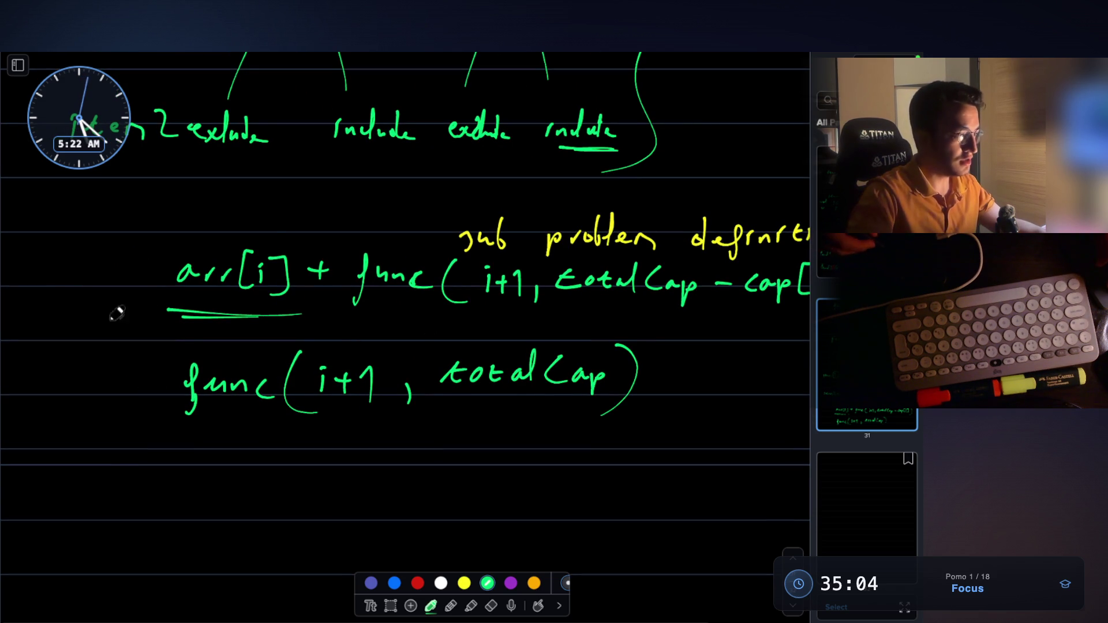
left_click(417, 583)
Step: Label the include line 'A =' and the exclude line 'B =' in red
mouse_move(56, 267)
left_mouse_down()
mouse_move(55, 299)
mouse_move(80, 297)
left_mouse_up()
left_click_drag(58, 284, 113, 277)
left_click_drag(101, 285, 114, 284)
mouse_move(52, 369)
left_mouse_down()
mouse_move(51, 404)
mouse_move(70, 370)
mouse_move(57, 403)
left_mouse_up()
left_click_drag(101, 381, 117, 379)
left_click_drag(102, 394, 120, 393)
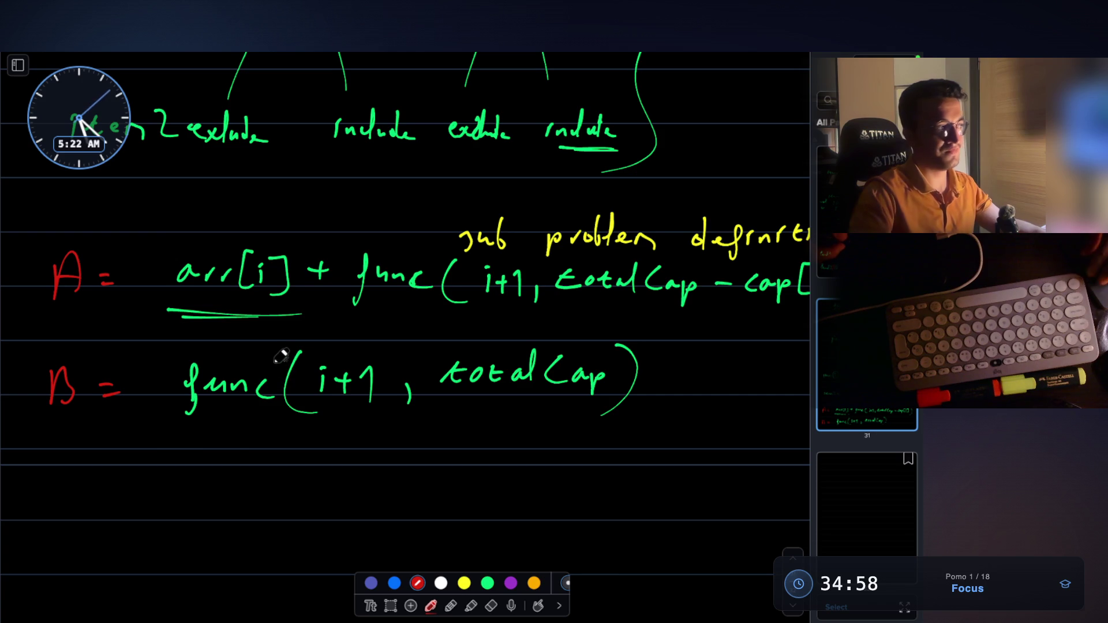
scroll(280, 358, "down", 2)
scroll(273, 310, "down", 2)
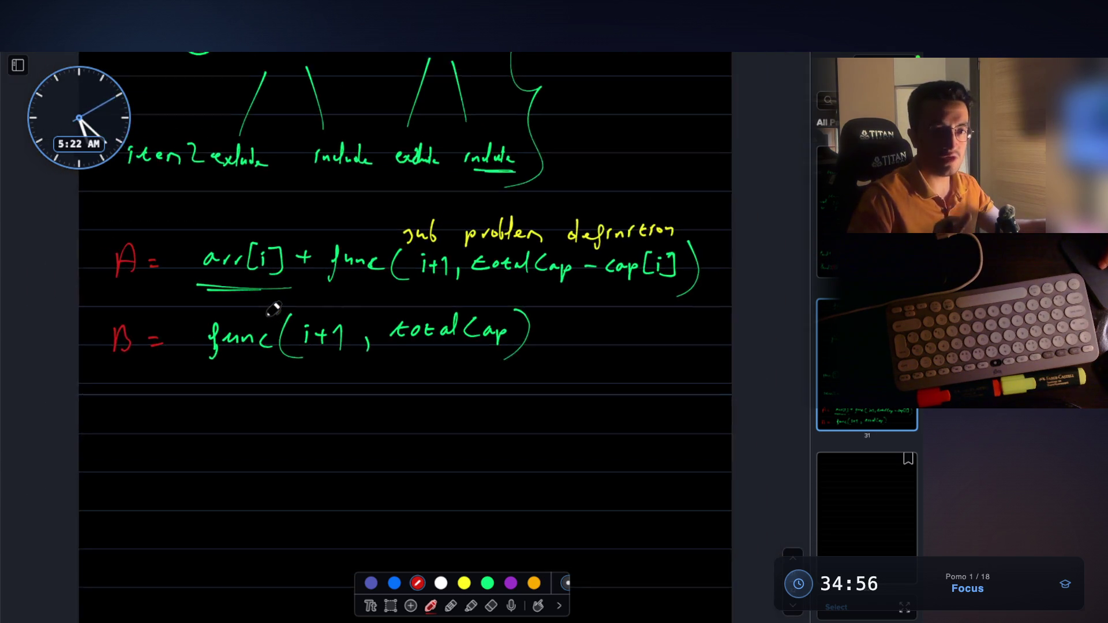
scroll(274, 310, "up", 2)
scroll(347, 511, "down", 2)
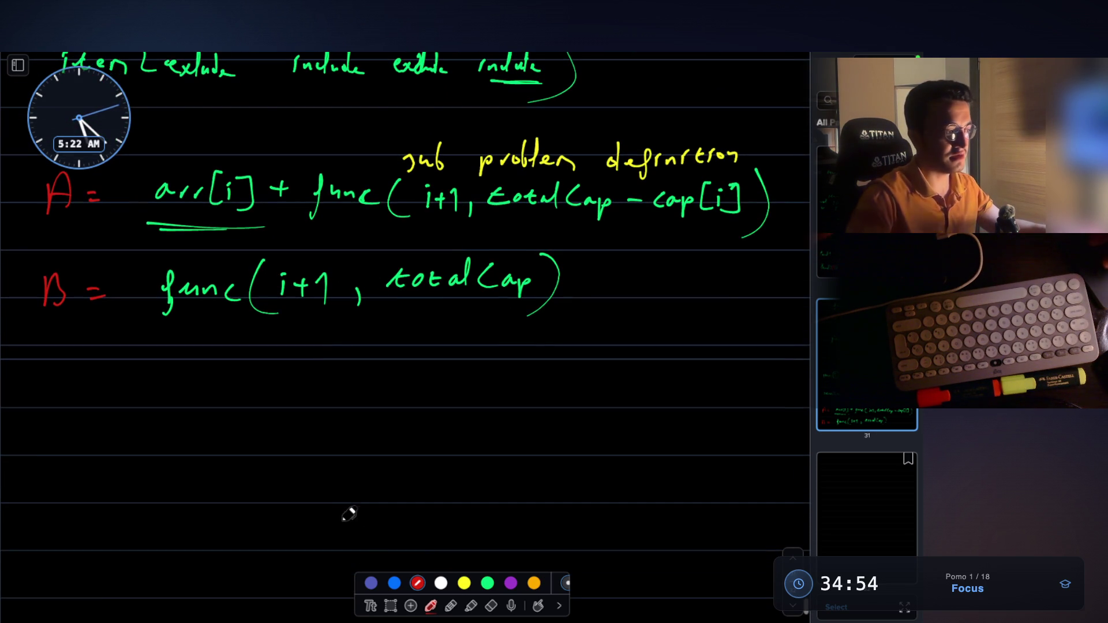
Step: Write 'Max(A, B)' below the recurrences, with green Max and parentheses and red A and B
left_click(487, 582)
mouse_move(137, 420)
left_mouse_down()
mouse_move(145, 394)
mouse_move(198, 396)
mouse_move(203, 386)
mouse_move(245, 423)
left_mouse_up()
mouse_move(291, 365)
left_mouse_down()
mouse_move(300, 432)
mouse_move(351, 377)
mouse_move(367, 411)
mouse_move(400, 418)
left_mouse_up()
key("ctrl+z")
key("ctrl+z")
left_click(418, 583)
mouse_move(356, 375)
left_mouse_down()
mouse_move(347, 417)
mouse_move(376, 412)
mouse_move(369, 397)
left_mouse_up()
left_click_drag(409, 404, 410, 415)
mouse_move(468, 372)
left_mouse_down()
mouse_move(465, 412)
mouse_move(492, 398)
left_mouse_up()
left_click(487, 584)
left_click_drag(527, 350, 519, 443)
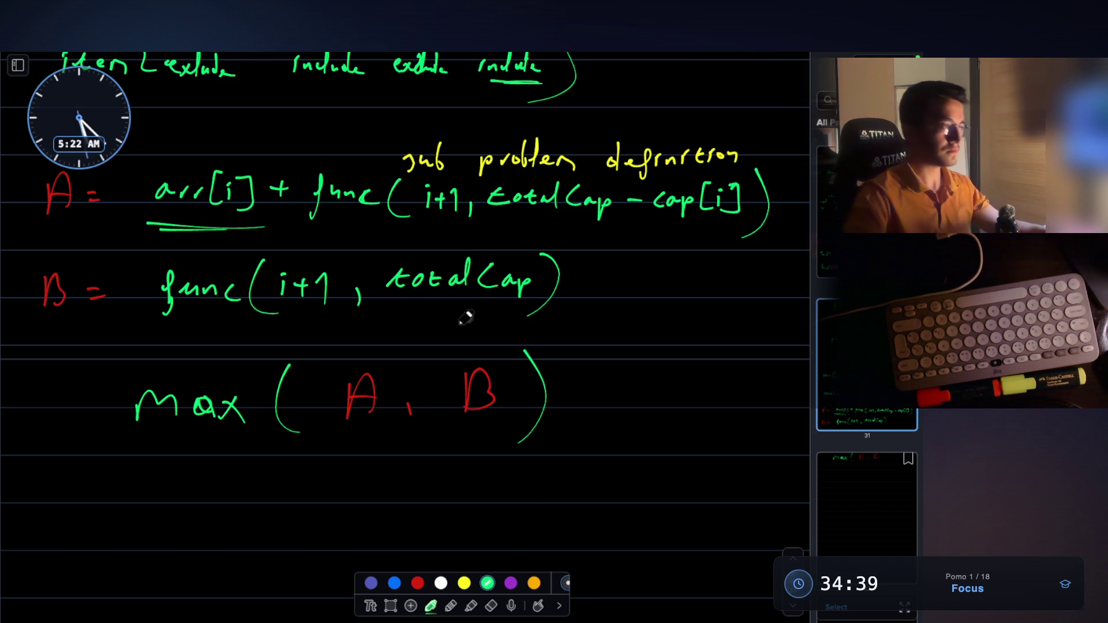
Step: Circle arr[i] for emphasis, then start the 'TRICK →' line below max(A, B)
scroll(484, 326, "up", 2)
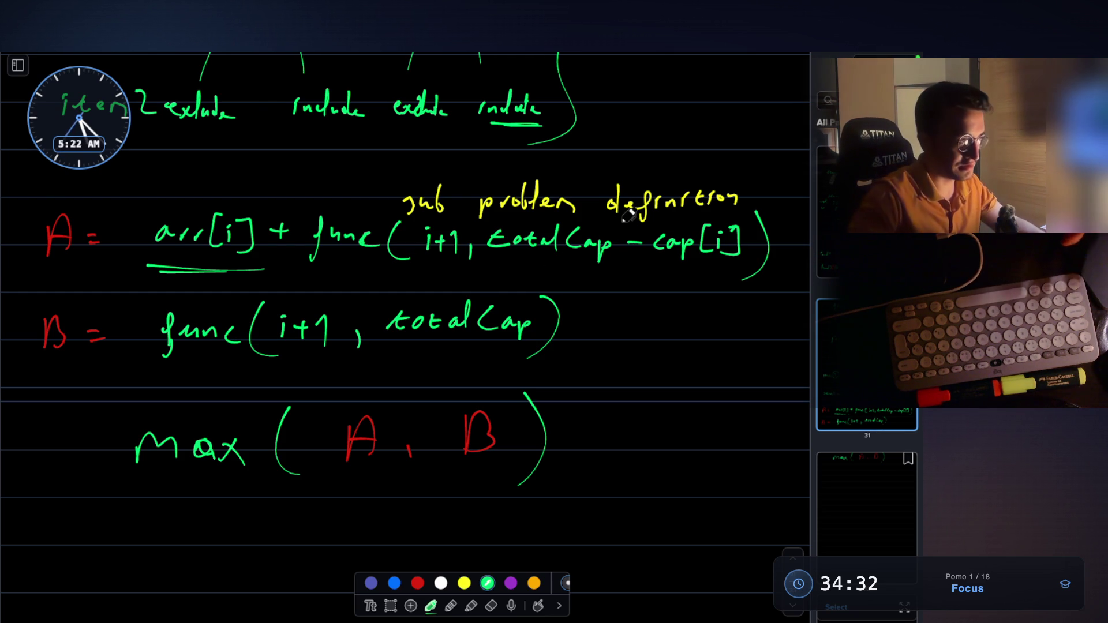
scroll(628, 216, "up", 3)
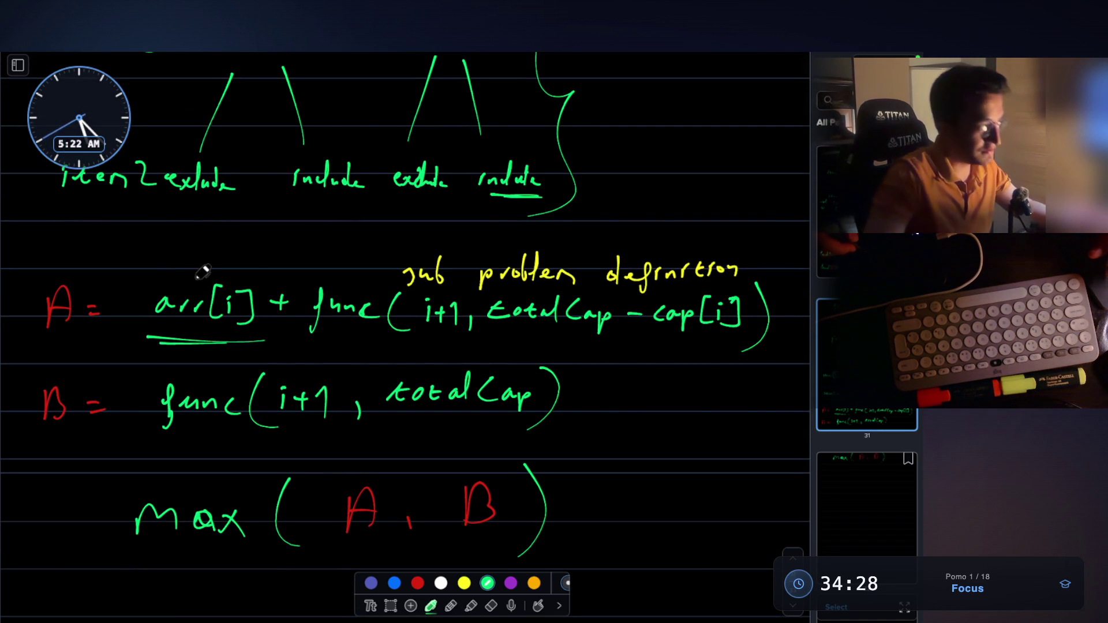
left_click_drag(197, 275, 168, 333)
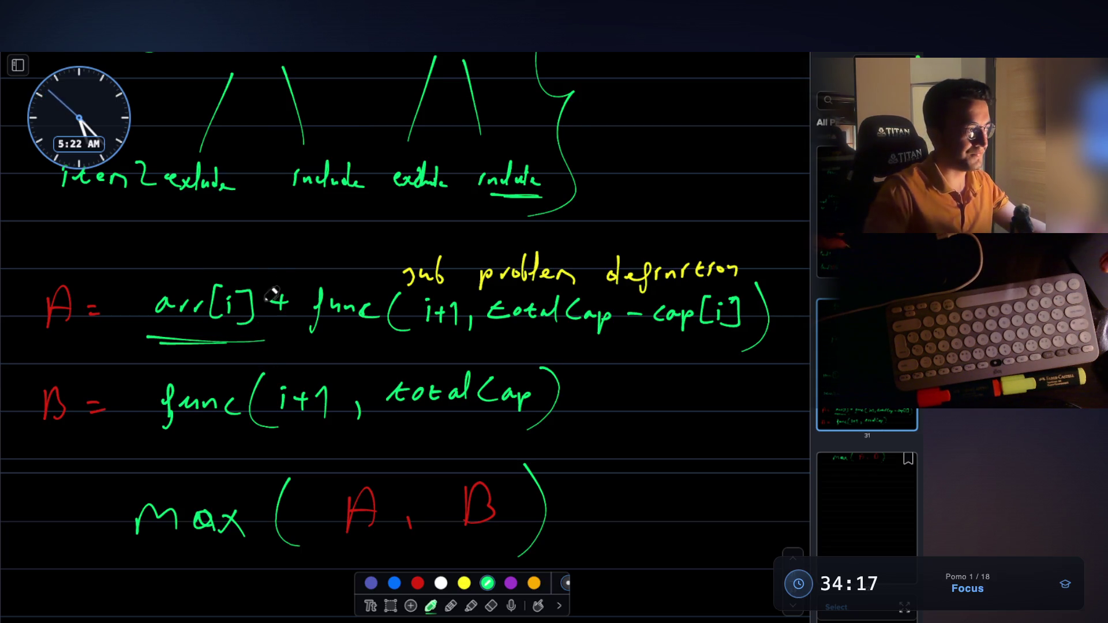
scroll(264, 247, "up", 1)
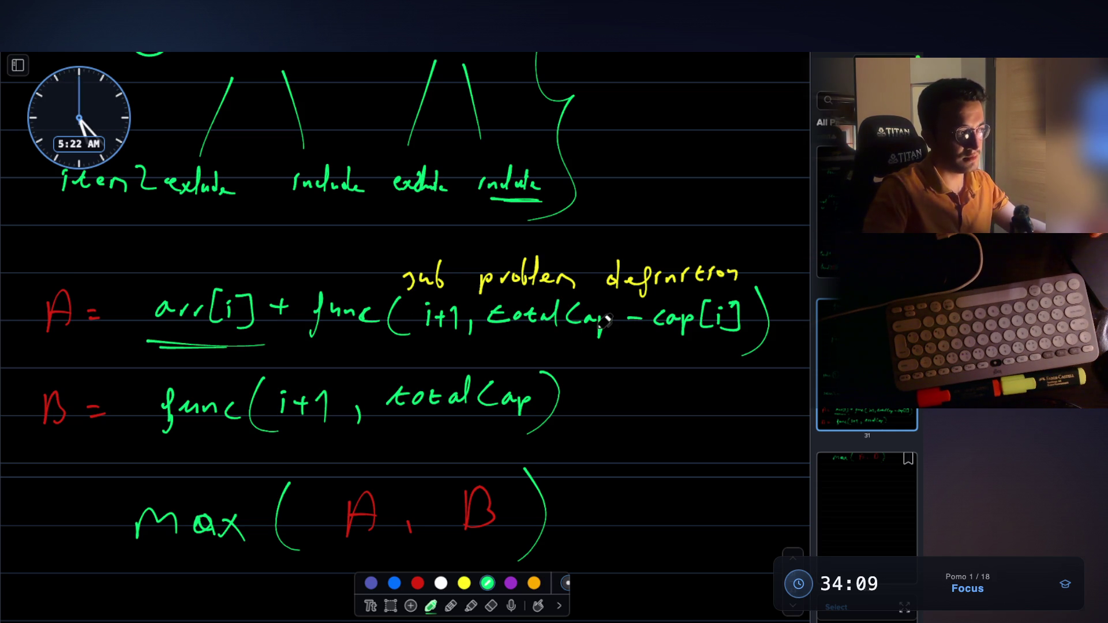
scroll(605, 319, "down", 2)
scroll(604, 319, "down", 10)
mouse_move(67, 310)
left_mouse_down()
mouse_move(57, 365)
mouse_move(100, 362)
mouse_move(155, 317)
mouse_move(184, 347)
mouse_move(234, 312)
mouse_move(231, 359)
mouse_move(345, 340)
left_mouse_up()
Step: Finish the heading as 'TRICK → 1D' in green pen
left_click_drag(334, 331, 333, 353)
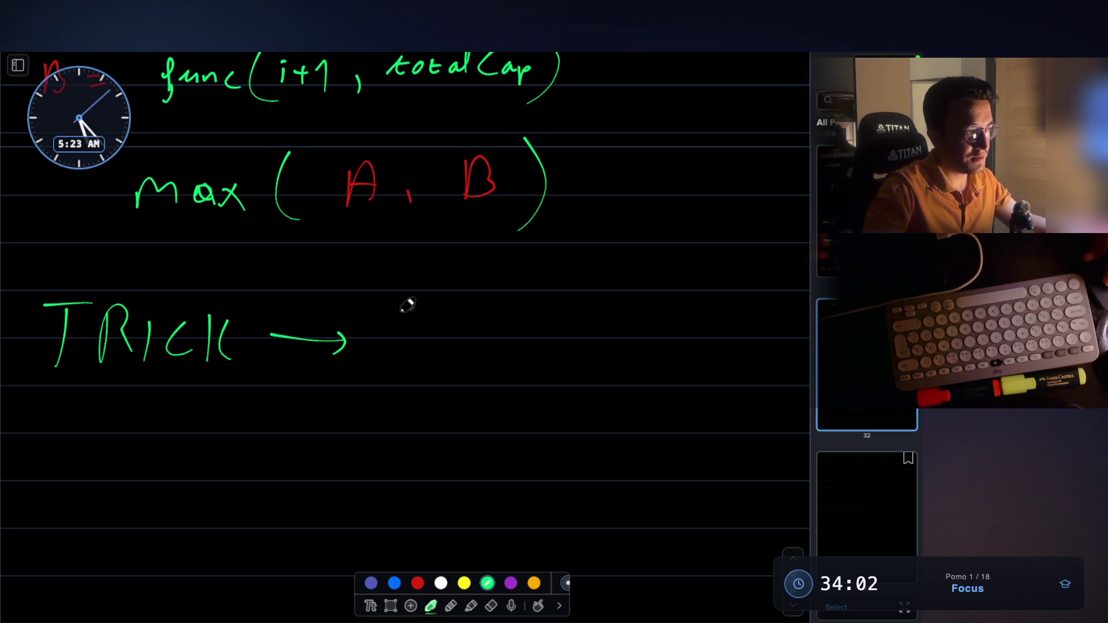
mouse_move(401, 309)
left_mouse_down()
mouse_move(407, 372)
mouse_move(455, 347)
mouse_move(436, 315)
left_mouse_up()
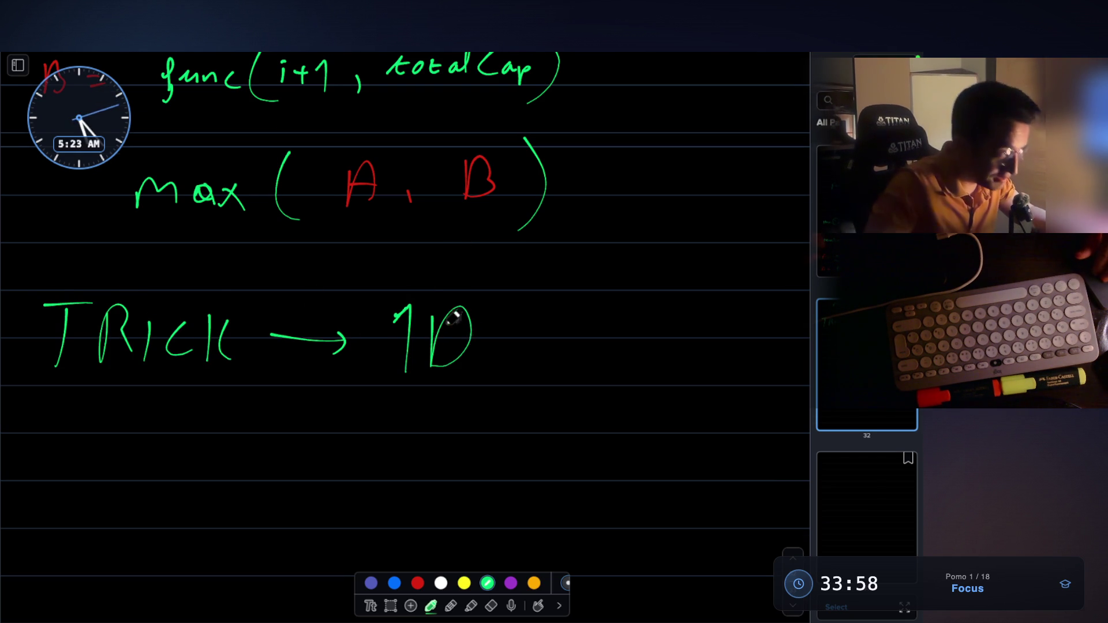
scroll(420, 297, "down", 3)
Step: Write func(i) below the heading and underline the i as its index argument
left_click_drag(297, 330, 278, 397)
left_click_drag(309, 345, 381, 362)
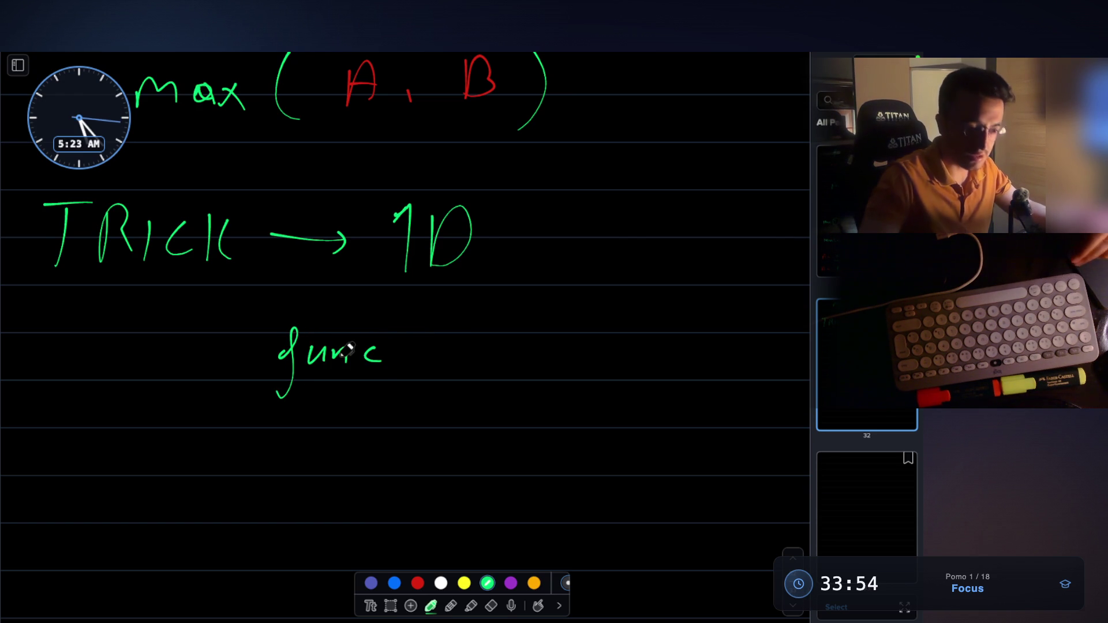
left_click_drag(411, 325, 421, 382)
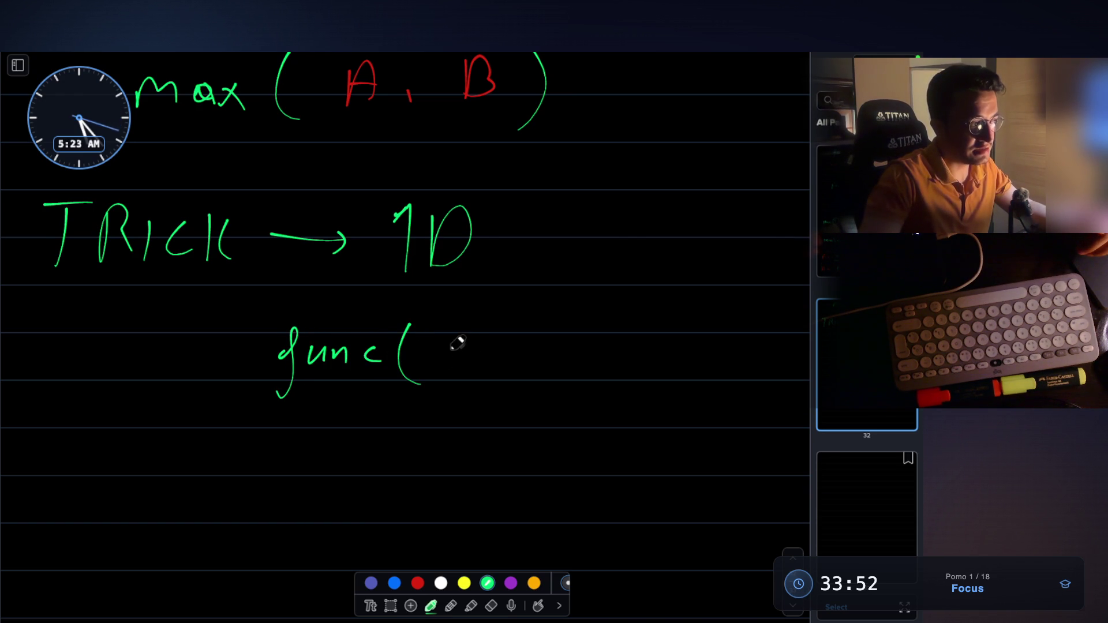
left_click_drag(460, 321, 456, 385)
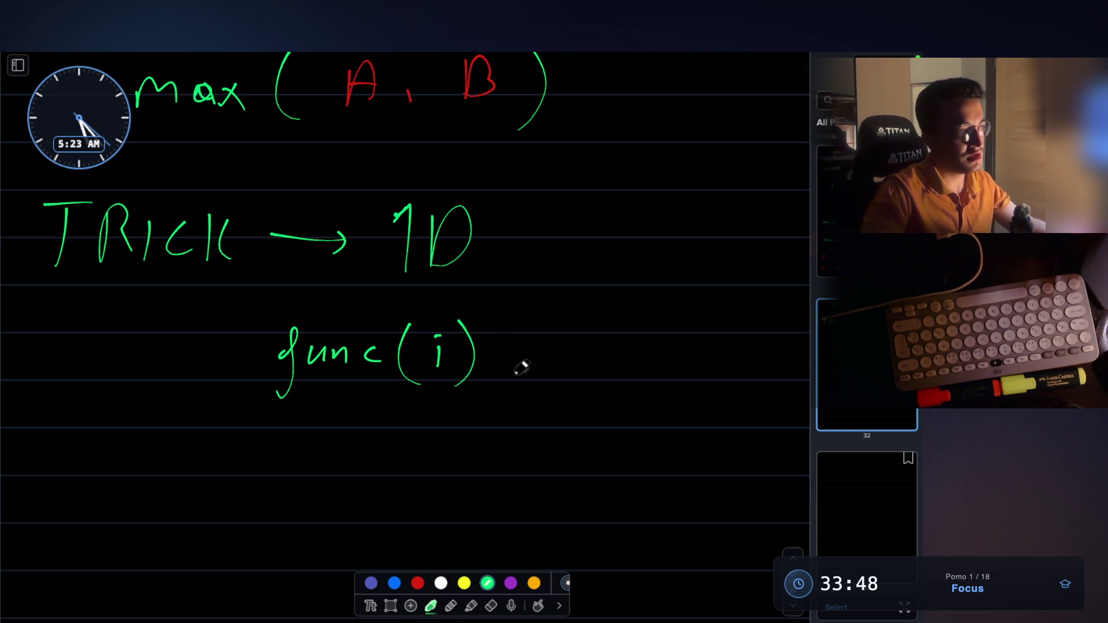
left_click_drag(402, 430, 403, 443)
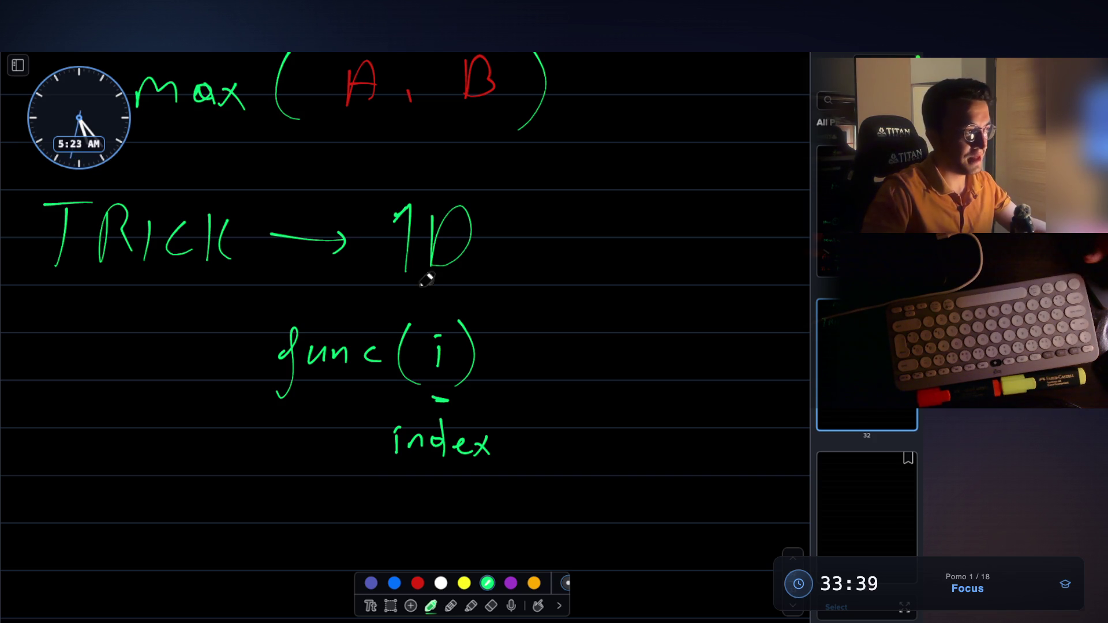
Step: Scroll up and down the board to review the notes above func(i)
scroll(426, 285, "up", 2)
scroll(413, 235, "up", 3)
scroll(414, 234, "down", 3)
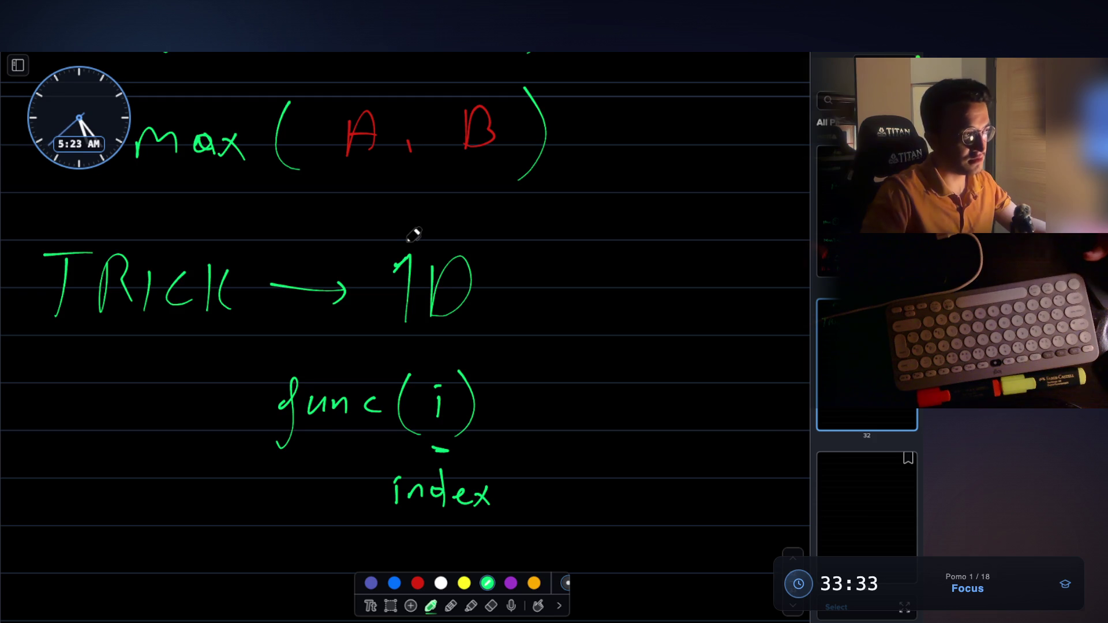
scroll(414, 234, "up", 3)
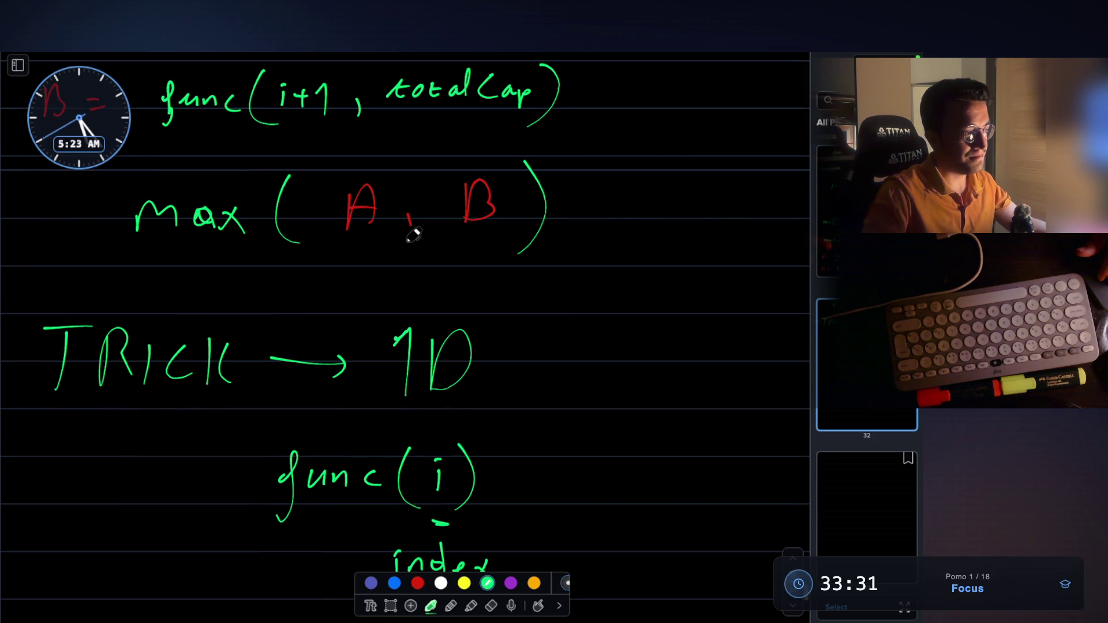
scroll(399, 458, "down", 1)
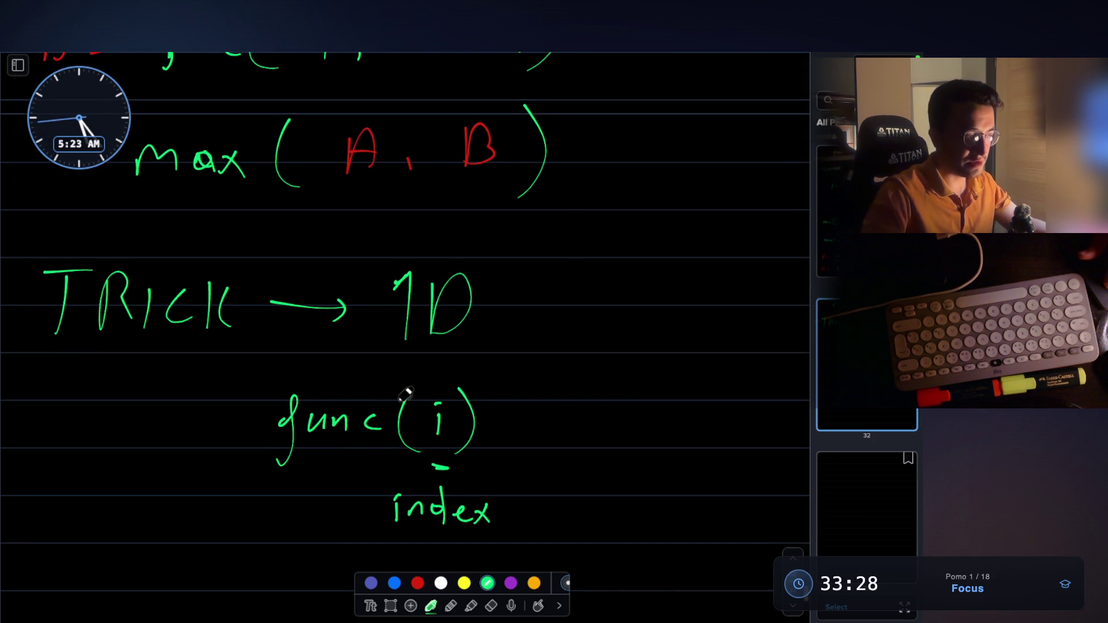
scroll(406, 394, "up", 3)
Step: Write 'TRICK2' followed by an arrow beneath the 'index' label
scroll(406, 394, "down", 10)
mouse_move(66, 441)
left_mouse_down()
mouse_move(69, 398)
mouse_move(82, 388)
left_mouse_up()
mouse_move(98, 432)
left_mouse_down()
mouse_move(100, 397)
mouse_move(121, 433)
left_mouse_up()
mouse_move(145, 401)
left_mouse_down()
mouse_move(146, 433)
mouse_move(176, 434)
left_mouse_up()
mouse_move(216, 404)
left_mouse_down()
mouse_move(220, 434)
mouse_move(234, 440)
left_mouse_up()
left_click_drag(249, 397, 255, 439)
mouse_move(272, 399)
left_mouse_down()
mouse_move(312, 436)
mouse_move(345, 412)
mouse_move(355, 430)
mouse_move(482, 420)
mouse_move(526, 440)
left_mouse_up()
Step: Complete the tip with 'keep # arguments LOW' after the arrow
mouse_move(549, 398)
left_mouse_down()
mouse_move(536, 441)
mouse_move(567, 422)
mouse_move(603, 432)
mouse_move(610, 420)
mouse_move(622, 433)
left_mouse_up()
mouse_move(627, 420)
left_mouse_down()
mouse_move(635, 447)
mouse_move(764, 404)
left_mouse_up()
scroll(520, 438, "down", 1)
mouse_move(422, 447)
left_mouse_down()
mouse_move(410, 466)
mouse_move(447, 490)
mouse_move(482, 465)
mouse_move(557, 461)
left_mouse_up()
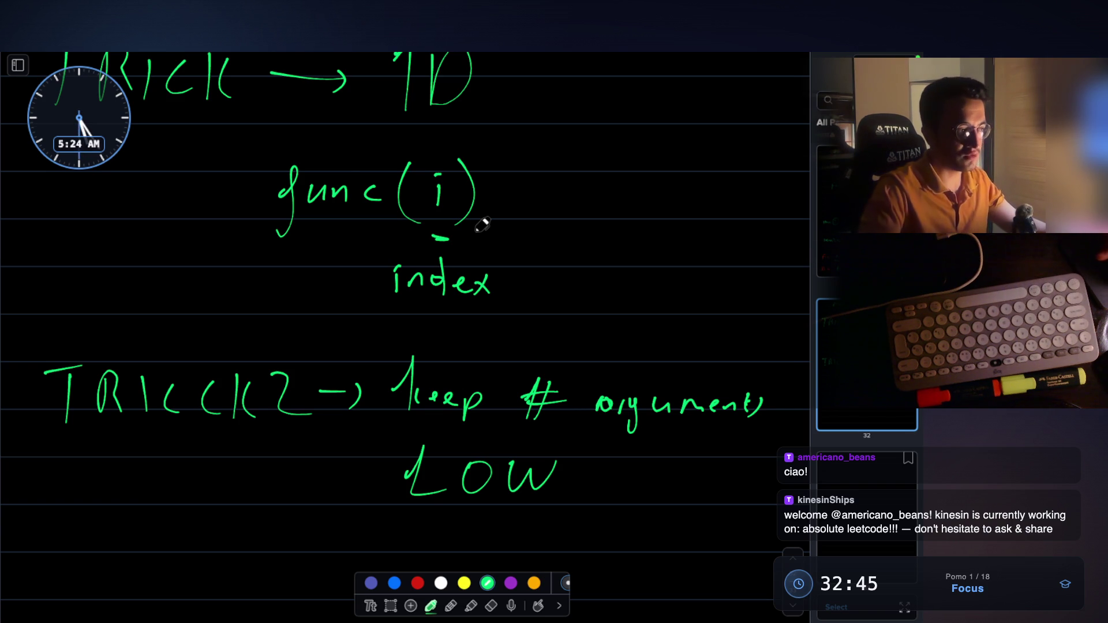
Step: Scroll back up the board to review the trick notes
scroll(482, 224, "up", 1)
scroll(483, 225, "up", 5)
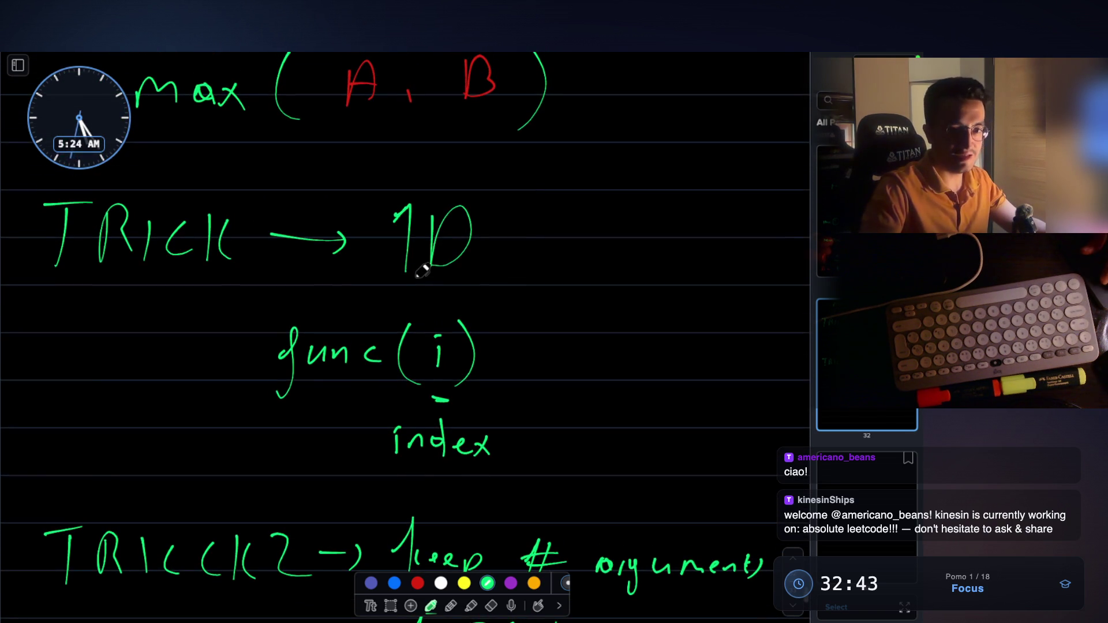
scroll(422, 271, "up", 2)
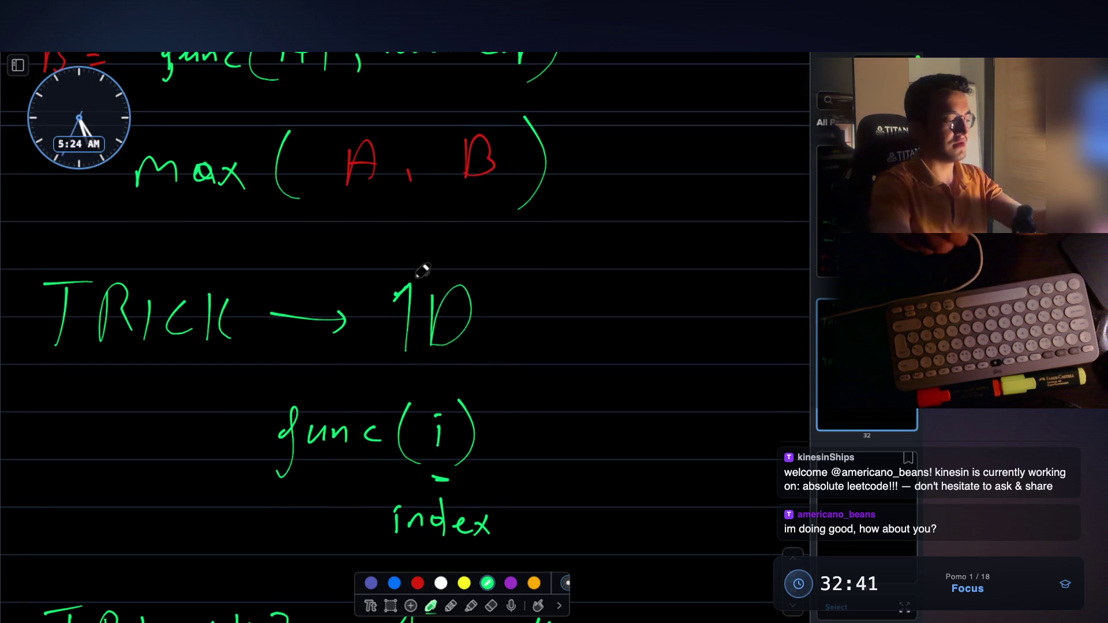
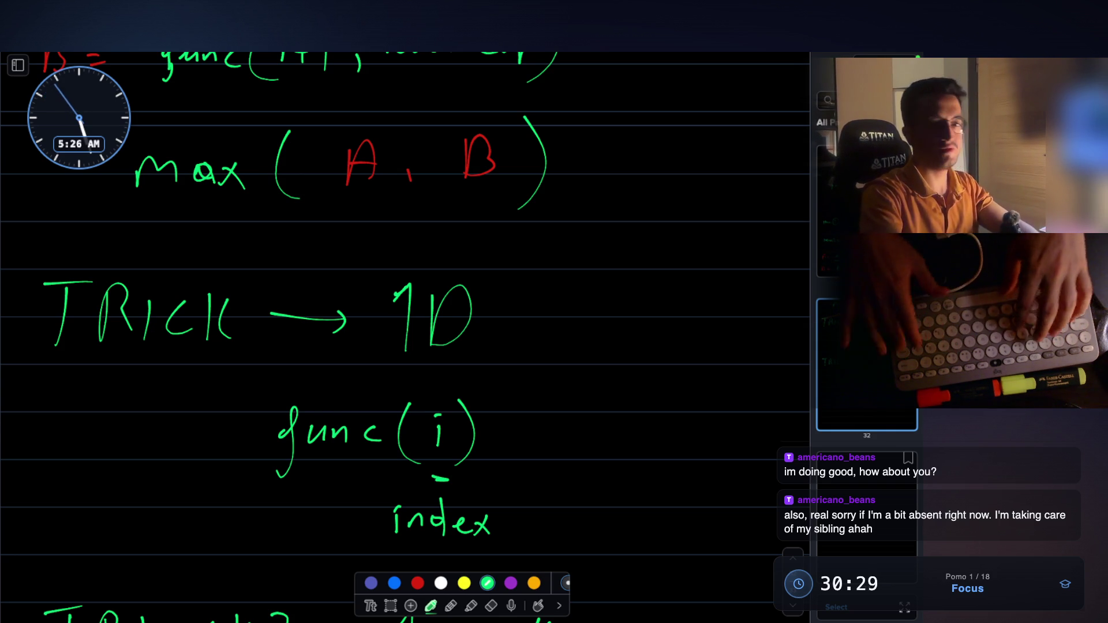
Step: Draw a row of green boxes below the TRICK 2 'keep # arguments LOW' note
scroll(557, 282, "down", 6)
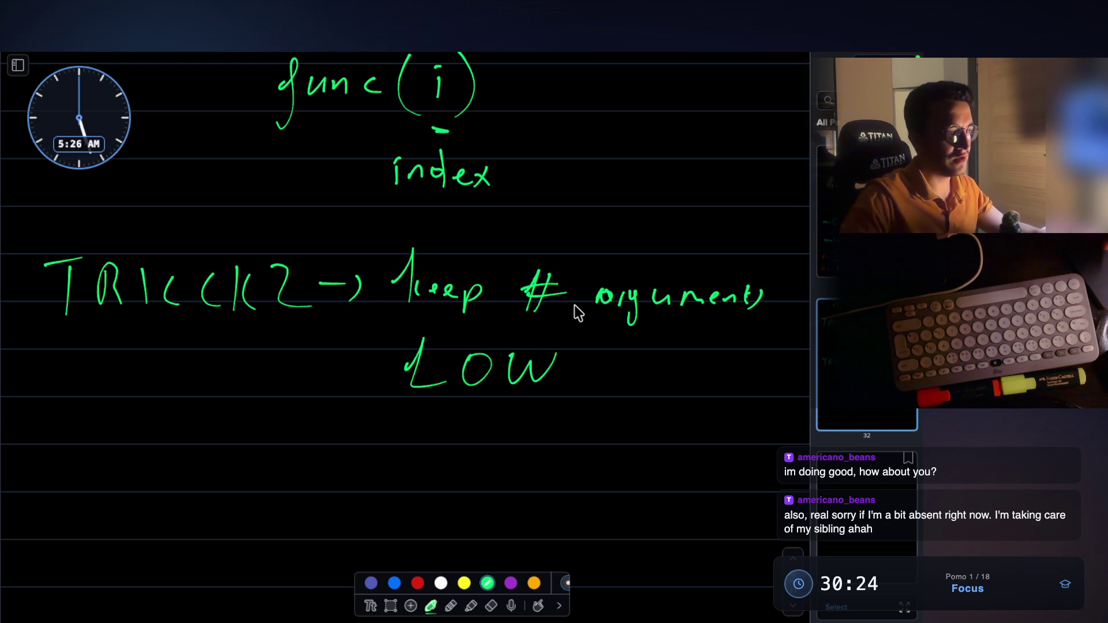
scroll(577, 300, "up", 1)
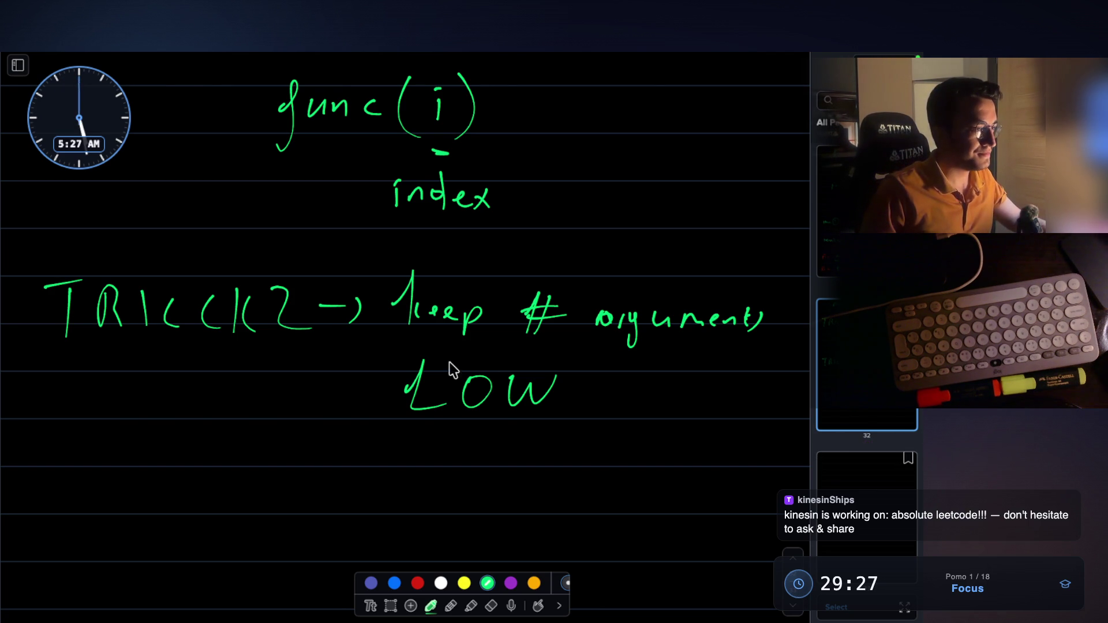
scroll(417, 385, "up", 5)
scroll(418, 387, "down", 3)
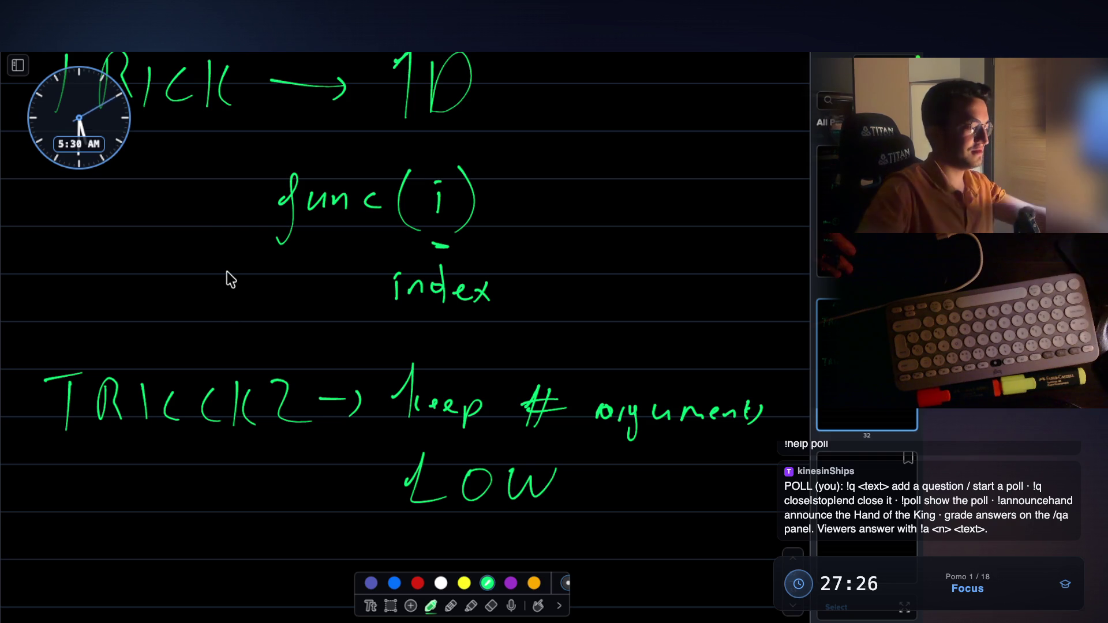
scroll(227, 272, "up", 5)
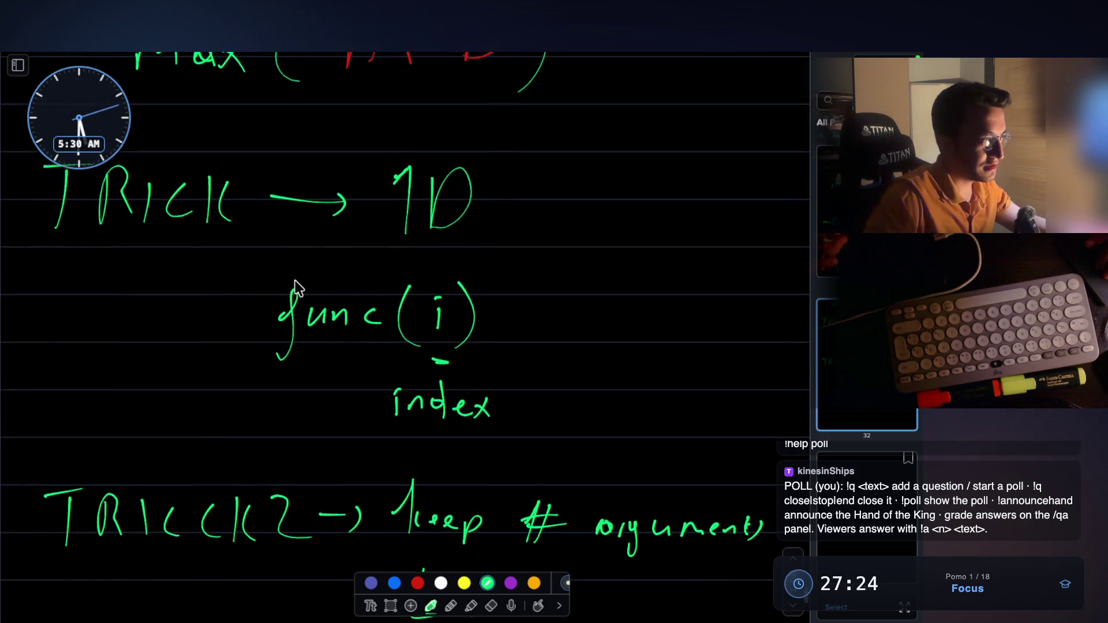
scroll(295, 281, "up", 3)
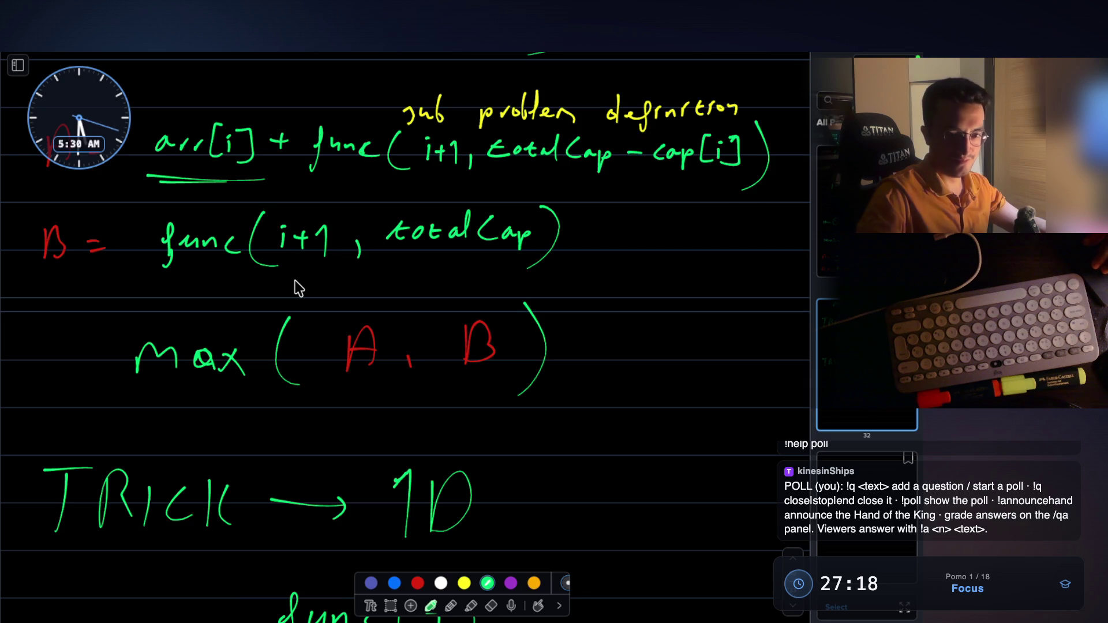
scroll(296, 287, "down", 2)
scroll(341, 344, "up", 3)
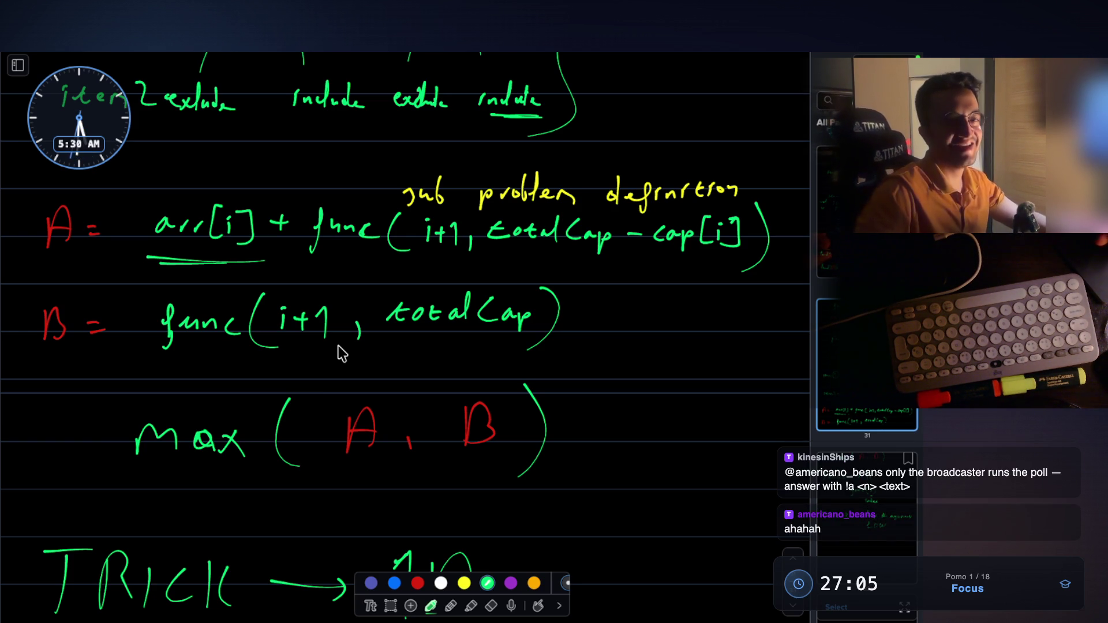
scroll(448, 307, "up", 2)
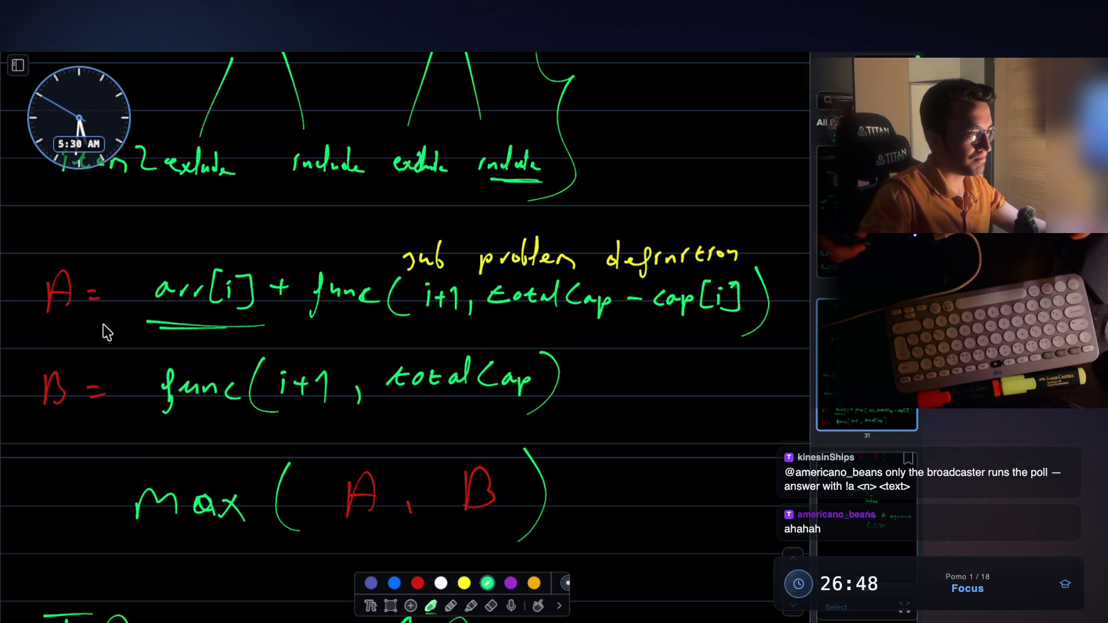
scroll(290, 280, "down", 3)
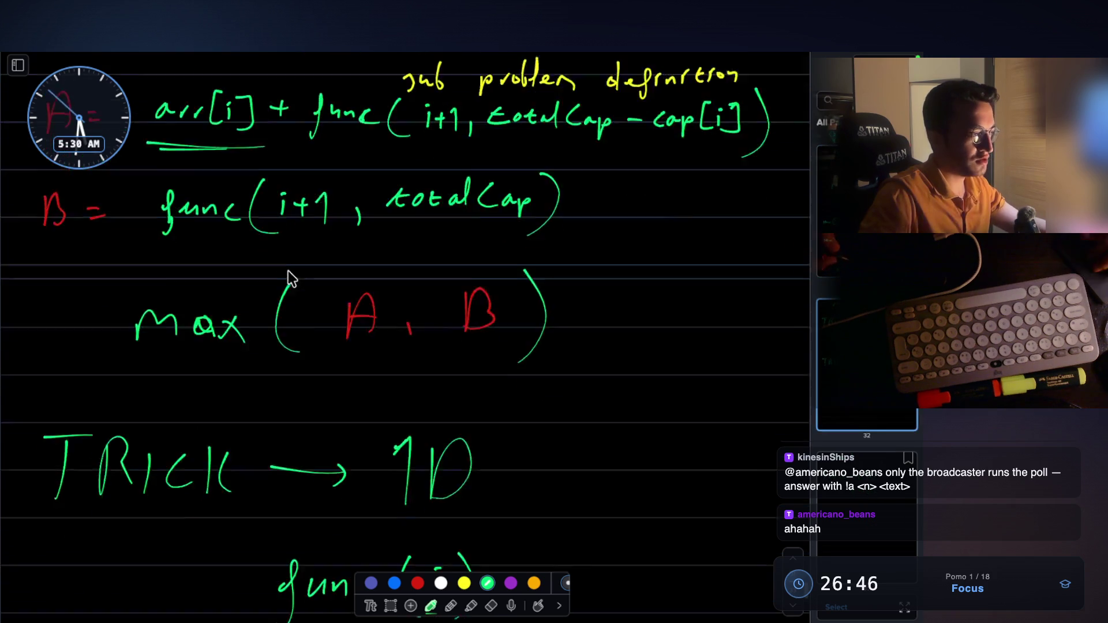
scroll(290, 280, "down", 15)
scroll(292, 277, "up", 3)
left_click_drag(58, 295, 53, 376)
mouse_move(63, 287)
left_mouse_down()
mouse_move(138, 292)
mouse_move(173, 346)
mouse_move(64, 359)
left_mouse_up()
left_click_drag(263, 289, 259, 378)
mouse_move(262, 287)
left_mouse_down()
mouse_move(323, 287)
mouse_move(273, 358)
left_mouse_up()
left_click_drag(436, 295, 434, 372)
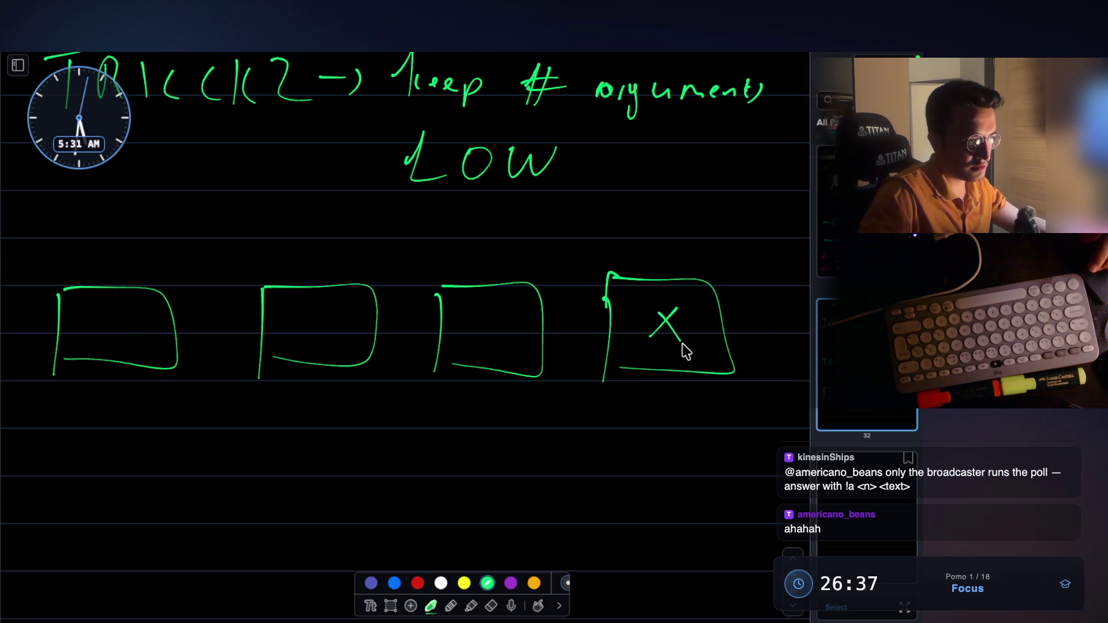
Step: In red, draw an X in the third box, undo it, and mark the fourth box instead
left_click(417, 583)
left_click_drag(536, 266, 468, 391)
left_click_drag(478, 273, 514, 385)
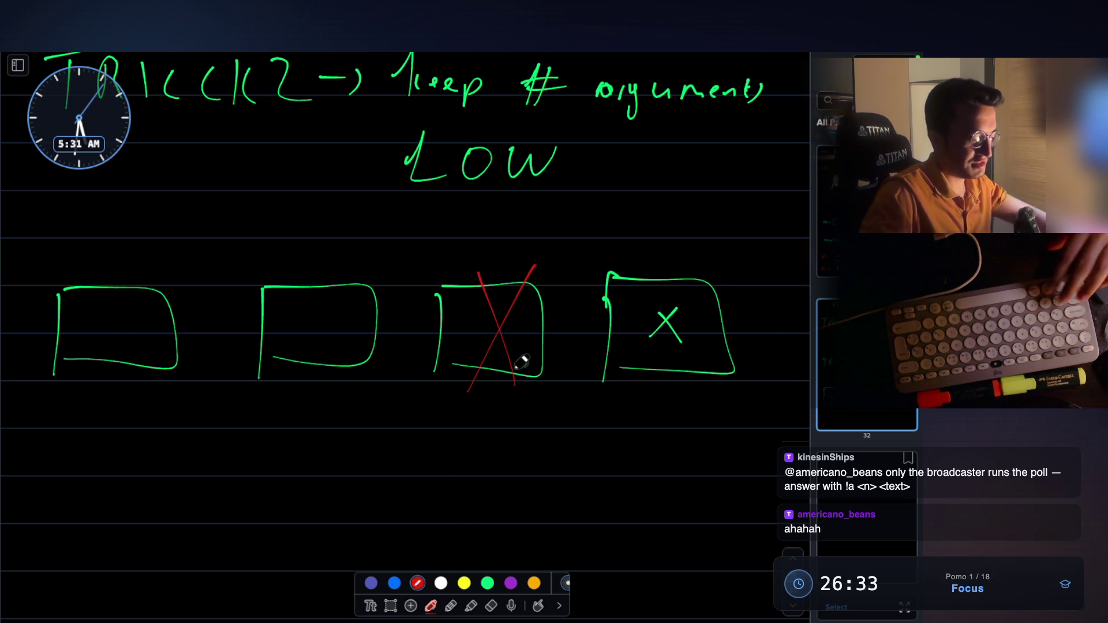
key("ctrl+z")
key("ctrl+z")
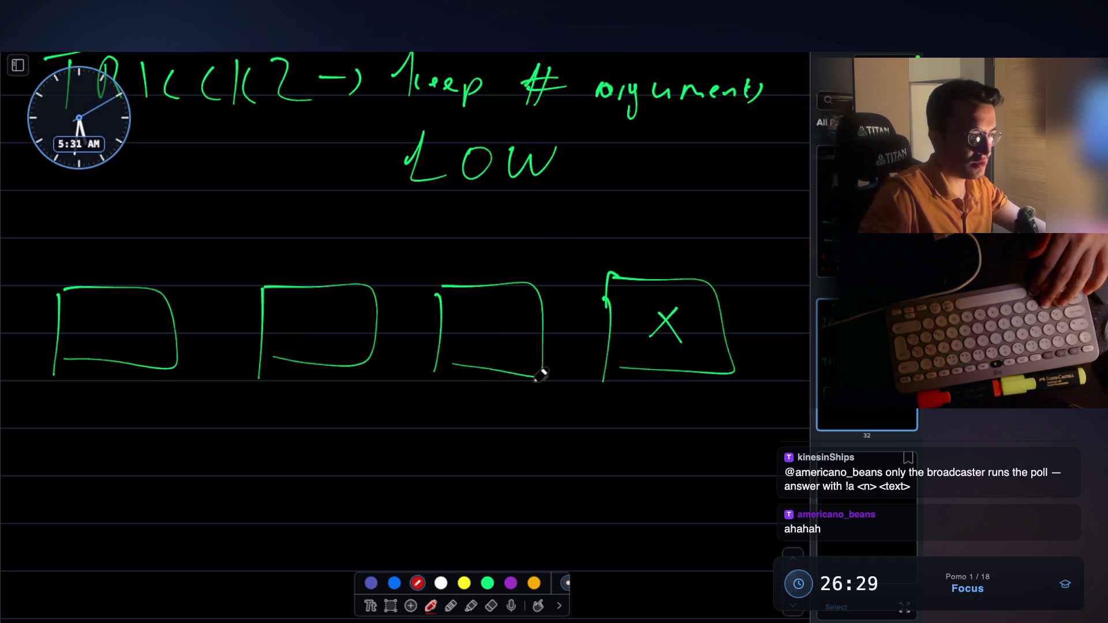
key("ctrl+z")
key("ctrl+z")
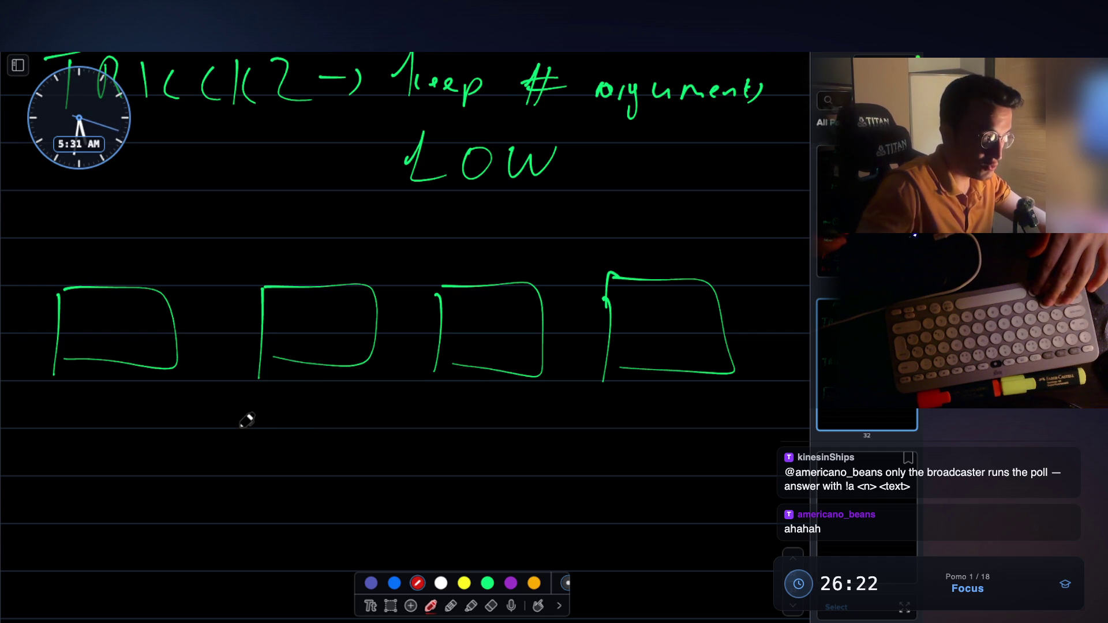
left_click_drag(678, 313, 650, 346)
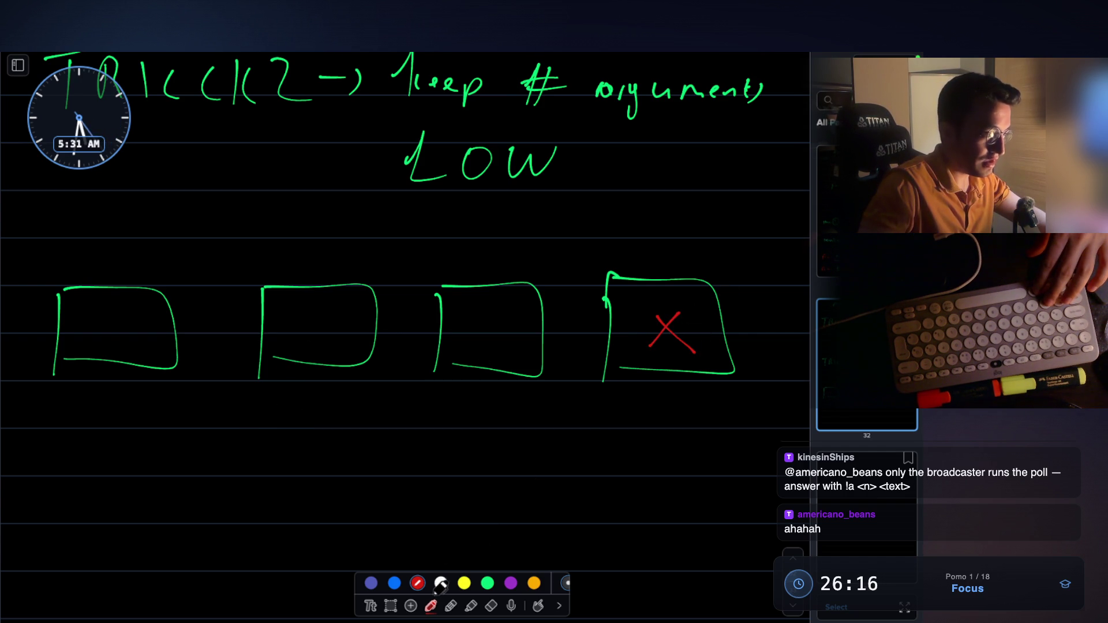
Step: Copy the row of four boxes and paste the duplicate below the original
left_click(391, 605)
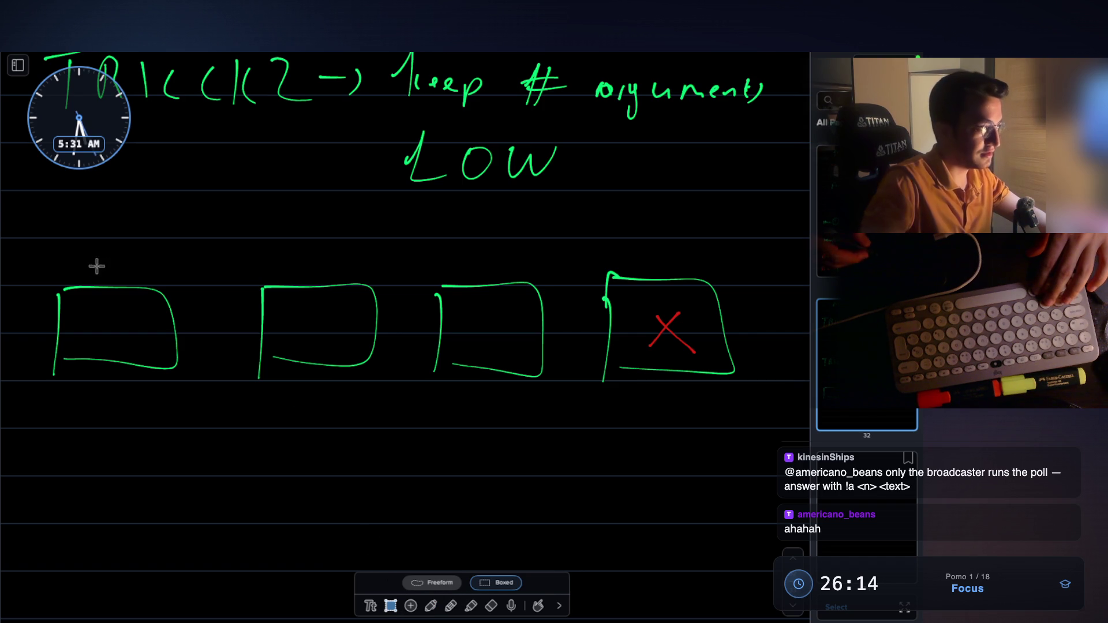
mouse_move(93, 271)
left_mouse_down()
mouse_move(722, 441)
mouse_move(759, 426)
left_mouse_up()
left_click(283, 455)
left_click_drag(42, 254, 769, 435)
key("ctrl+c")
key("ctrl+v")
left_click_drag(452, 443, 450, 609)
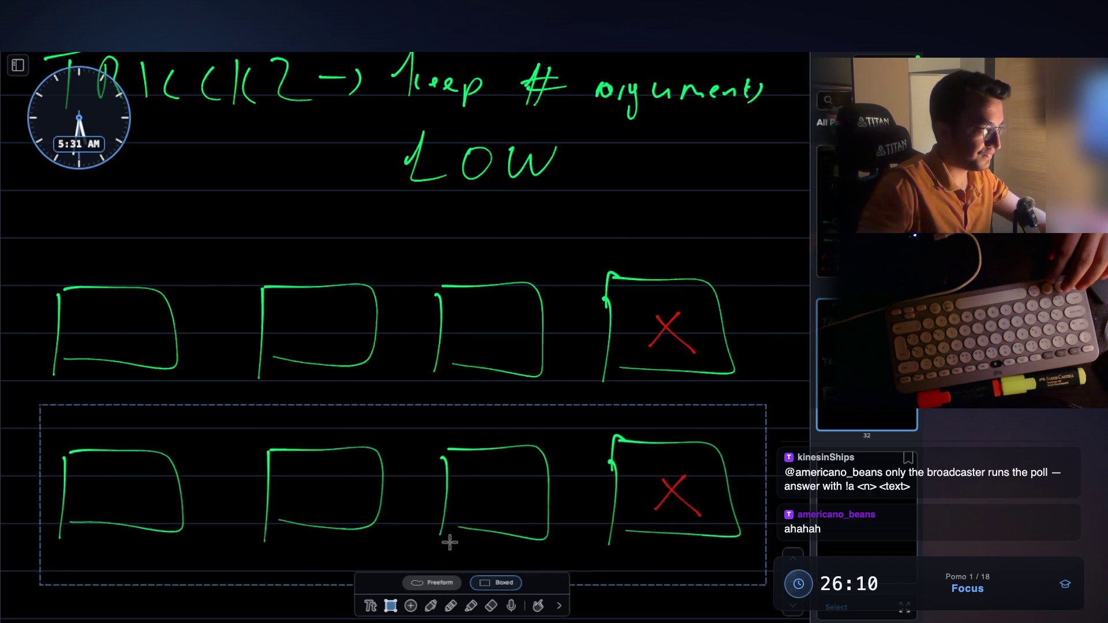
left_click(512, 393)
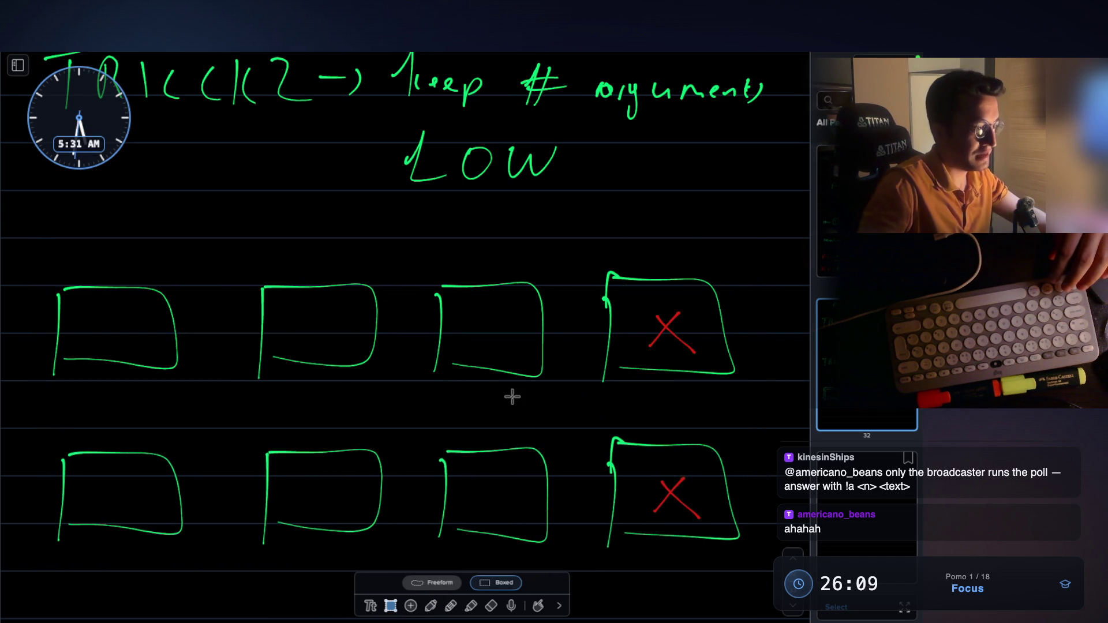
Step: Erase the copied X from the bottom row and draw a red X in its third box
left_click(491, 606)
mouse_move(683, 488)
left_mouse_down()
mouse_move(667, 495)
mouse_move(679, 495)
left_mouse_up()
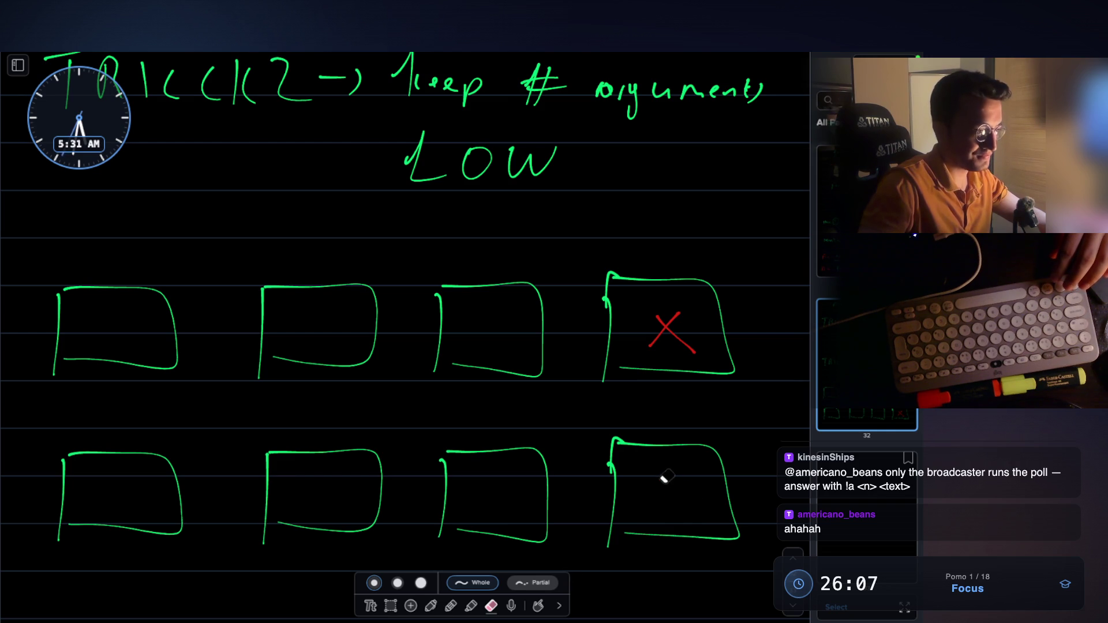
left_click(430, 604)
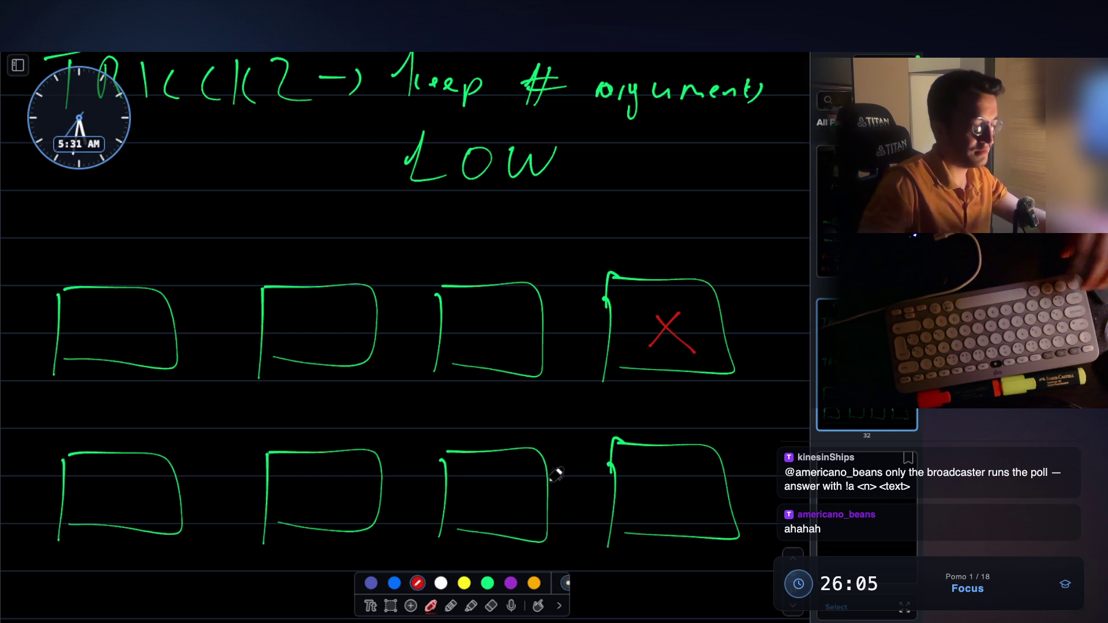
scroll(537, 404, "down", 2)
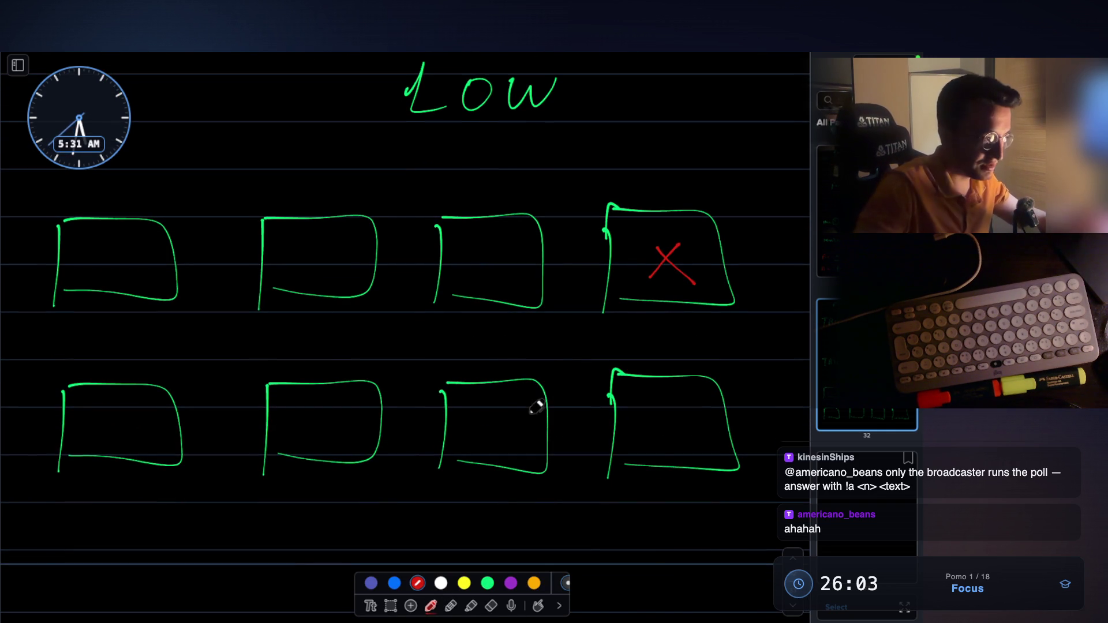
left_click_drag(500, 408, 477, 439)
left_click_drag(476, 414, 508, 446)
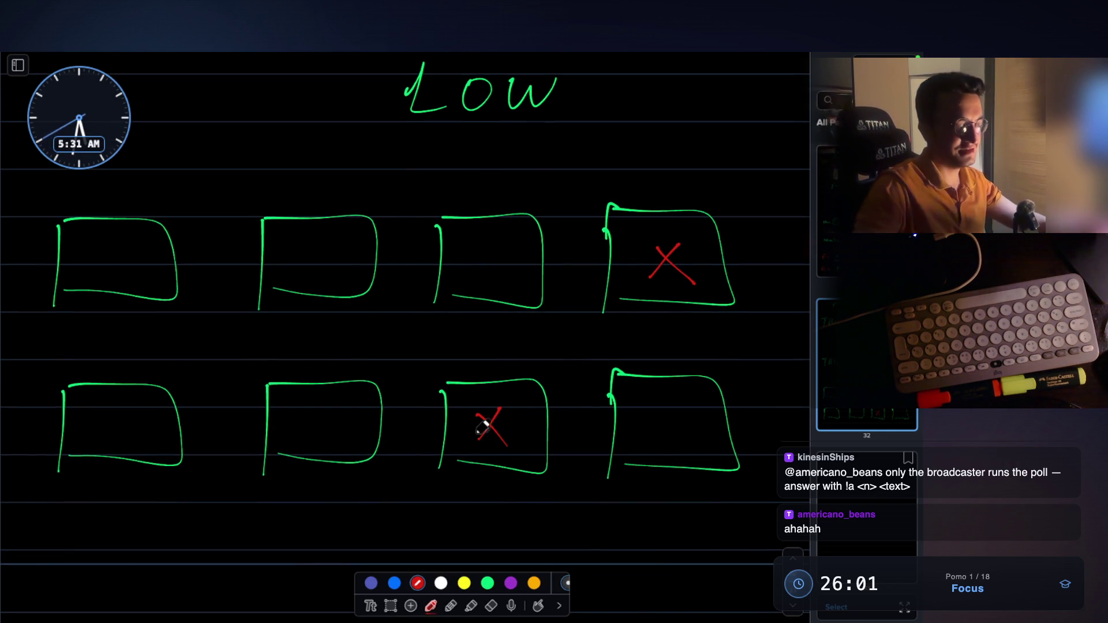
Step: Label the top row 1-) and the bottom row 2-), then return to green ink
scroll(523, 331, "up", 1)
left_click_drag(3, 255, 10, 287)
mouse_move(18, 267)
left_mouse_down()
mouse_move(39, 266)
mouse_move(23, 312)
left_mouse_up()
mouse_move(6, 430)
left_mouse_down()
mouse_move(21, 452)
mouse_move(33, 437)
left_mouse_up()
left_click_drag(36, 426, 24, 462)
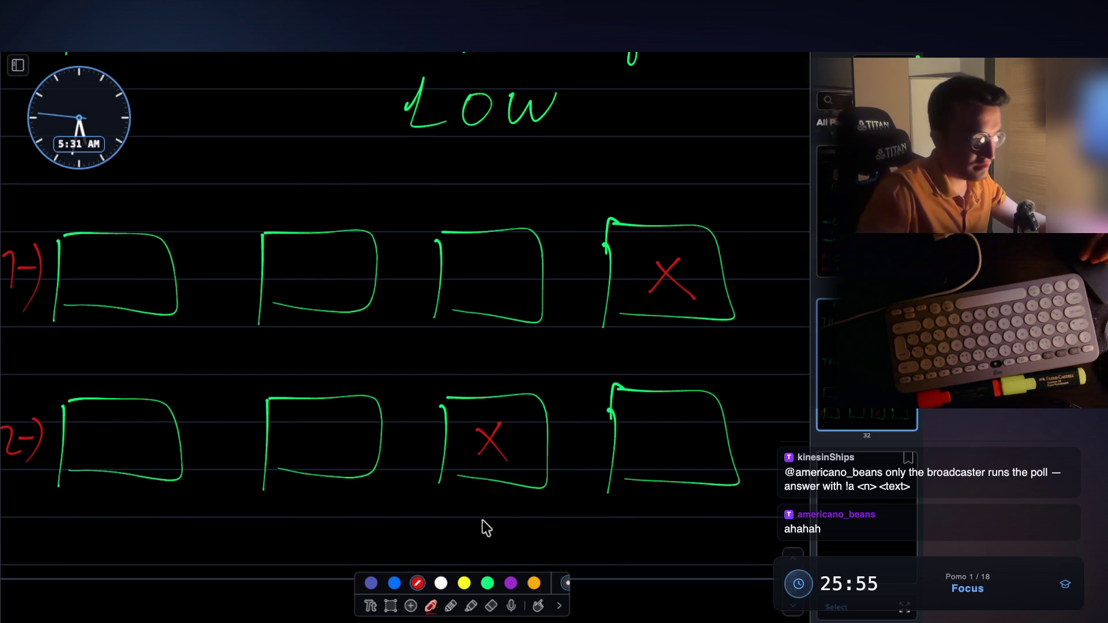
left_click(487, 584)
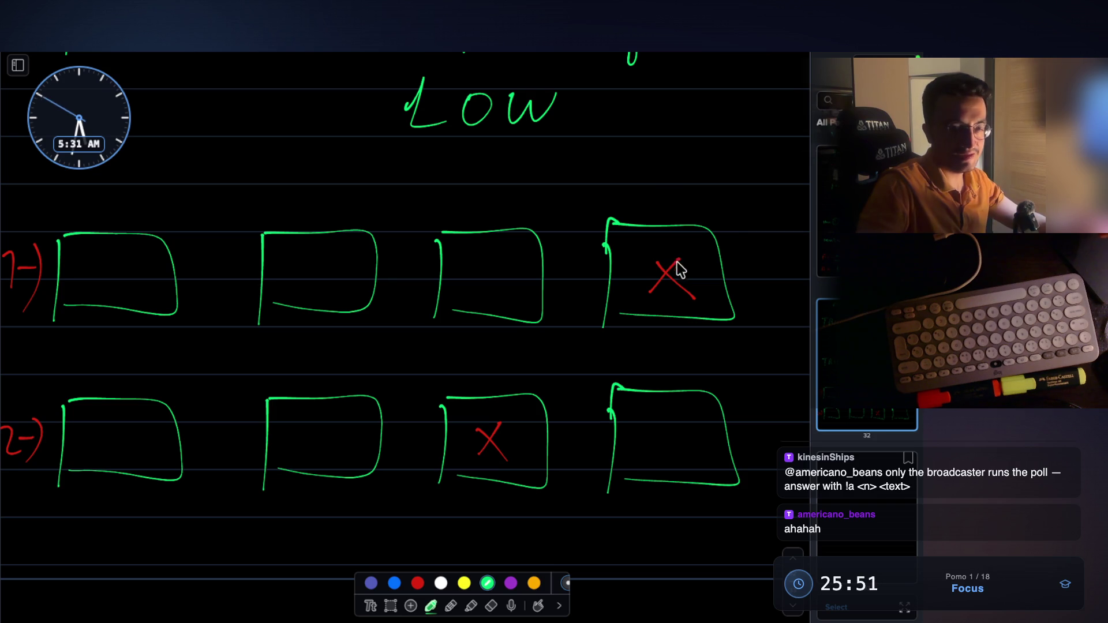
scroll(680, 271, "down", 2)
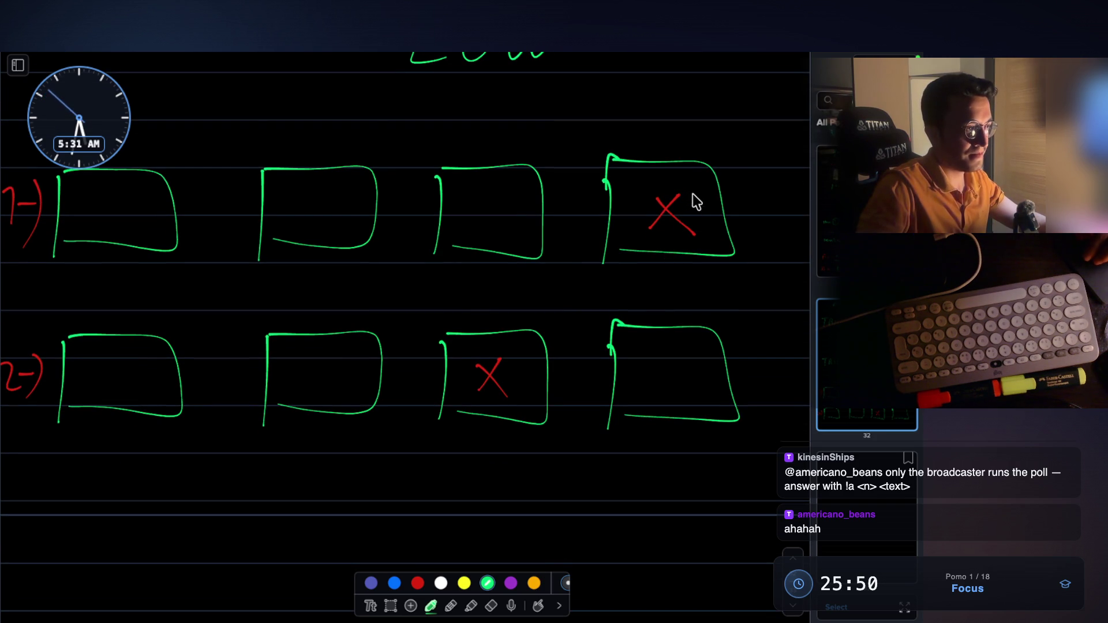
Step: Circle the top row's last box, the house i holding the X
left_click_drag(650, 137, 668, 139)
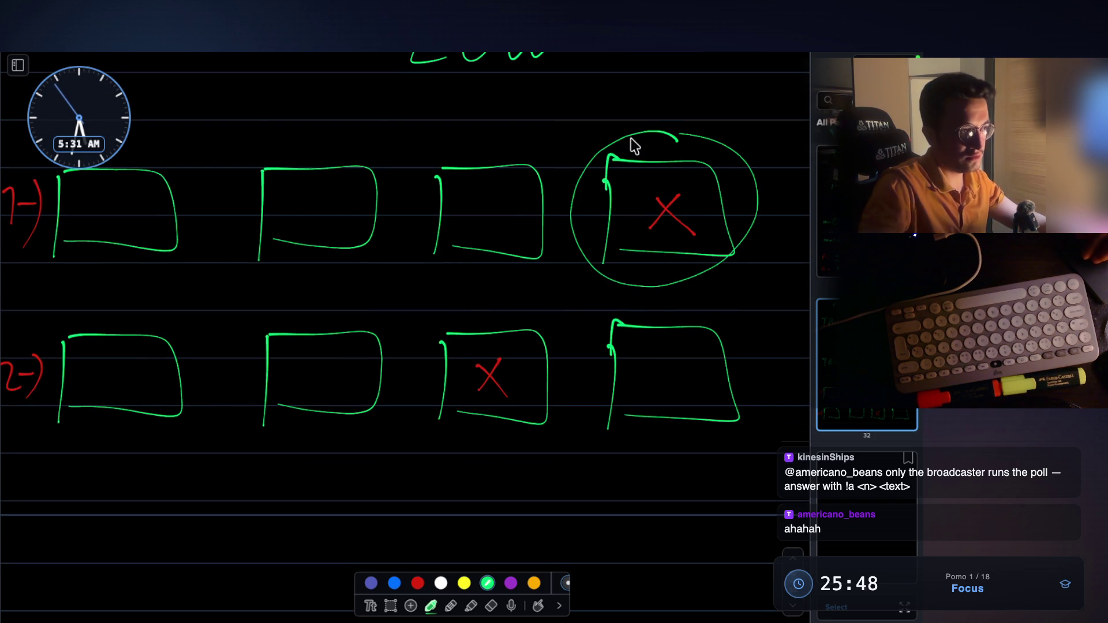
scroll(655, 154, "down", 1)
scroll(656, 150, "up", 3)
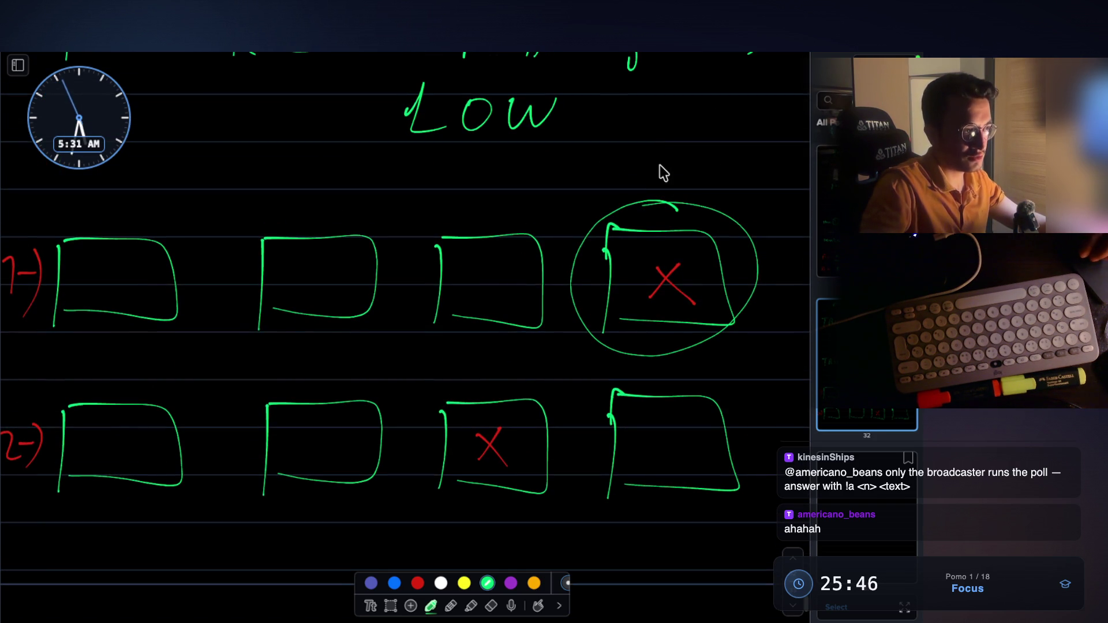
scroll(321, 378, "down", 7)
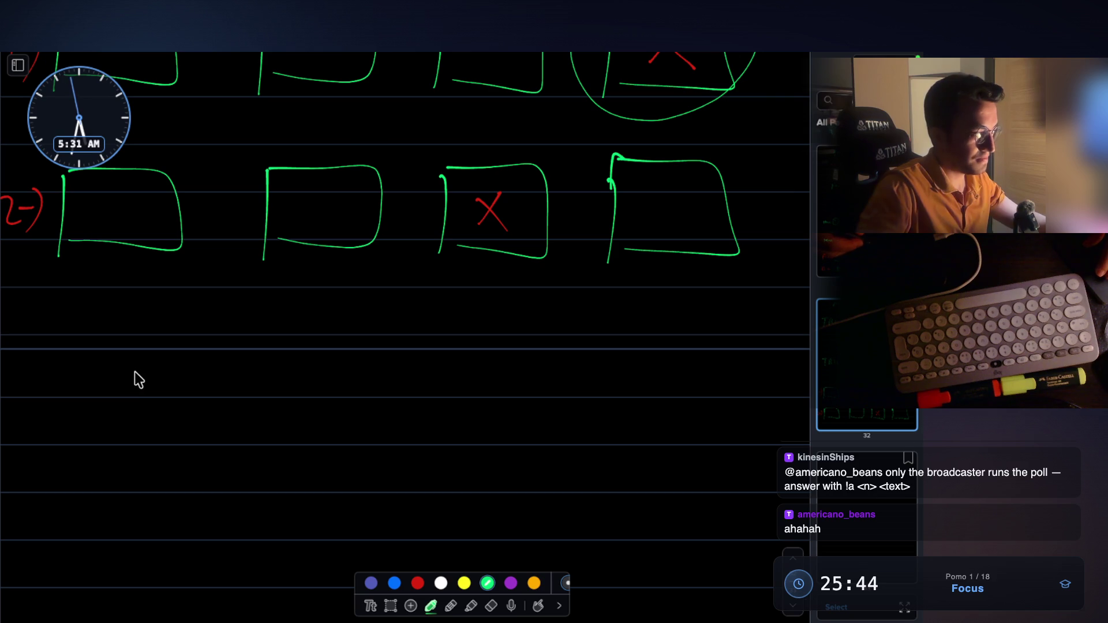
Step: Write 'house[i] +' beneath the two rows of boxes
left_click_drag(129, 395, 160, 382)
left_click_drag(169, 378, 247, 392)
left_click_drag(285, 344, 267, 378)
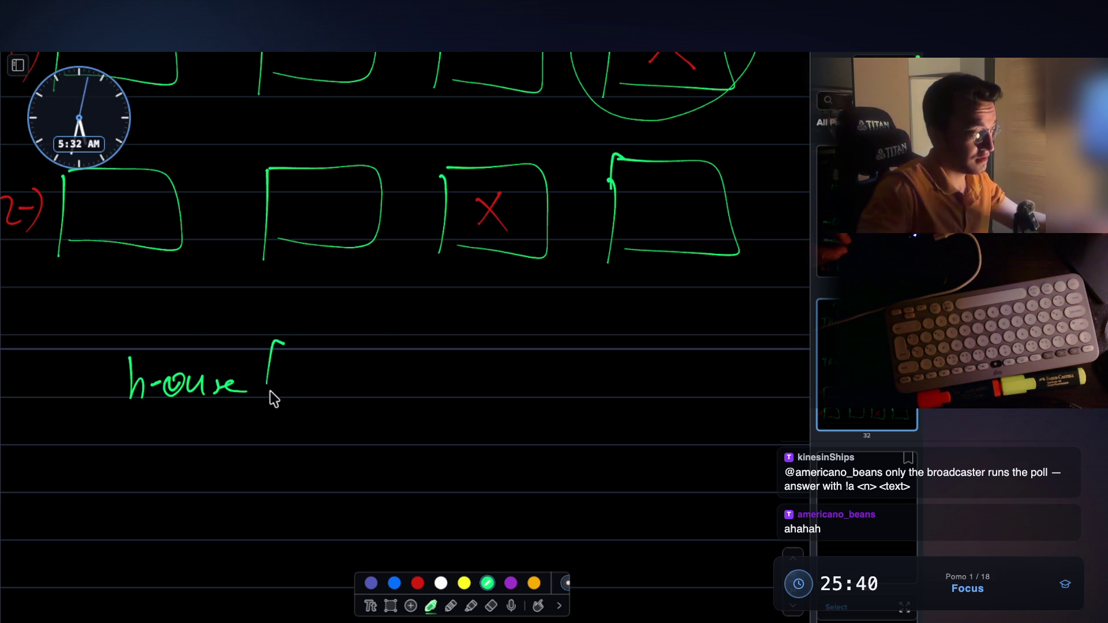
left_click(296, 358)
mouse_move(313, 345)
left_mouse_down()
mouse_move(316, 398)
mouse_move(384, 376)
left_mouse_up()
left_click_drag(376, 364, 374, 392)
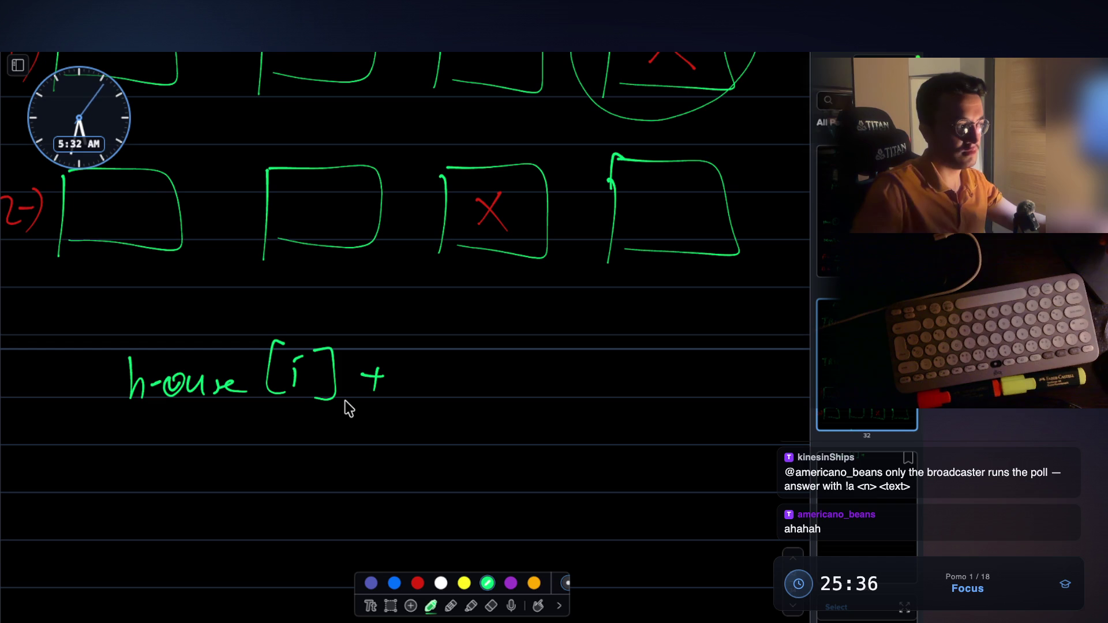
Step: Draw an arrow from house i back two houses
scroll(437, 272, "up", 3)
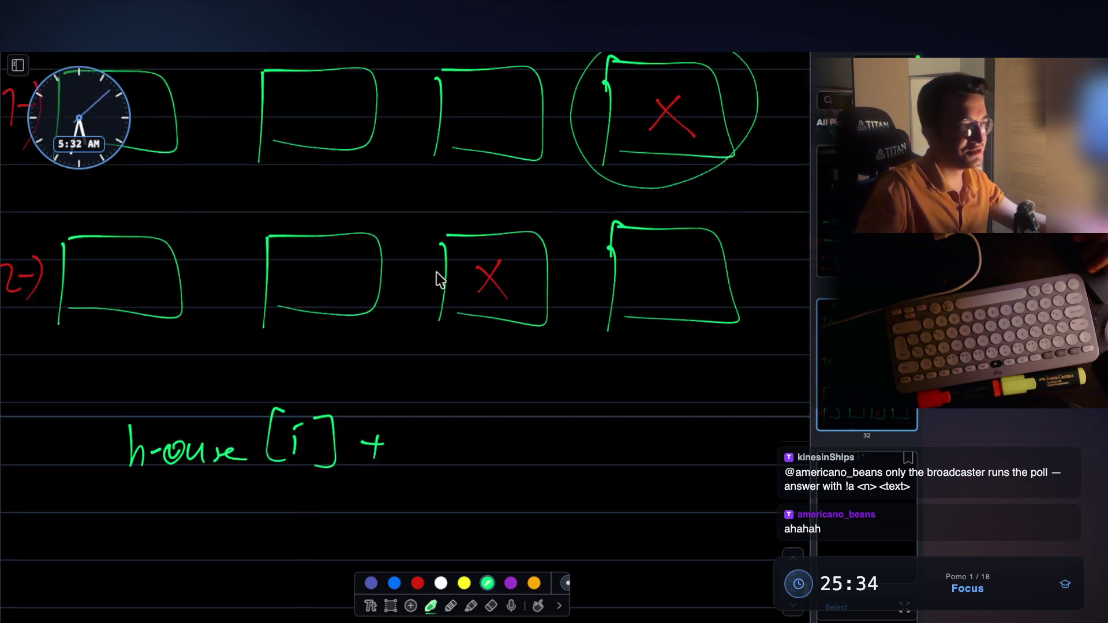
scroll(436, 272, "up", 2)
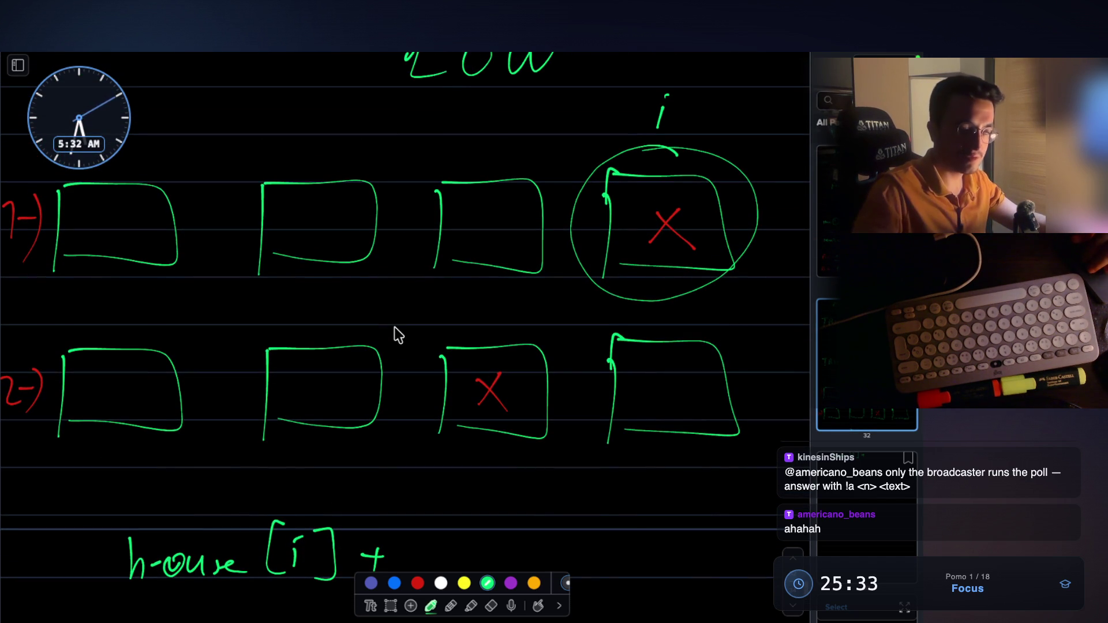
scroll(398, 334, "up", 1)
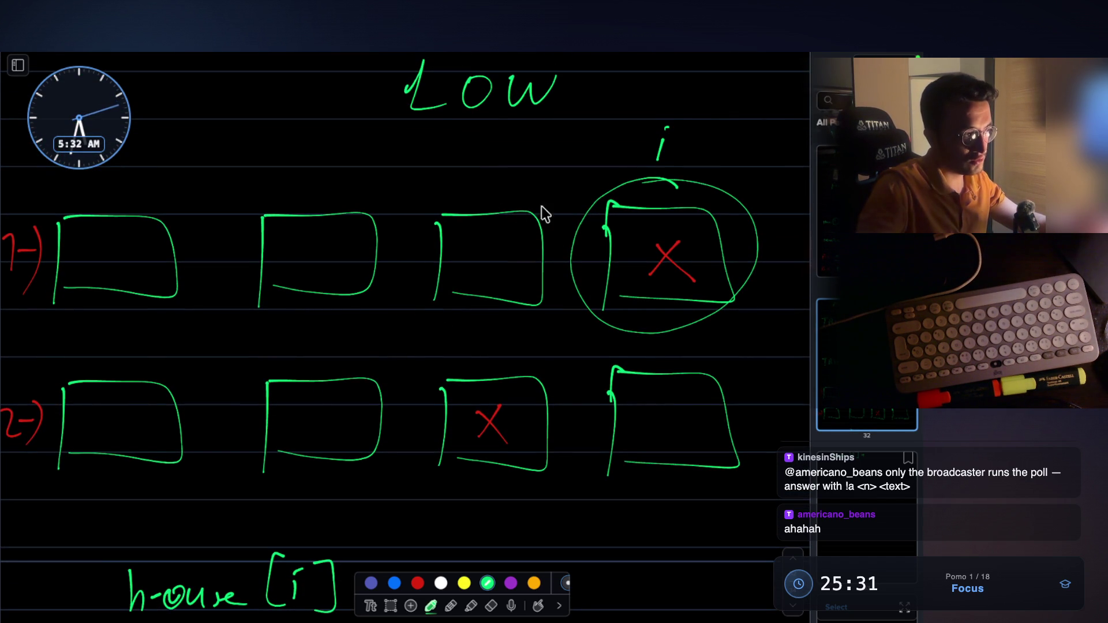
mouse_move(478, 172)
left_mouse_down()
mouse_move(403, 158)
mouse_move(352, 192)
left_mouse_up()
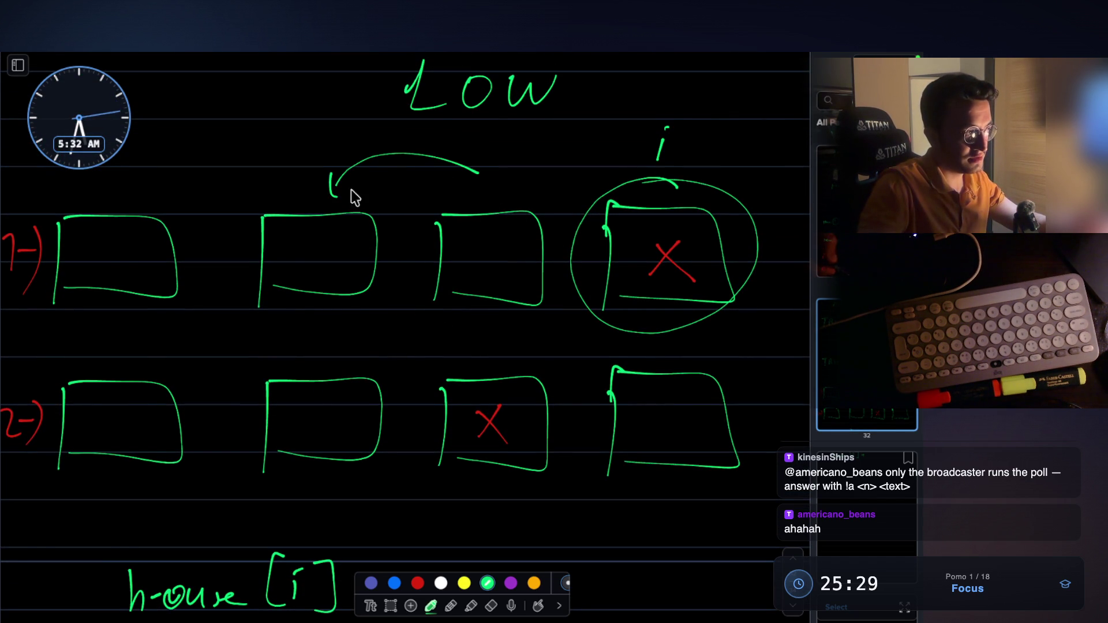
Step: Mark the second house as the target and label the arrow's end i-2
left_click(285, 246)
left_click(261, 149)
mouse_move(262, 157)
left_mouse_down()
mouse_move(260, 175)
mouse_move(296, 160)
left_mouse_up()
left_click_drag(303, 149, 328, 174)
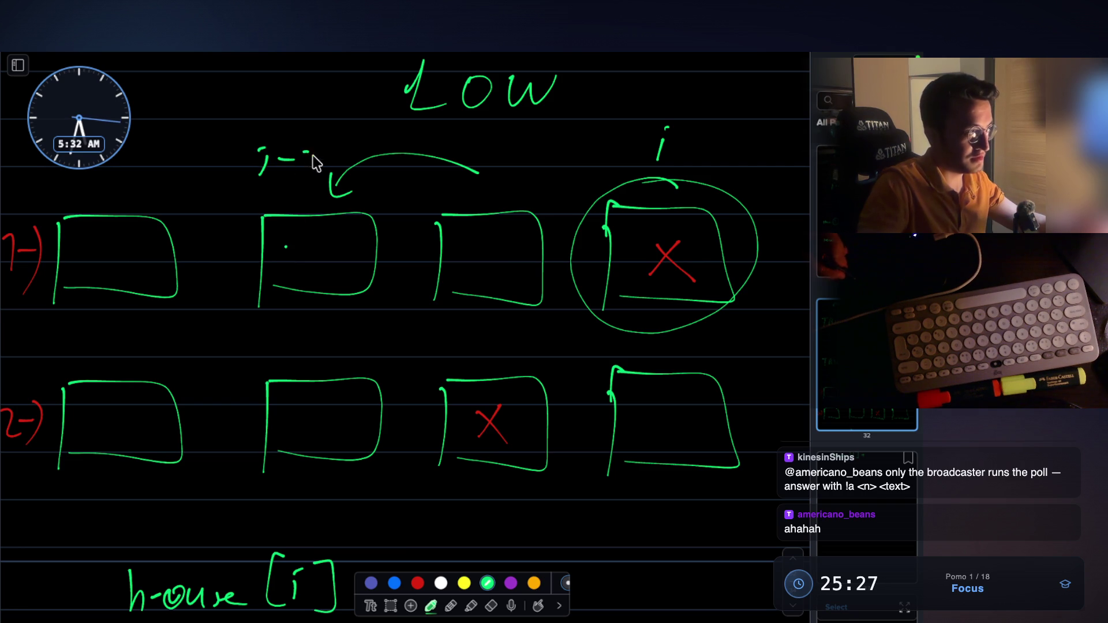
scroll(401, 349, "down", 1)
scroll(402, 348, "down", 7)
left_click_drag(437, 303, 426, 331)
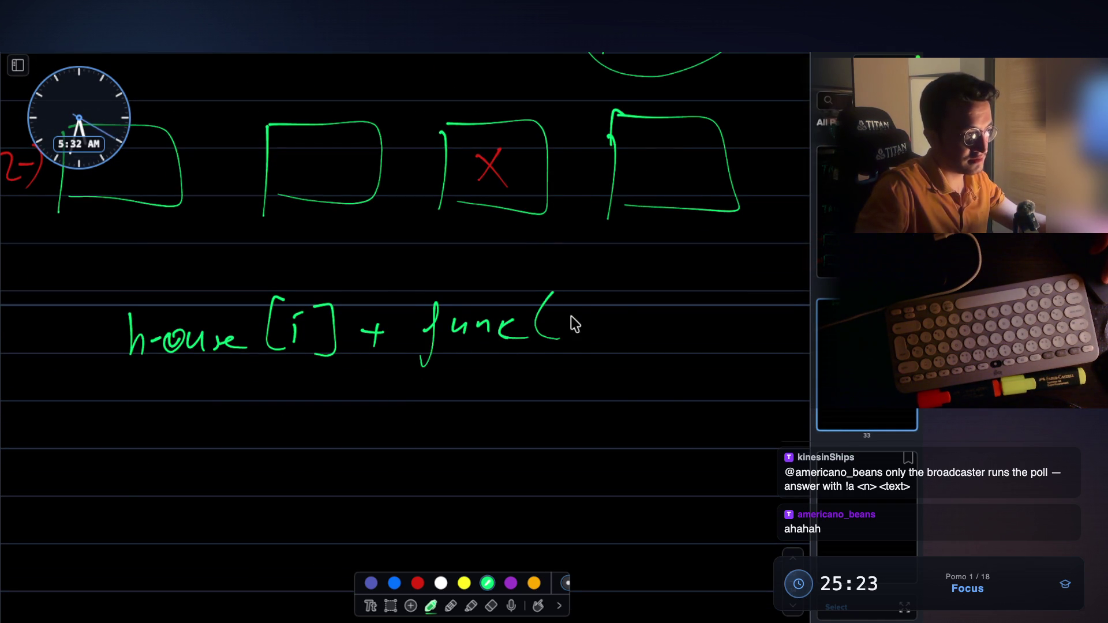
left_click_drag(658, 287, 646, 359)
scroll(520, 286, "up", 1)
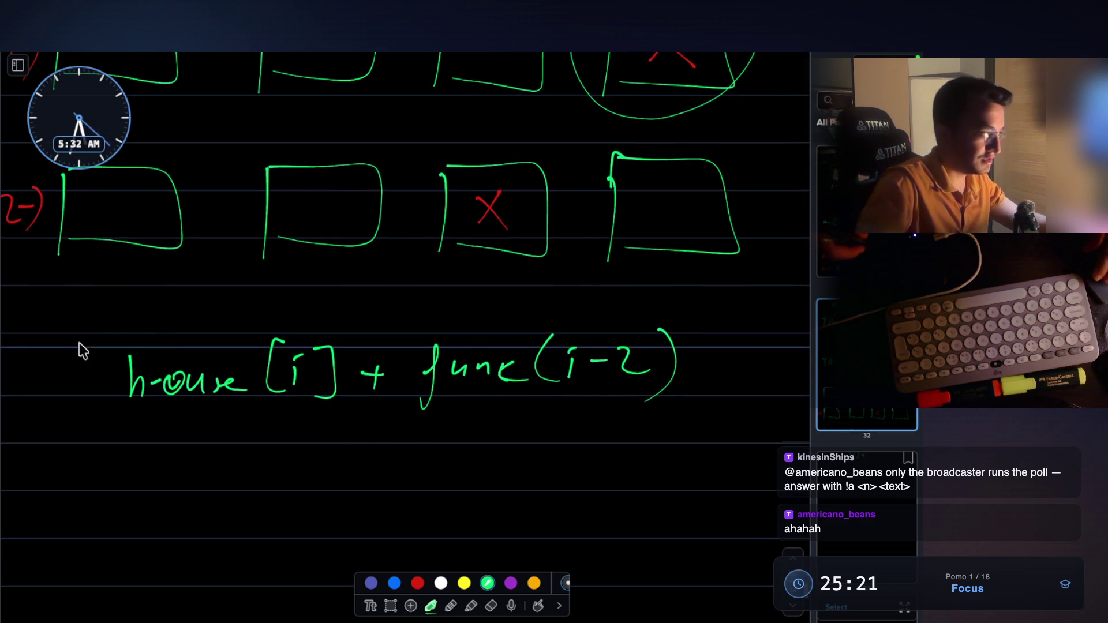
Step: Number the first option 1-) and touch up the lower third house's outline
mouse_move(41, 351)
left_mouse_down()
mouse_move(53, 391)
mouse_move(81, 364)
left_mouse_up()
left_click_drag(79, 329, 59, 413)
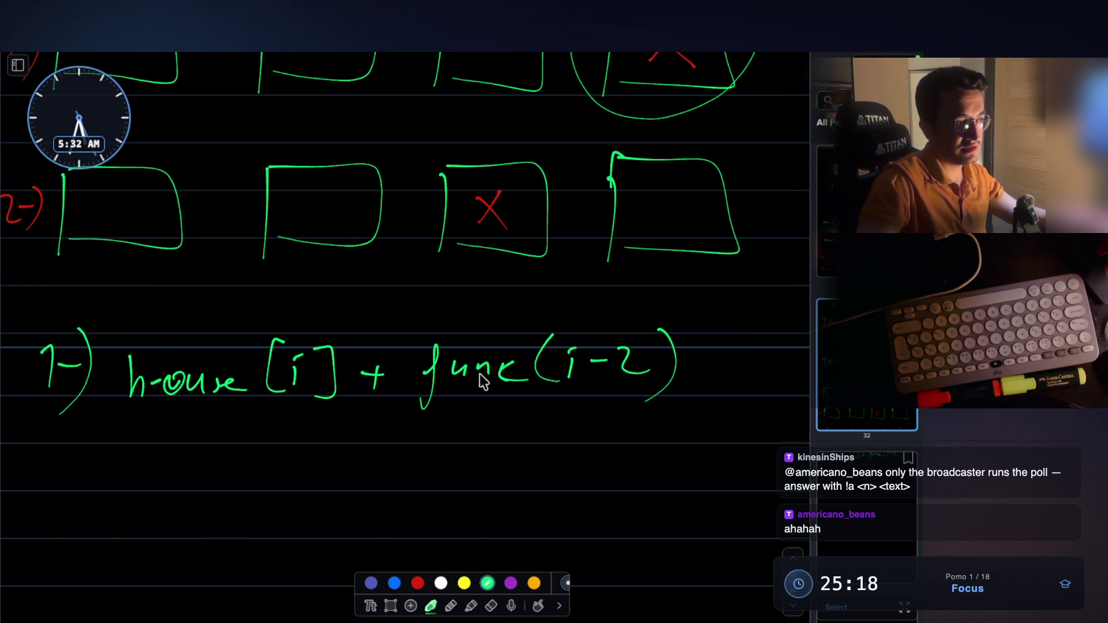
scroll(345, 263, "up", 2)
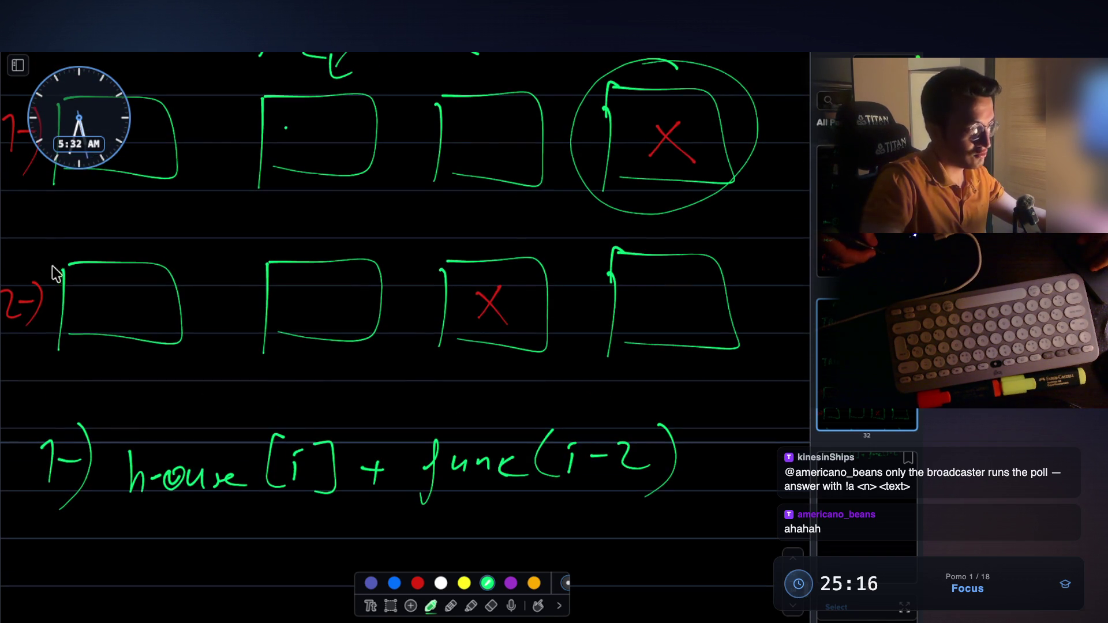
scroll(683, 312, "up", 1)
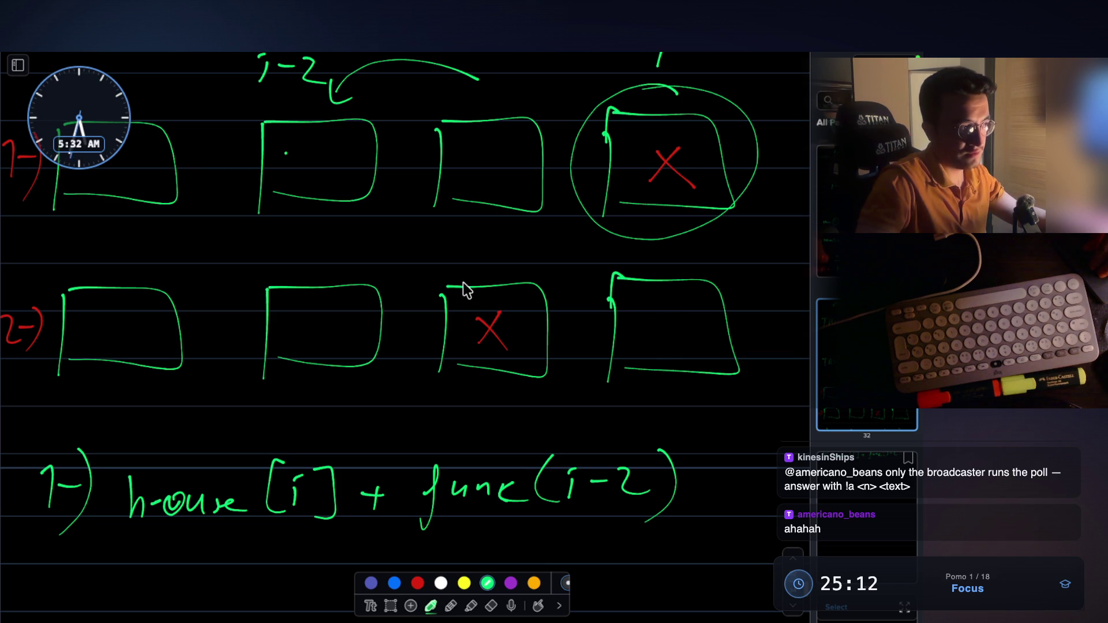
left_click_drag(442, 362, 471, 364)
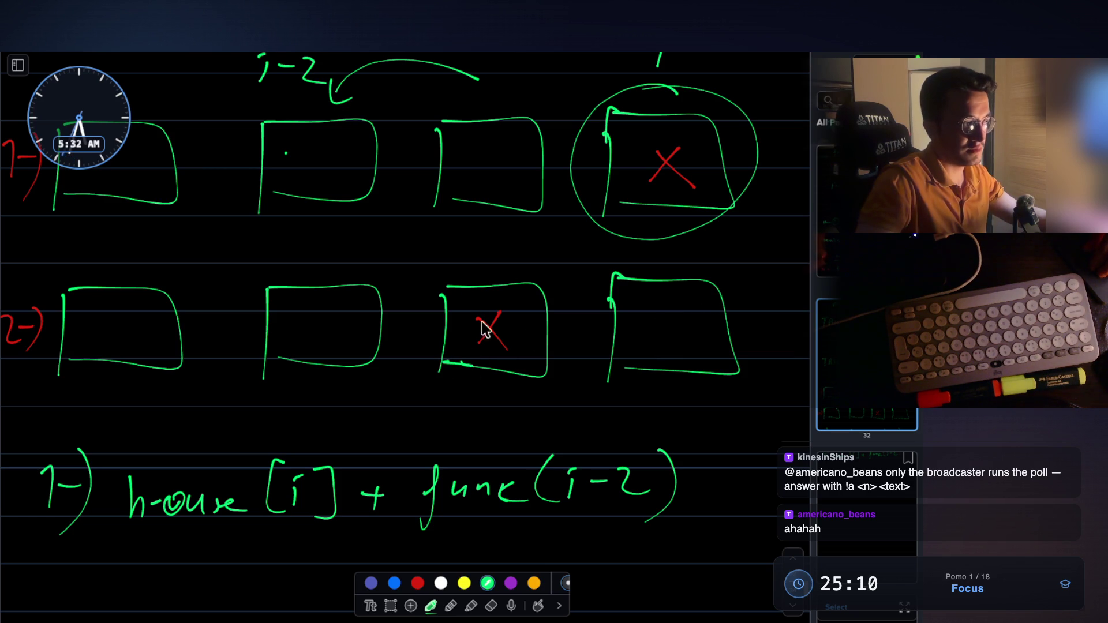
scroll(505, 283, "down", 5)
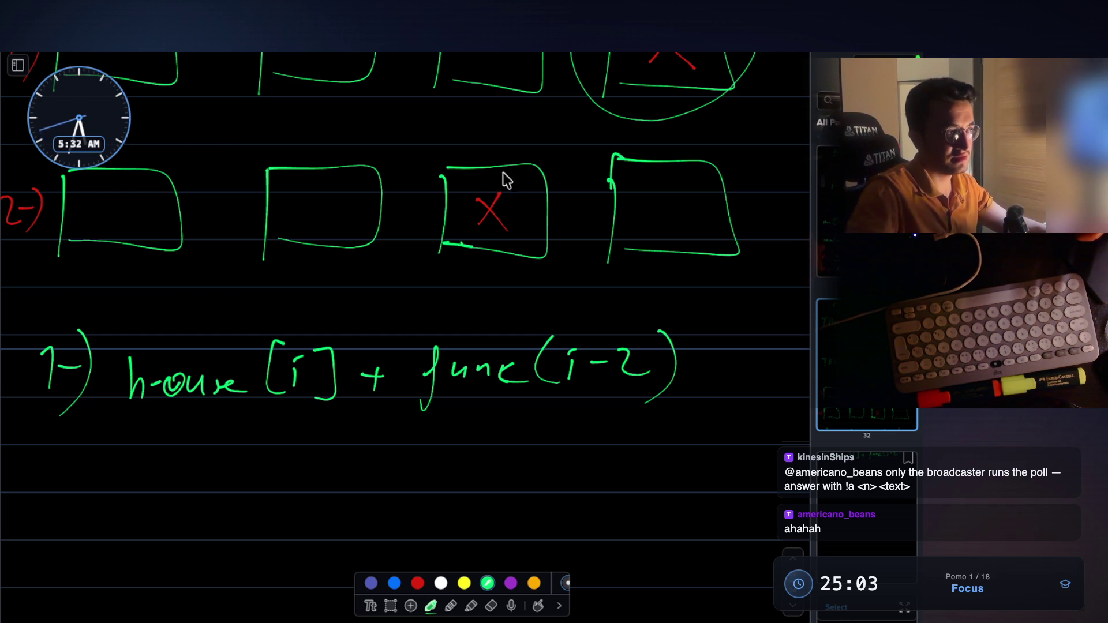
scroll(479, 242, "down", 3)
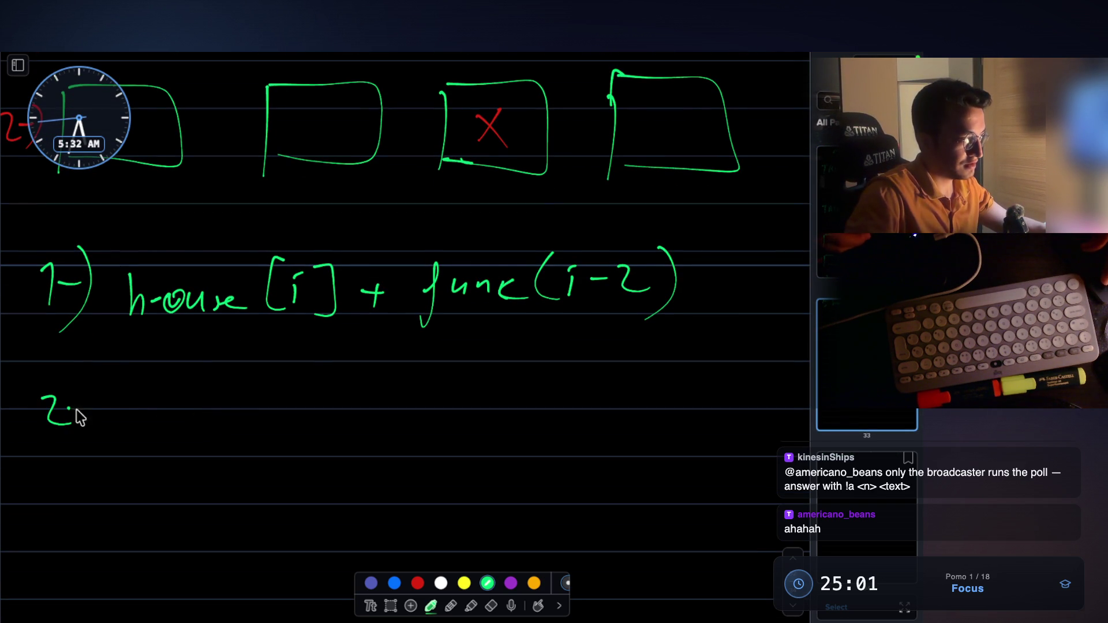
Step: Write func(i-1) as the second option after the 2-) label
mouse_move(187, 404)
left_mouse_down()
mouse_move(257, 406)
mouse_move(271, 421)
left_mouse_up()
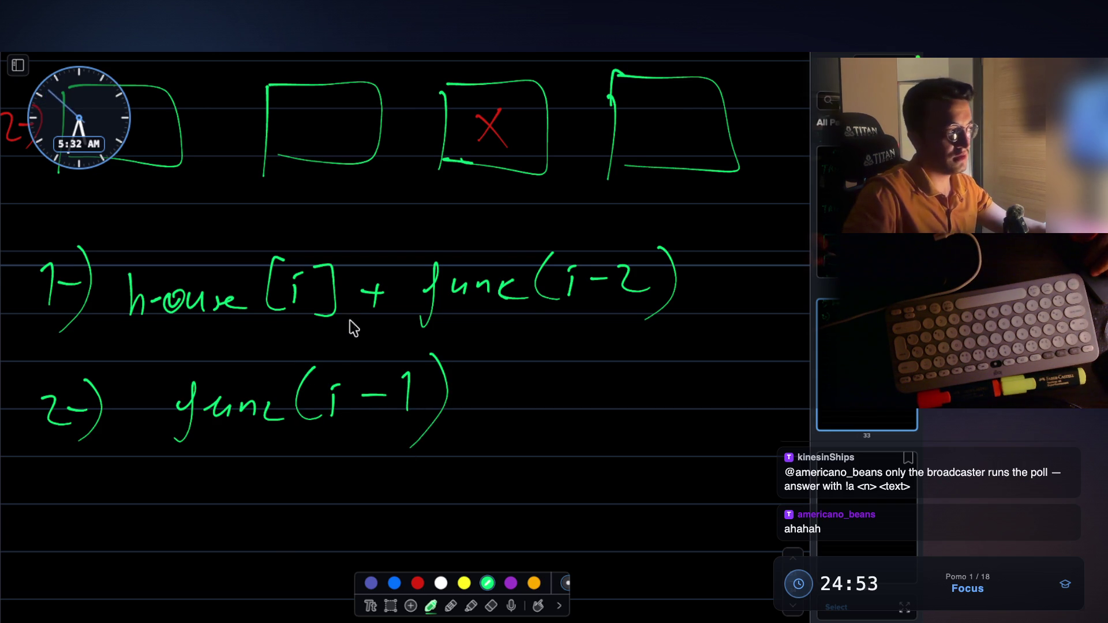
scroll(349, 312, "down", 3)
scroll(468, 227, "up", 9)
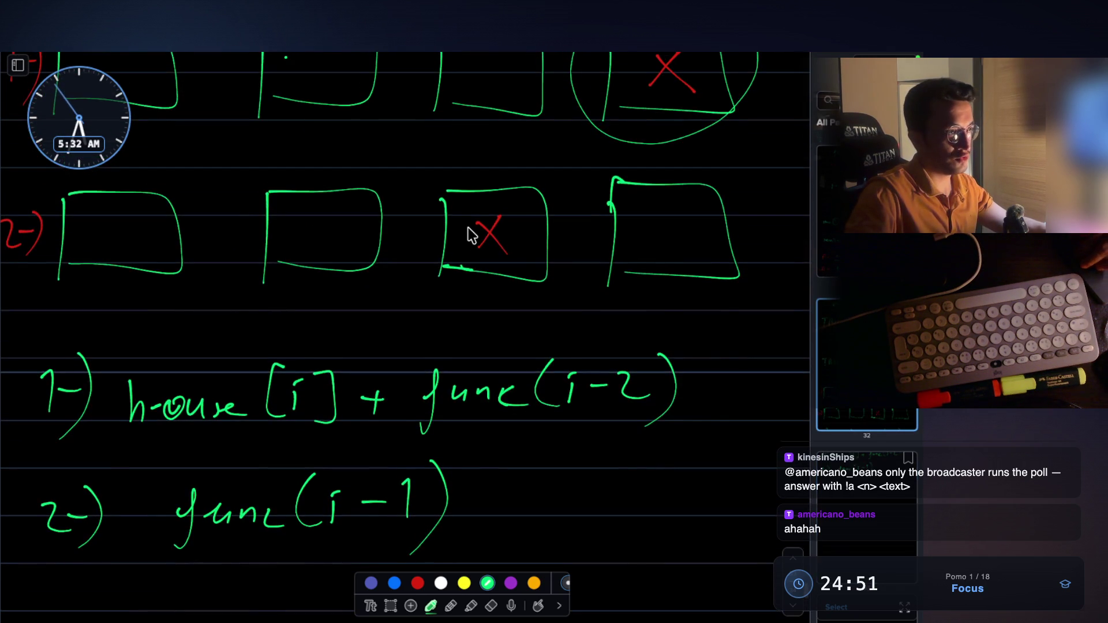
scroll(468, 231, "down", 4)
scroll(517, 225, "up", 2)
scroll(519, 221, "down", 10)
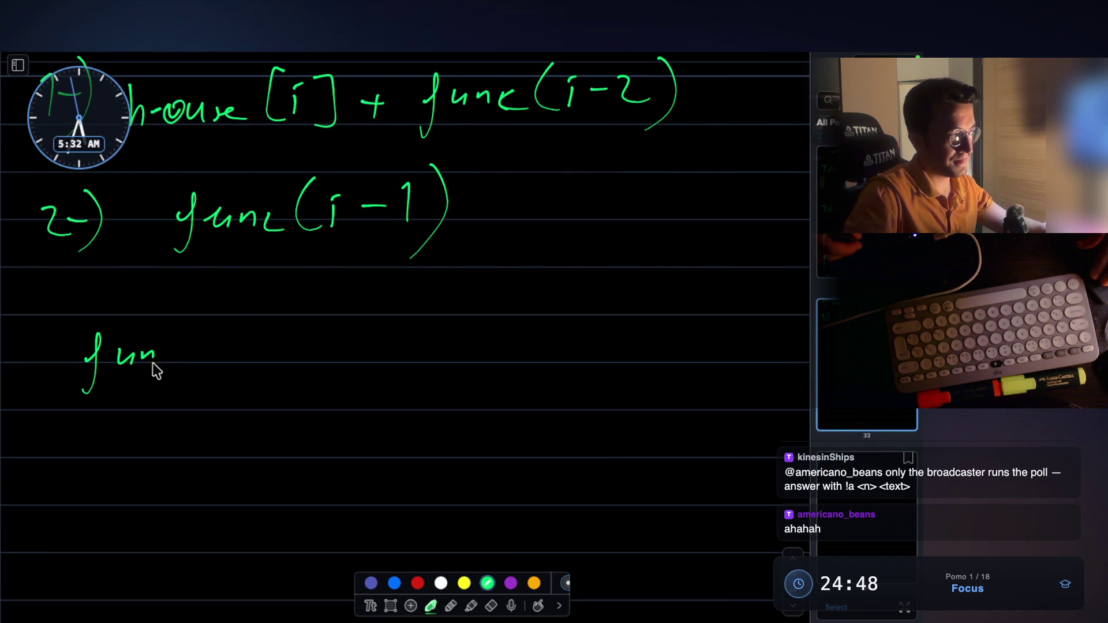
Step: Start the recurrence line 'func(i) = max(' below the options
left_click_drag(243, 345, 243, 367)
left_click_drag(262, 316, 255, 384)
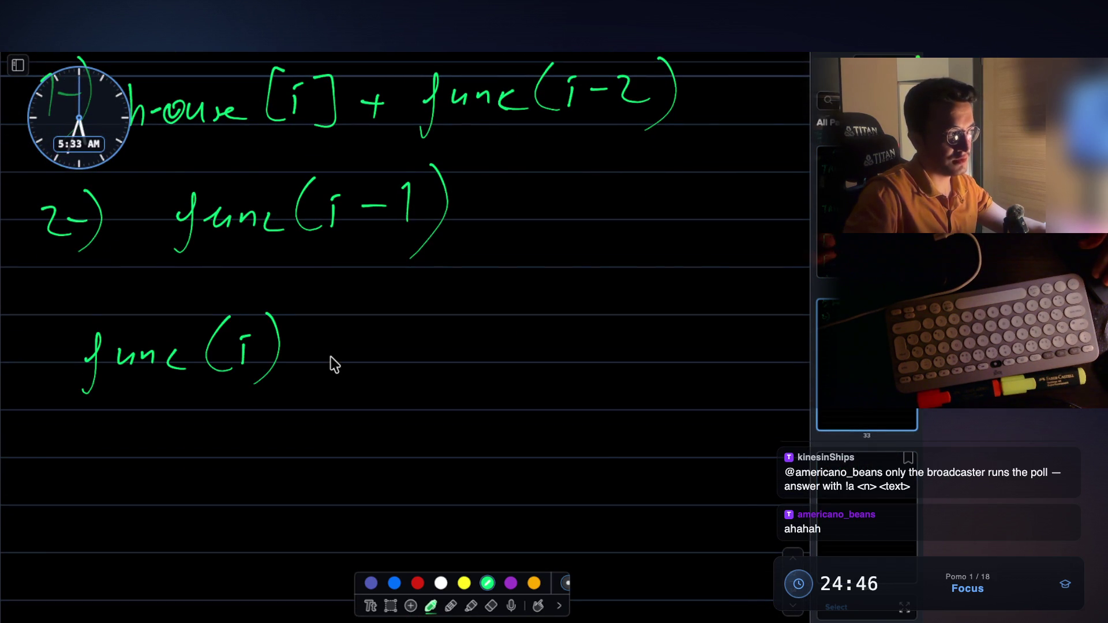
left_click_drag(309, 350, 323, 351)
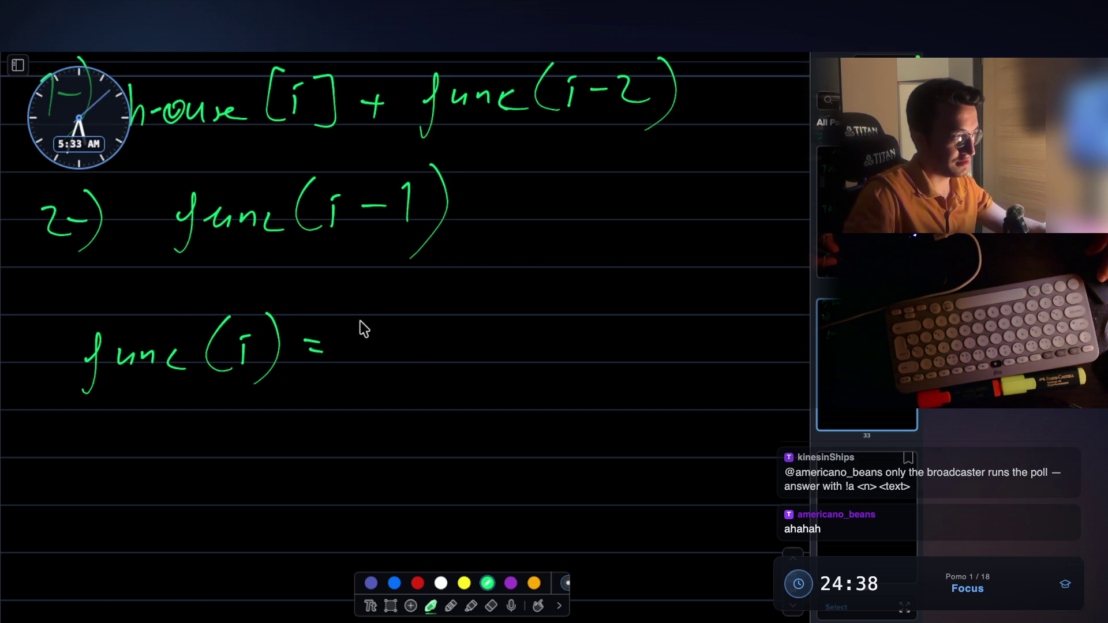
mouse_move(356, 335)
left_mouse_down()
mouse_move(396, 346)
mouse_move(453, 319)
mouse_move(466, 362)
left_mouse_up()
Step: Replace a trial max(1, 2) with max(state1, state2) to finish the recurrence
left_click_drag(492, 325, 500, 355)
left_click_drag(514, 342, 520, 350)
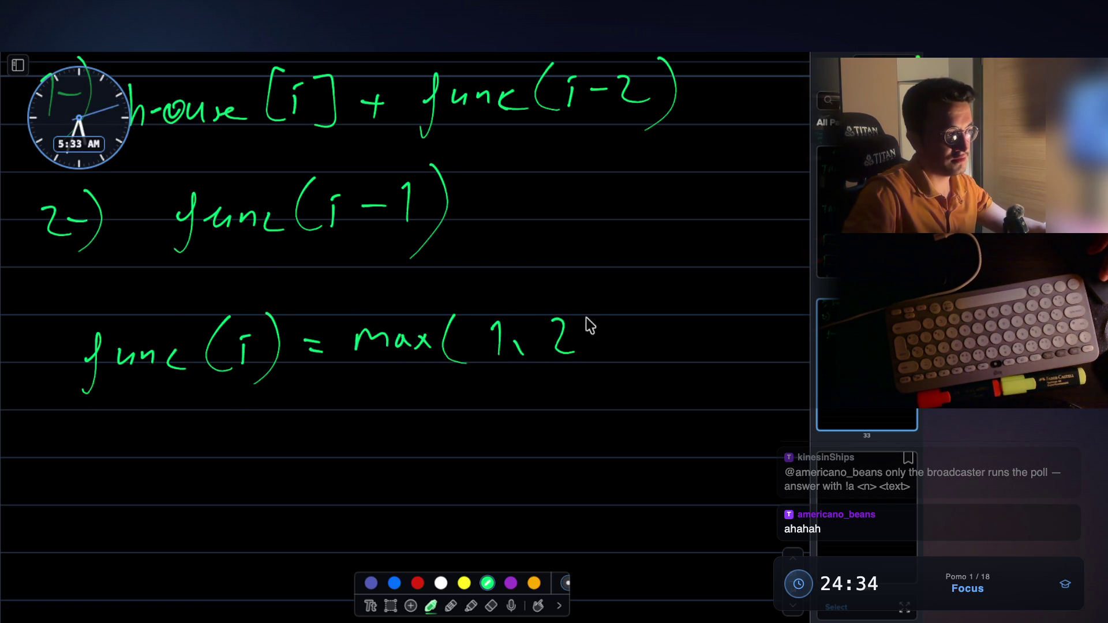
left_click_drag(587, 314, 576, 378)
key("ctrl+z")
key("ctrl+z")
key("ctrl+z")
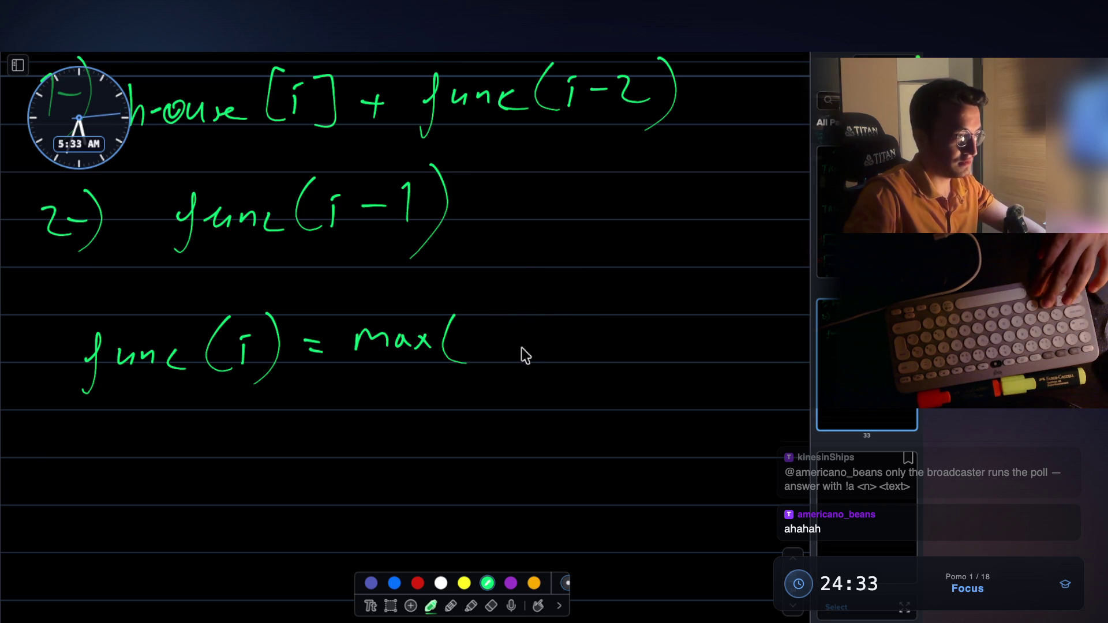
mouse_move(490, 337)
left_mouse_down()
mouse_move(539, 337)
mouse_move(573, 357)
mouse_move(663, 340)
left_mouse_up()
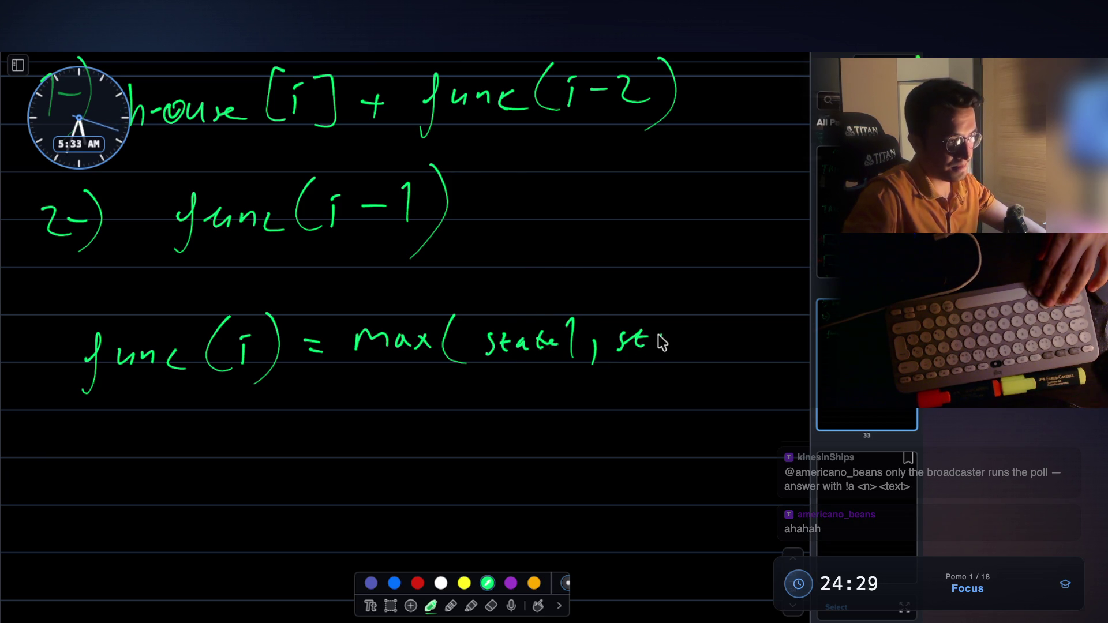
left_click_drag(754, 317, 705, 378)
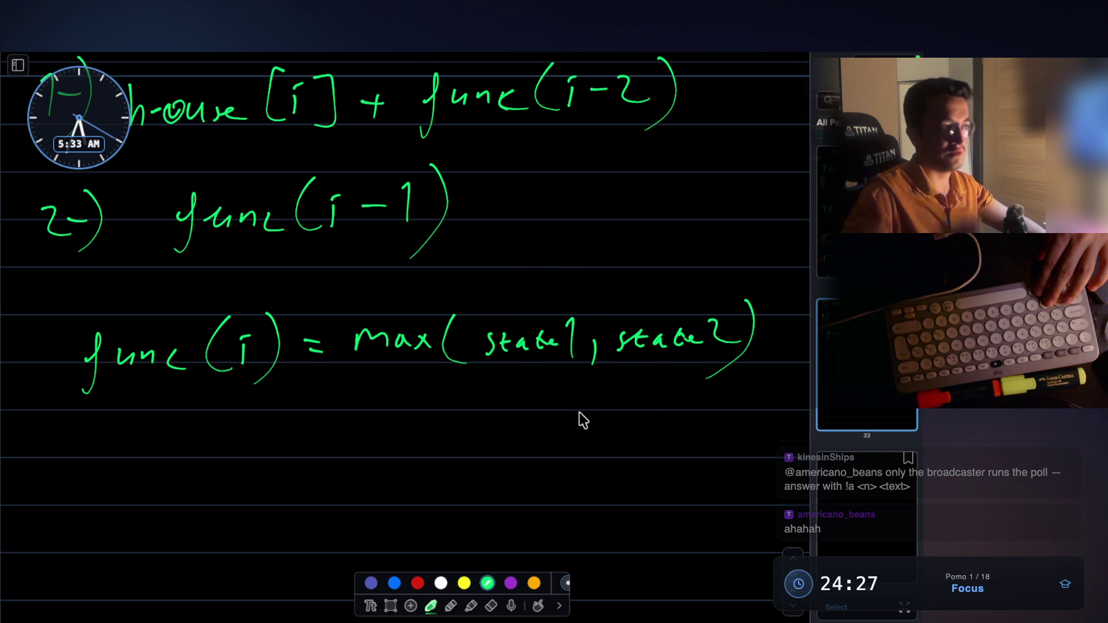
scroll(511, 194, "up", 4)
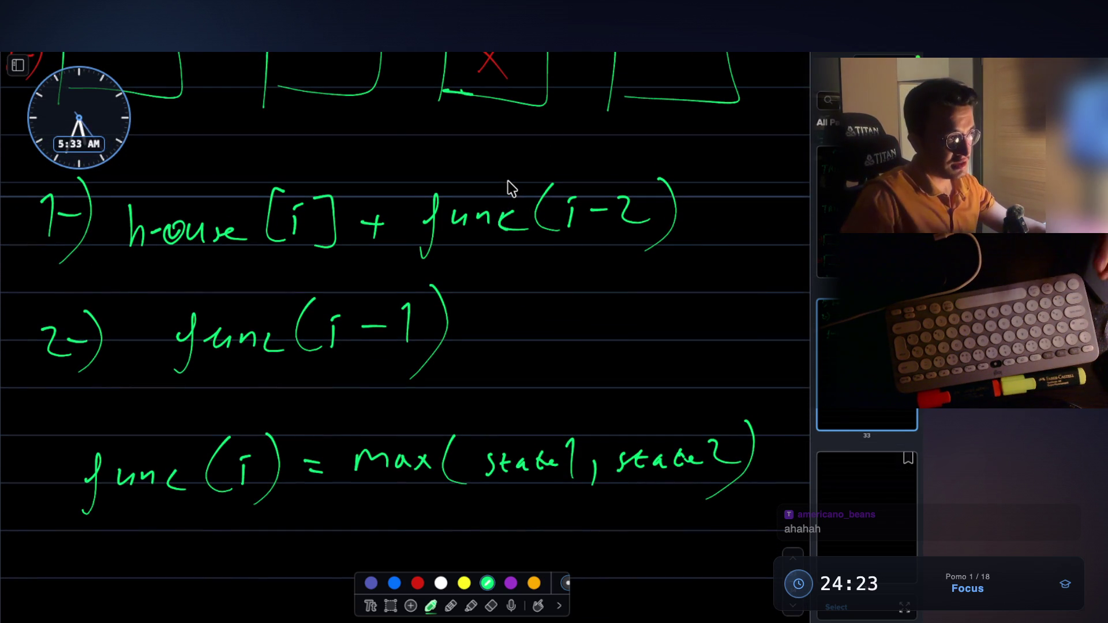
Step: Review the house boxes and recurrence, then switch to Claude Code's knapsack explanation
scroll(364, 329, "up", 3)
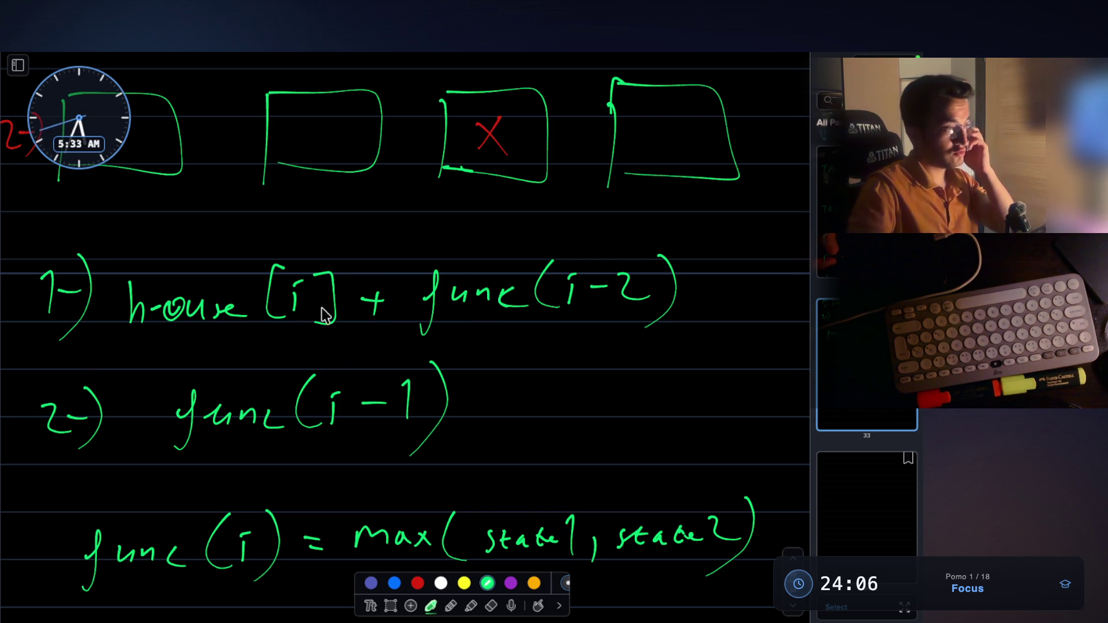
scroll(310, 311, "down", 2)
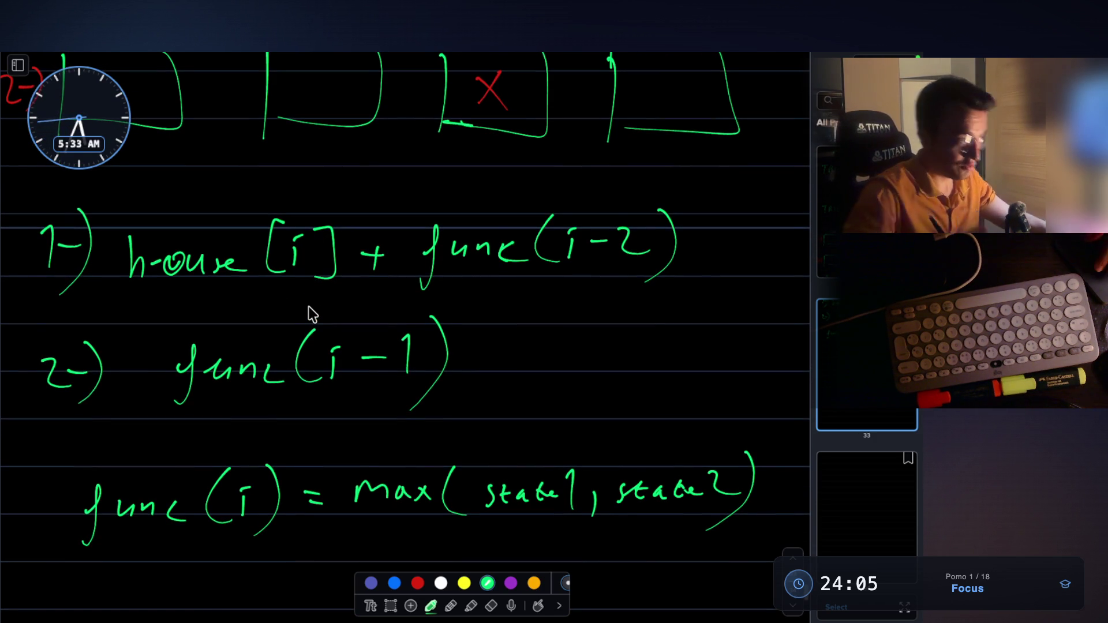
scroll(310, 306, "down", 1)
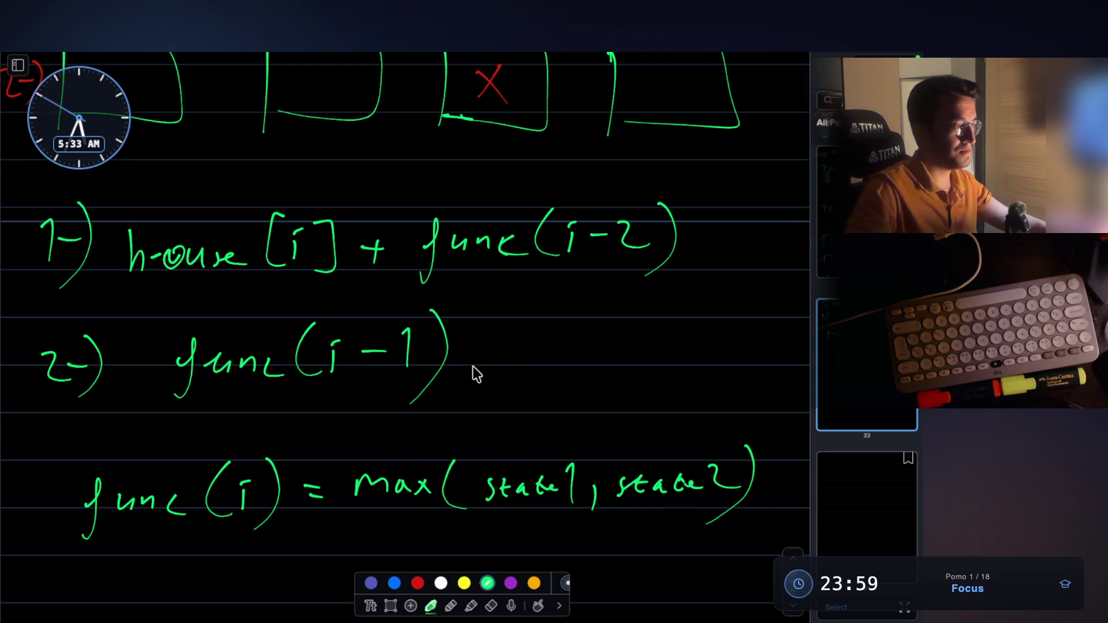
scroll(488, 323, "down", 1)
scroll(488, 321, "down", 2)
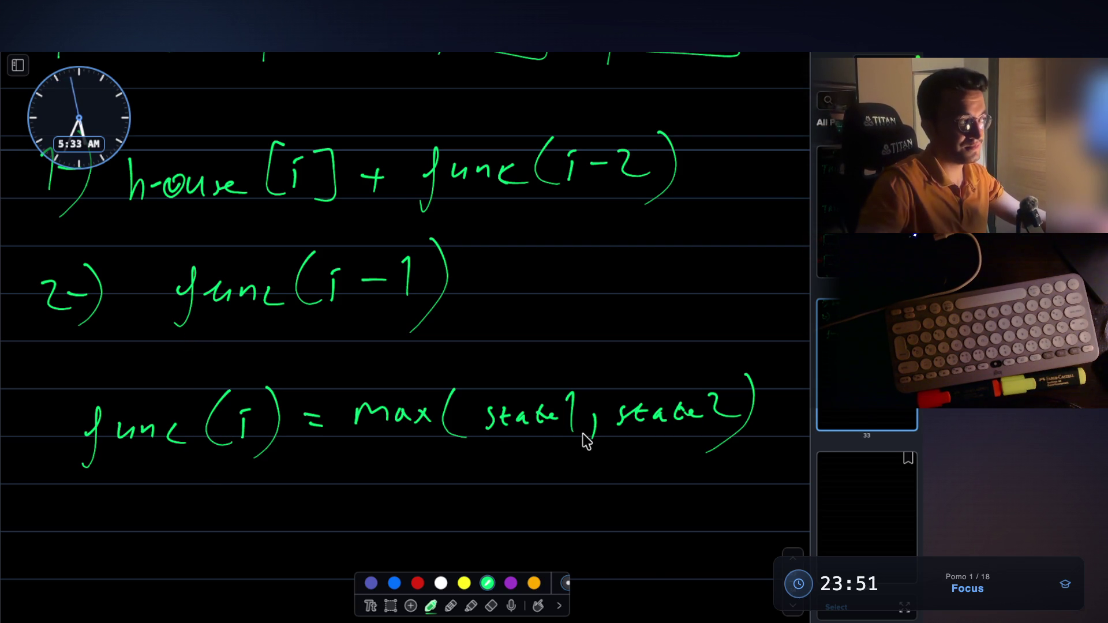
scroll(574, 439, "up", 3)
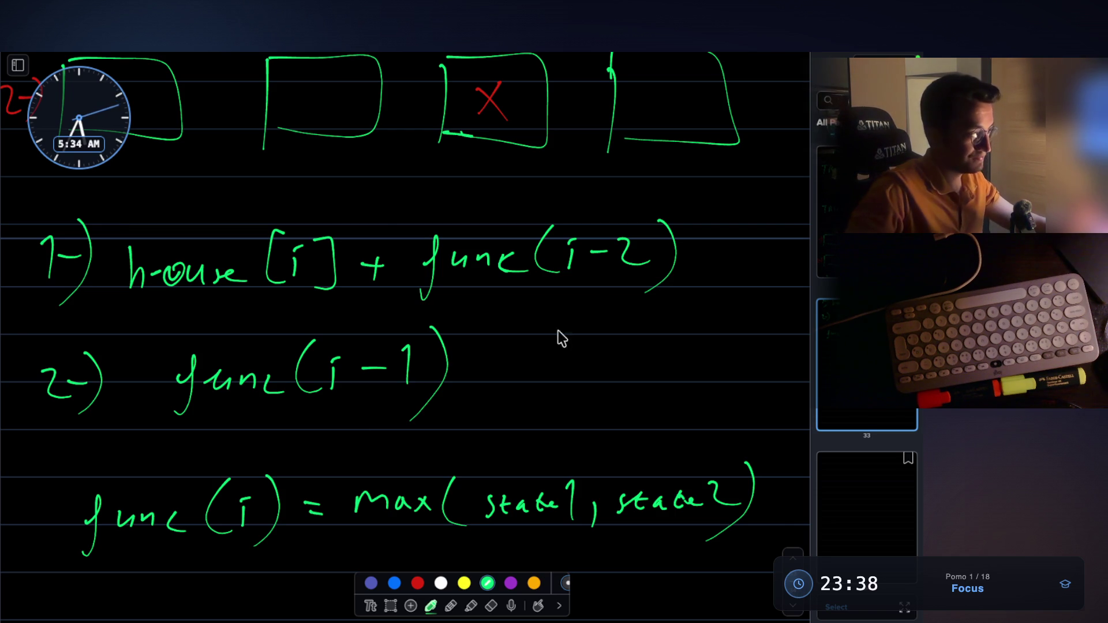
key("super+Tab")
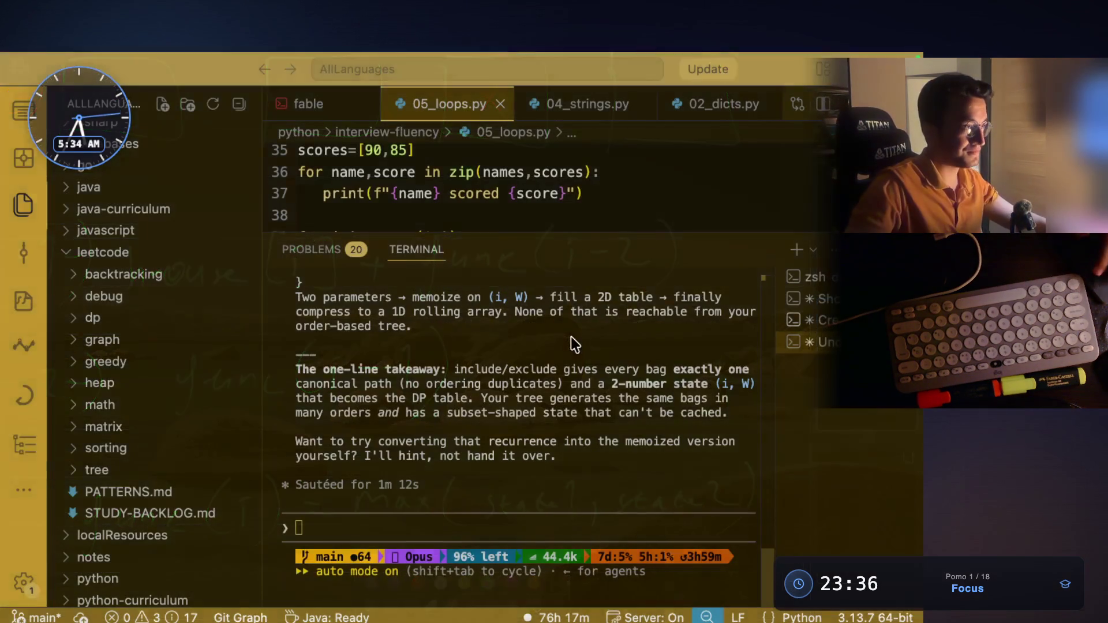
Step: Look over Claude Code's knapsack notes in the terminal, then return to the whiteboard
scroll(543, 406, "up", 15)
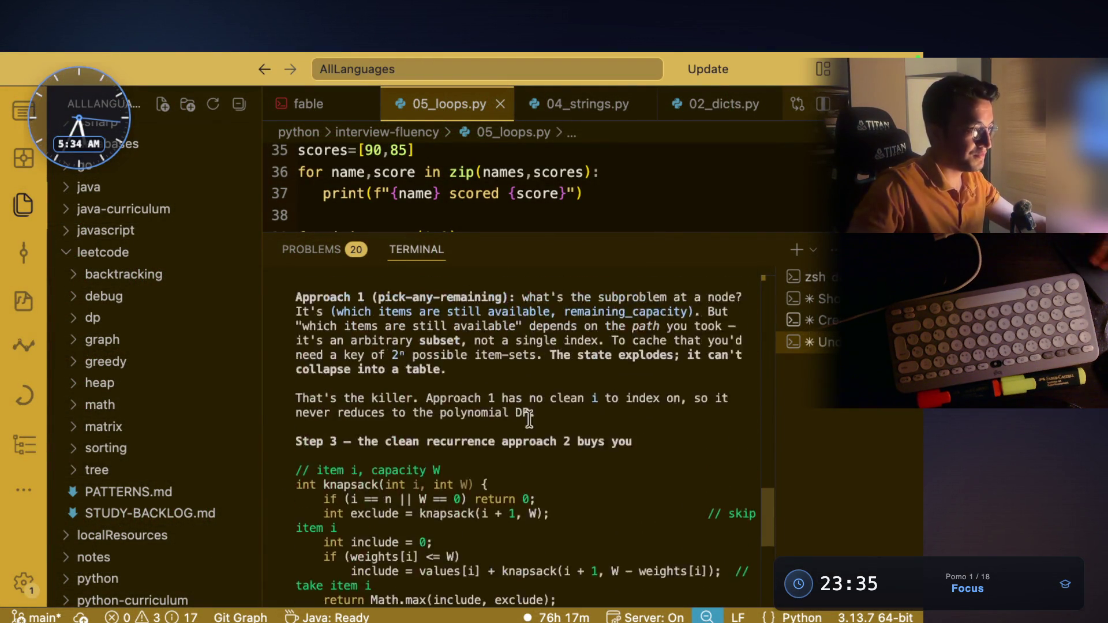
scroll(514, 482, "down", 15)
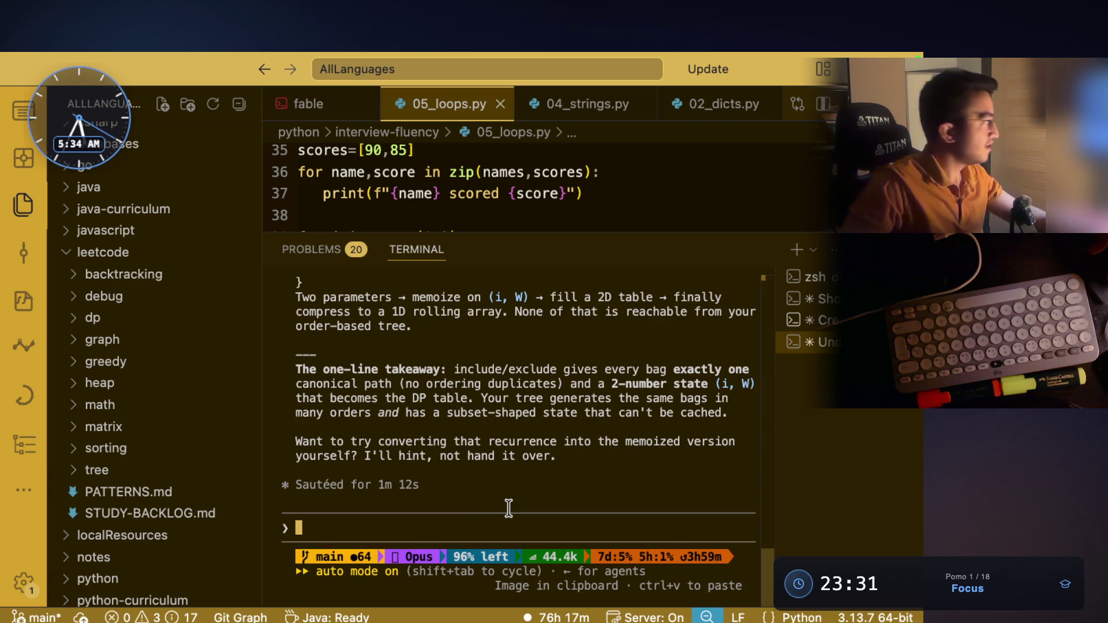
key("super+Tab")
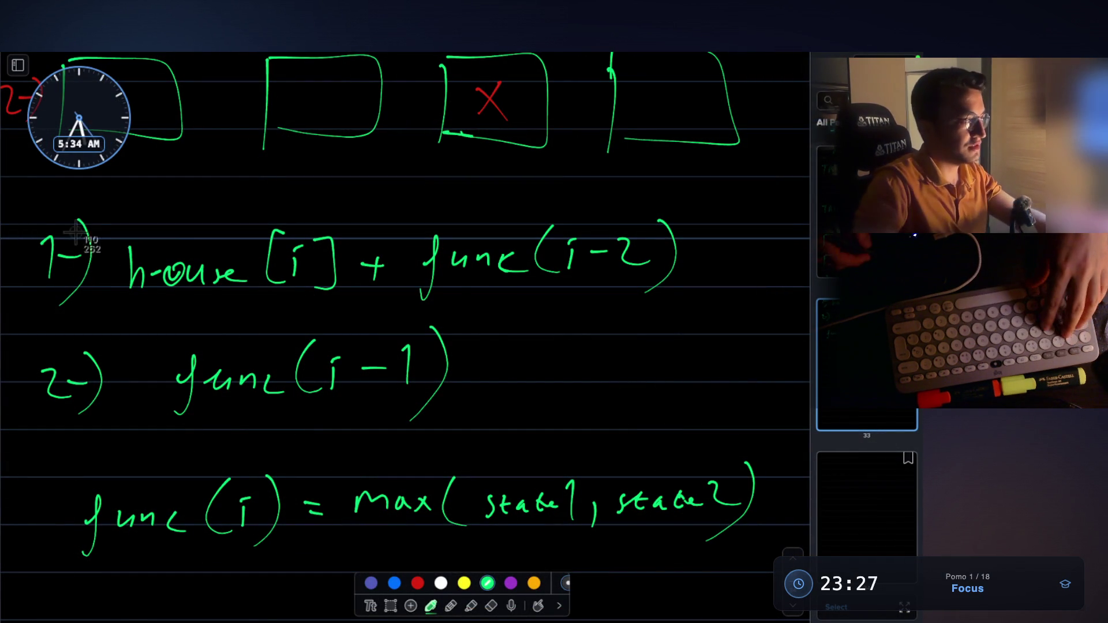
Step: Screenshot the two numbered options, then scroll through the house[i] + func(i-2) and func(i-1) lines
left_click_drag(12, 183, 673, 428)
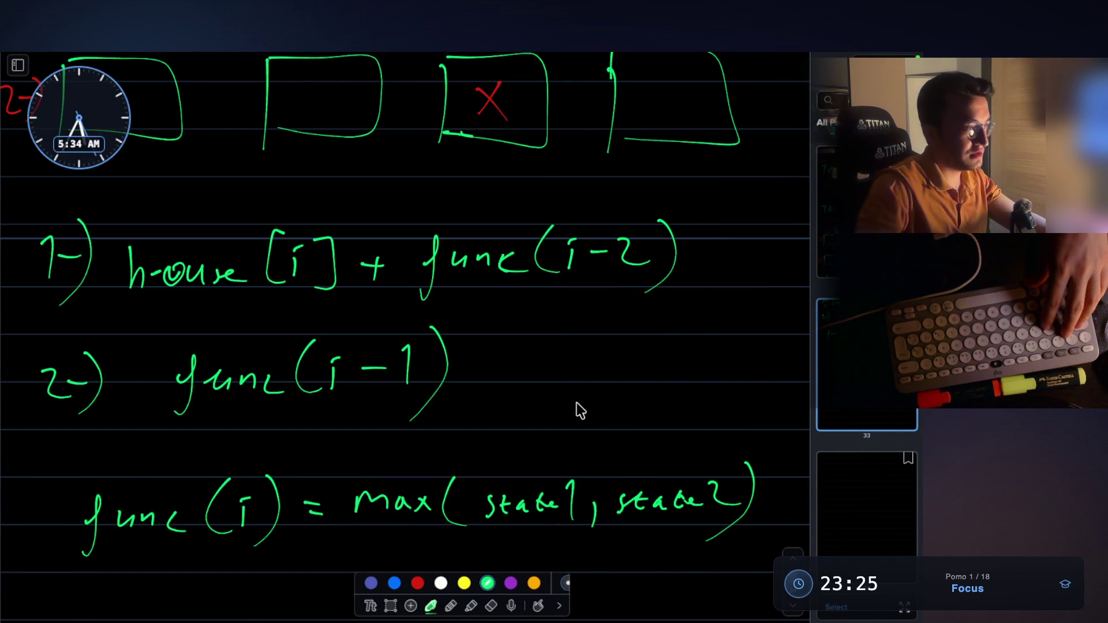
scroll(449, 382, "up", 10)
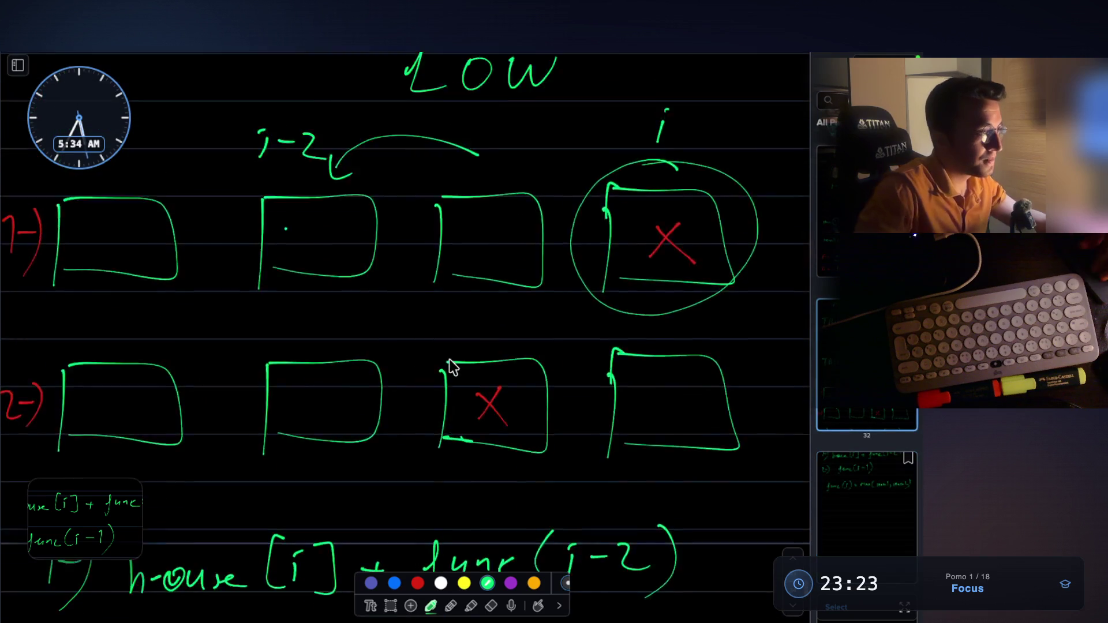
scroll(453, 369, "down", 3)
scroll(453, 369, "down", 10)
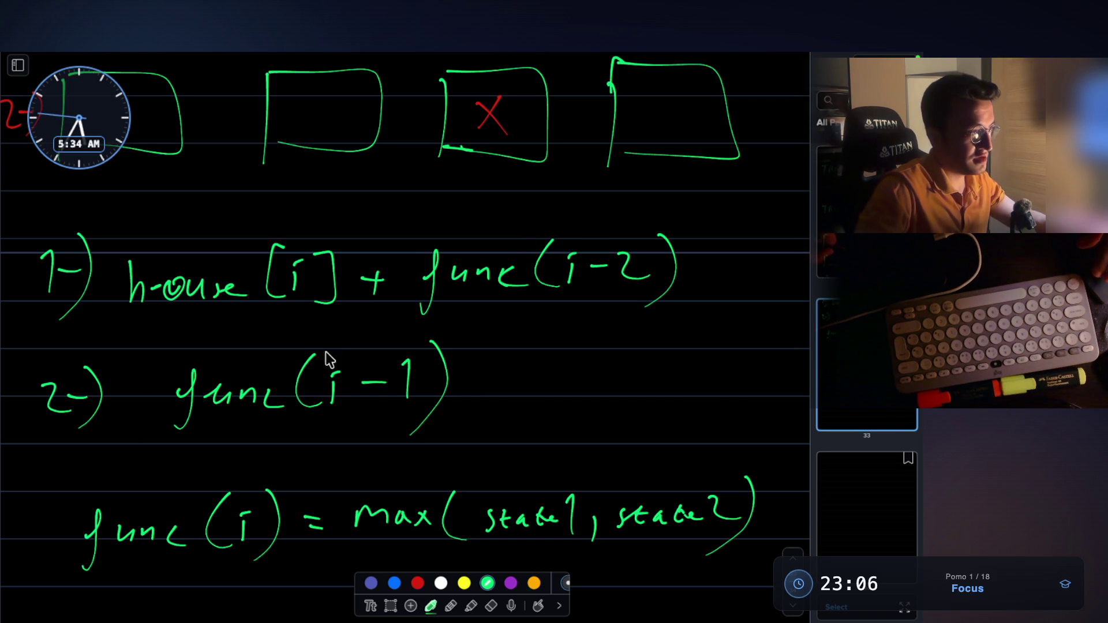
scroll(662, 225, "up", 1)
scroll(597, 198, "up", 1)
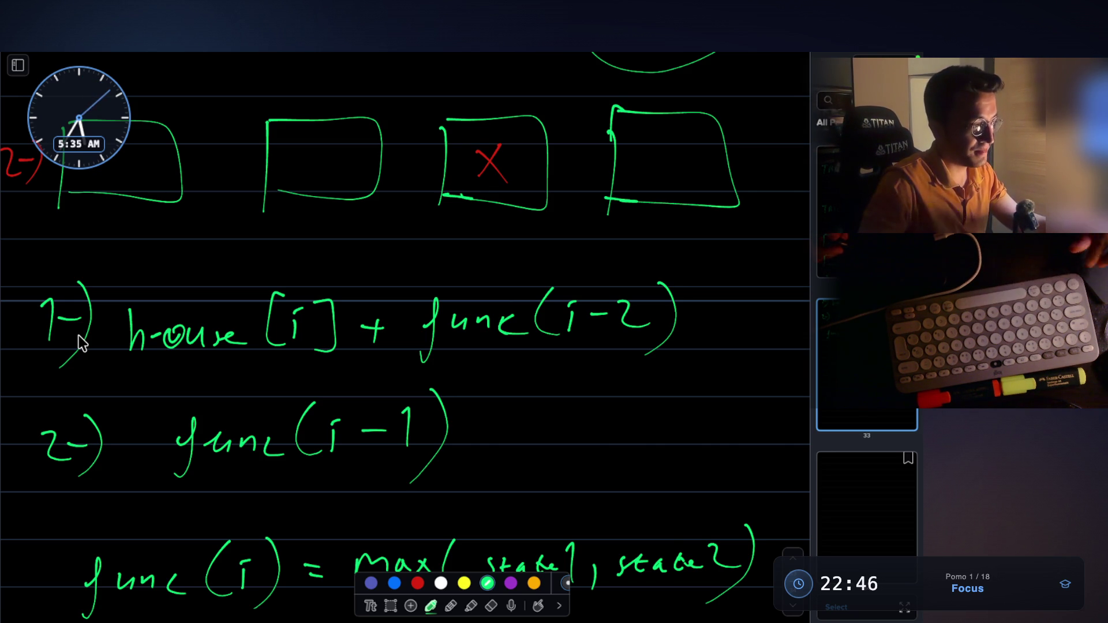
scroll(79, 335, "down", 2)
scroll(79, 335, "down", 1)
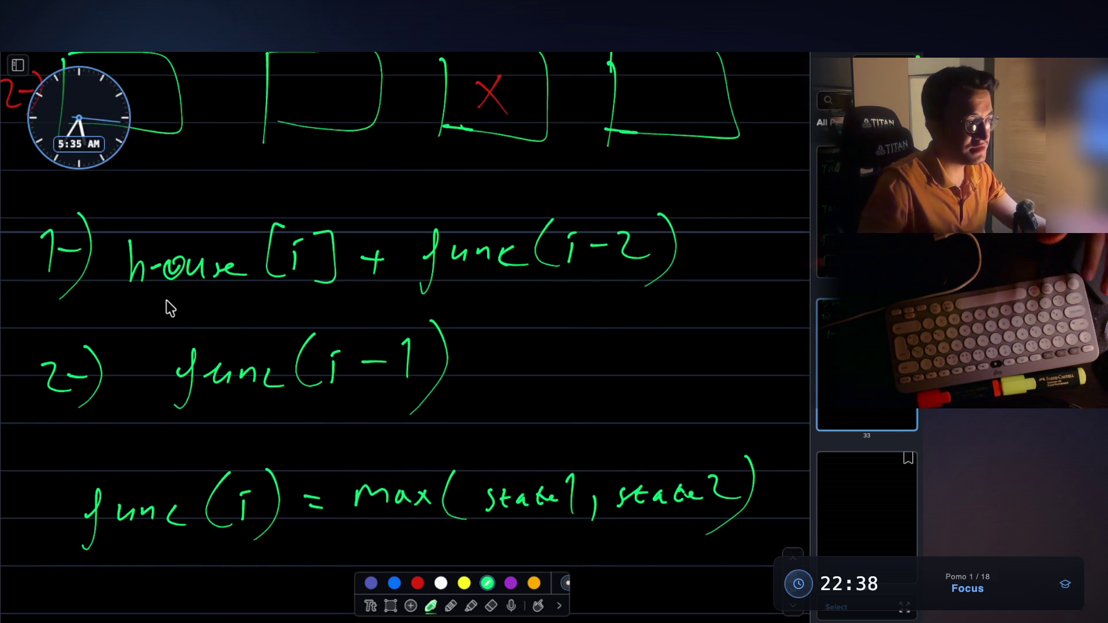
scroll(324, 328, "up", 15)
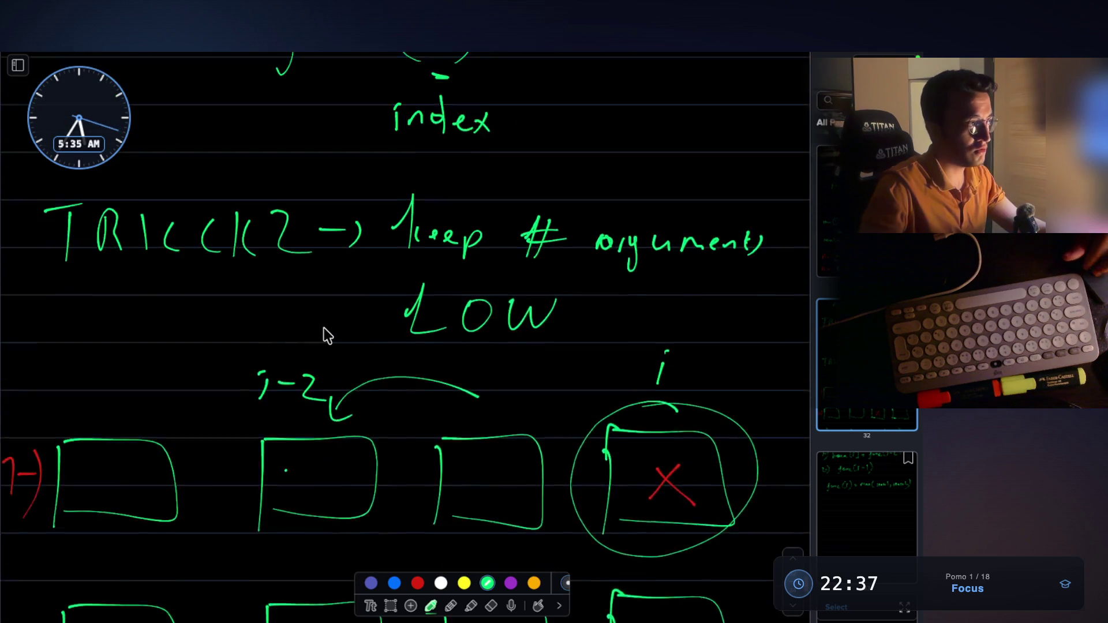
Step: Scroll up to the knapsack A = / B = max(A, B) notes, then switch to VS Code
scroll(324, 328, "up", 5)
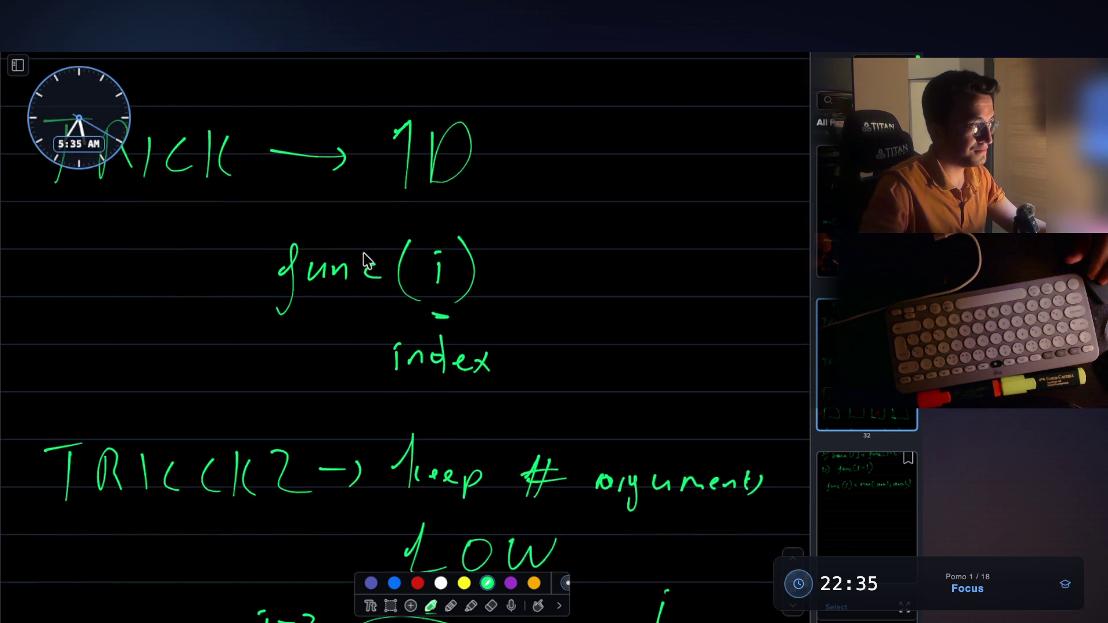
scroll(367, 250, "up", 6)
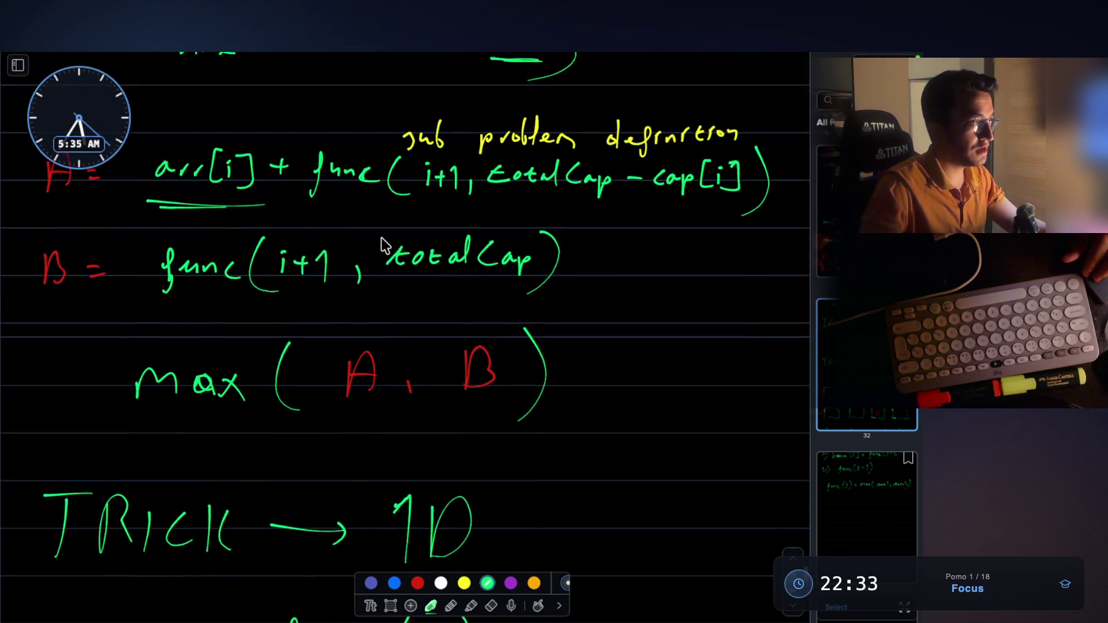
scroll(382, 239, "up", 5)
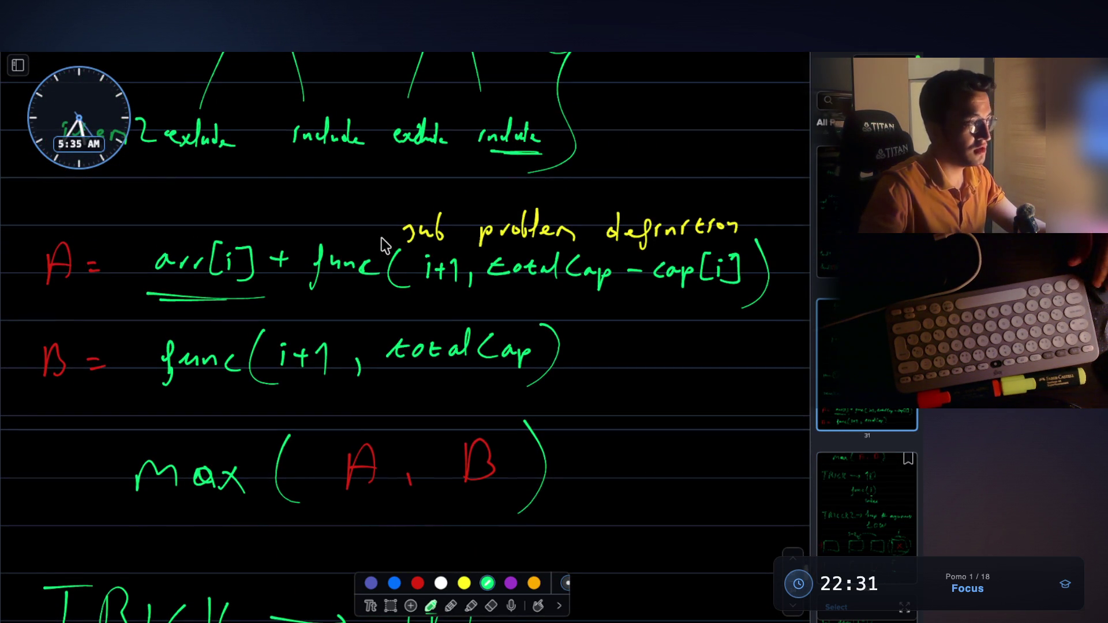
scroll(383, 238, "up", 2)
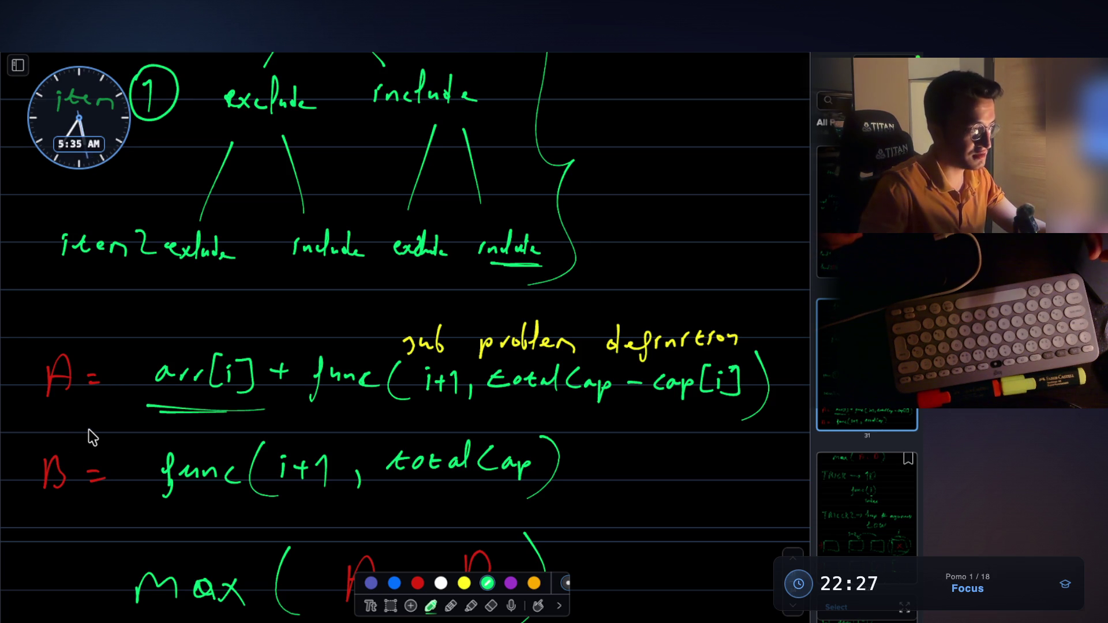
scroll(215, 392, "up", 5)
scroll(218, 392, "up", 8)
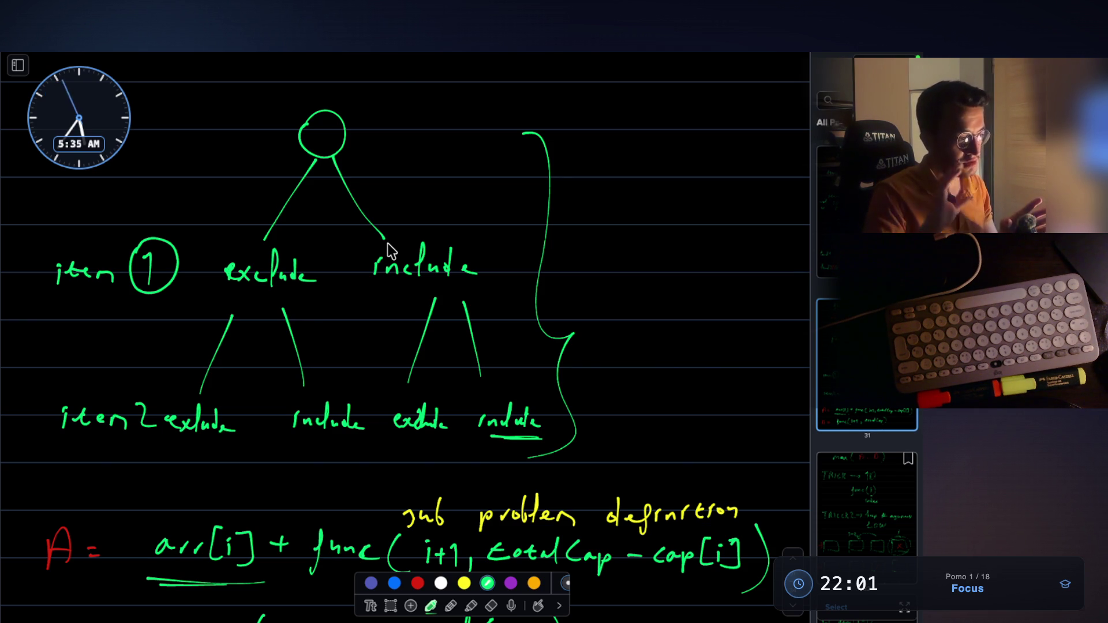
scroll(391, 251, "down", 5)
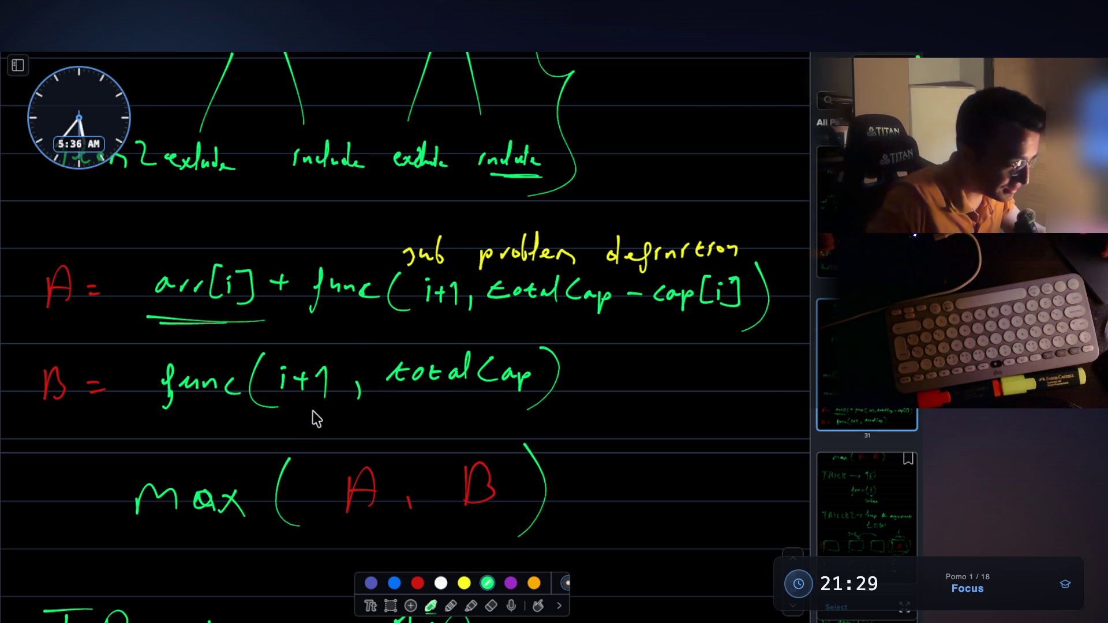
key("super+Tab")
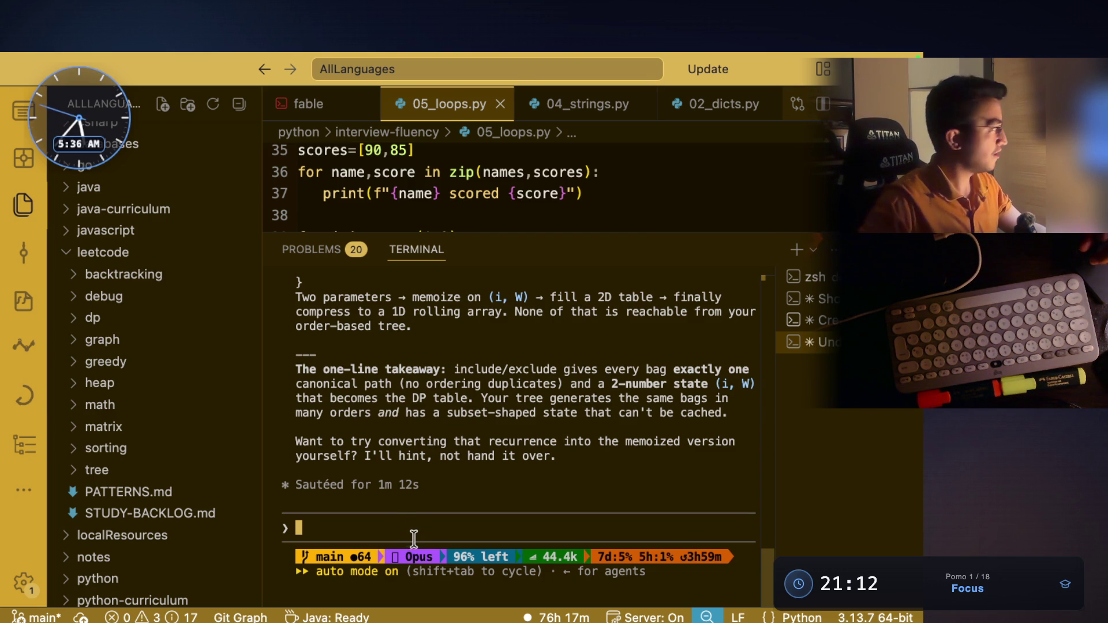
Step: Paste the prepared knapsack follow-up question into Claude Code and submit it
key("cmd+v")
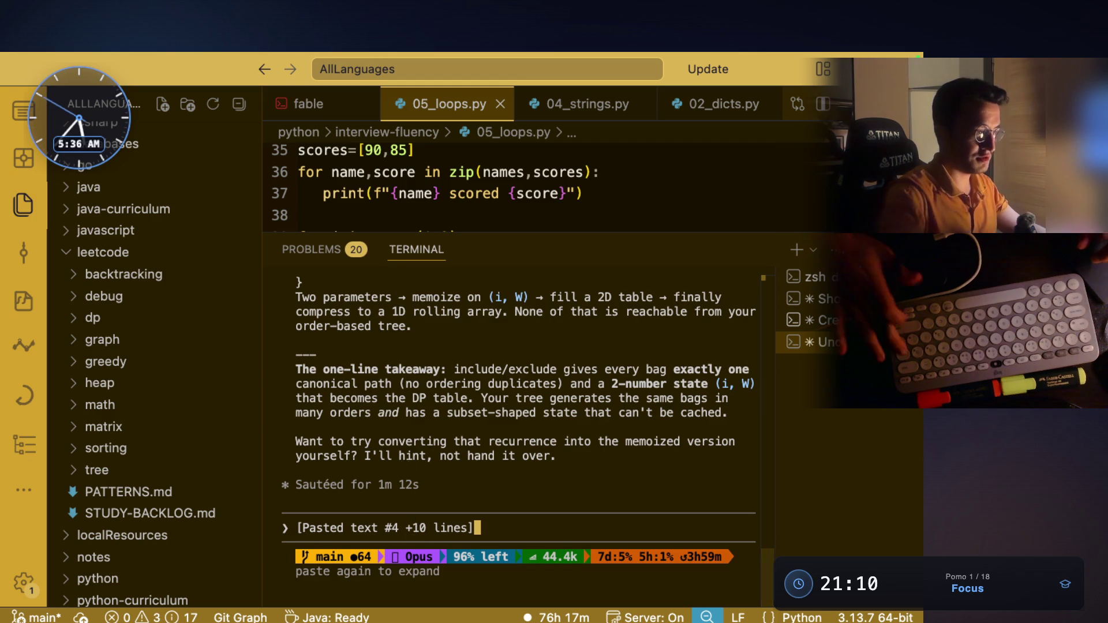
key("Return")
scroll(486, 414, "up", 10)
scroll(486, 414, "up", 15)
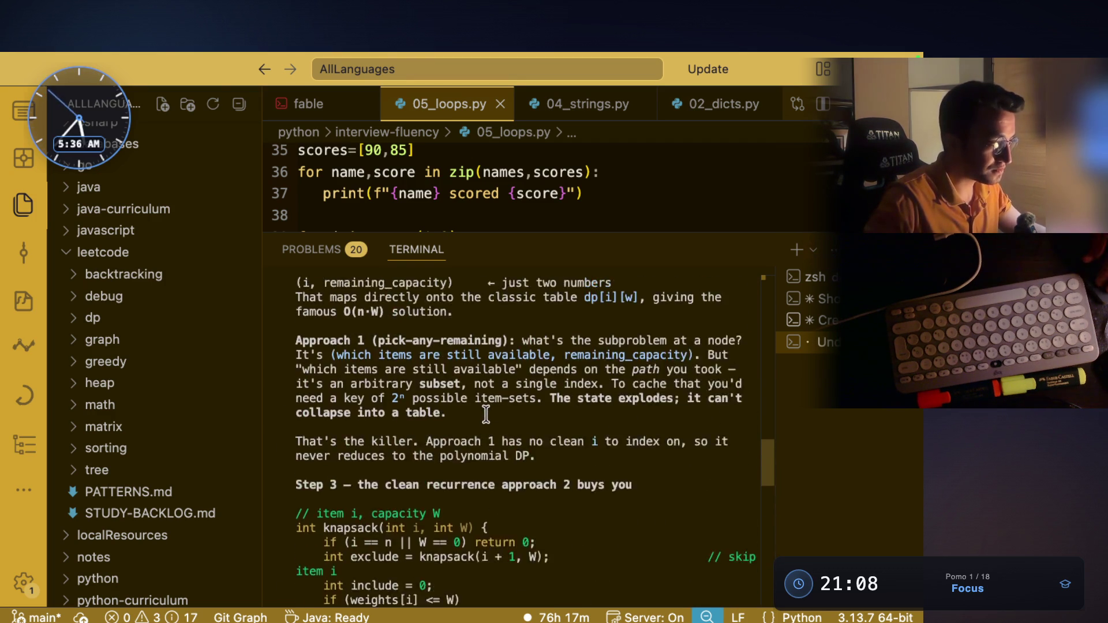
scroll(486, 414, "up", 5)
scroll(486, 415, "down", 4)
Step: Highlight the reply's lines on approach 1 and seeing the flaw, then return to the notebook
mouse_move(422, 323)
left_mouse_down()
mouse_move(577, 346)
mouse_move(715, 326)
left_mouse_up()
left_click_drag(398, 341, 452, 346)
left_click_drag(549, 342, 468, 345)
left_click_drag(652, 345, 708, 355)
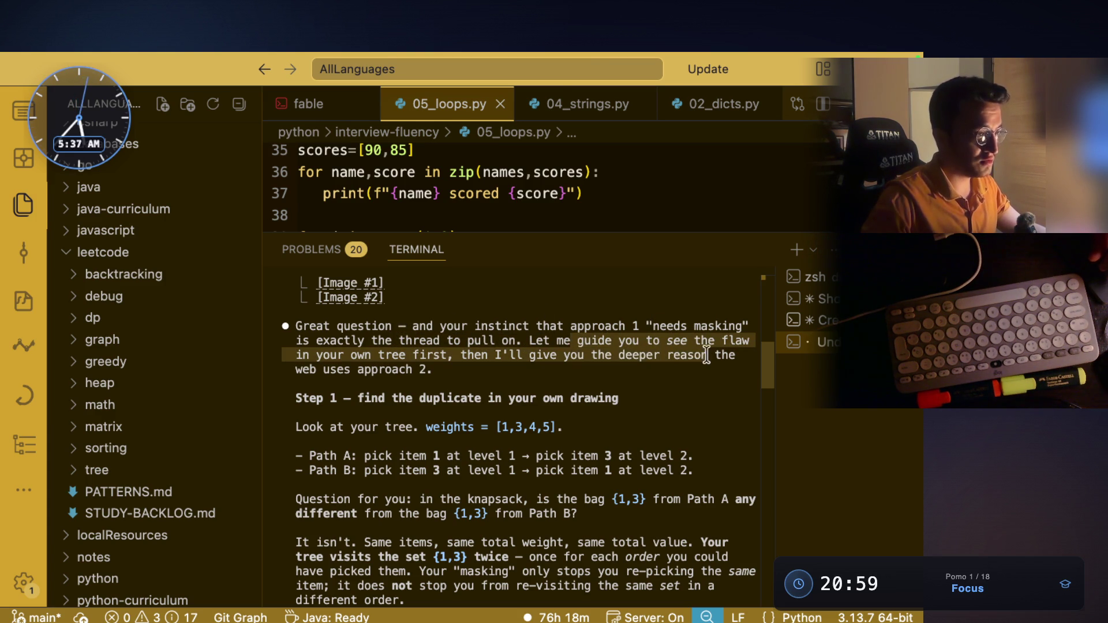
key("super+Tab")
scroll(488, 304, "up", 10)
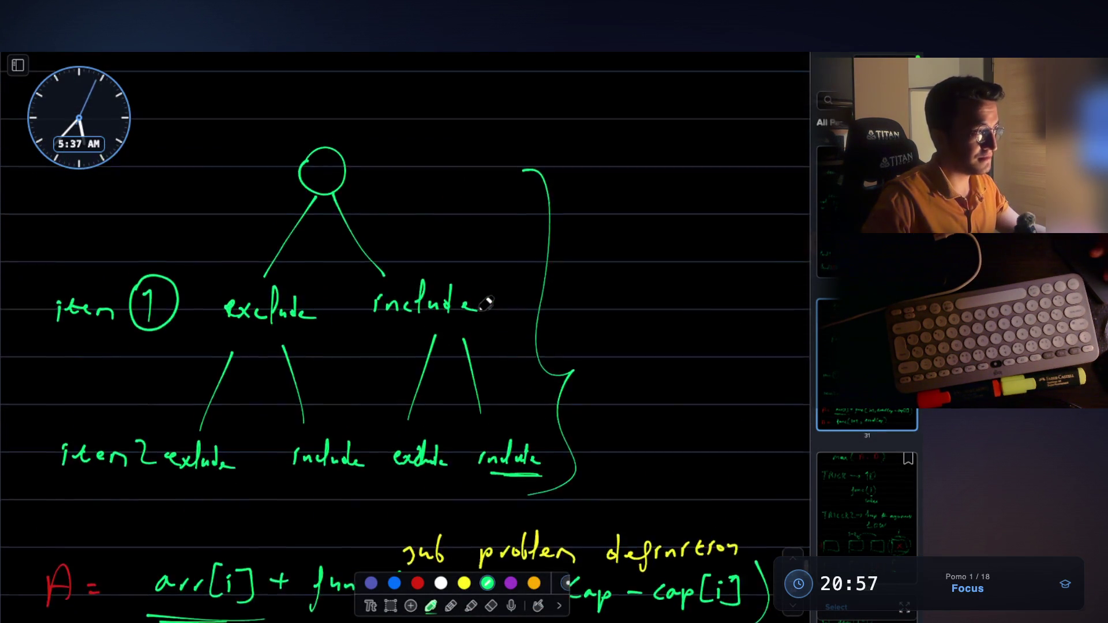
Step: Check the notebook's level 1/level 2 tree, then scroll VS Code to Claude's Step 1 duplicate explanation
scroll(488, 305, "up", 8)
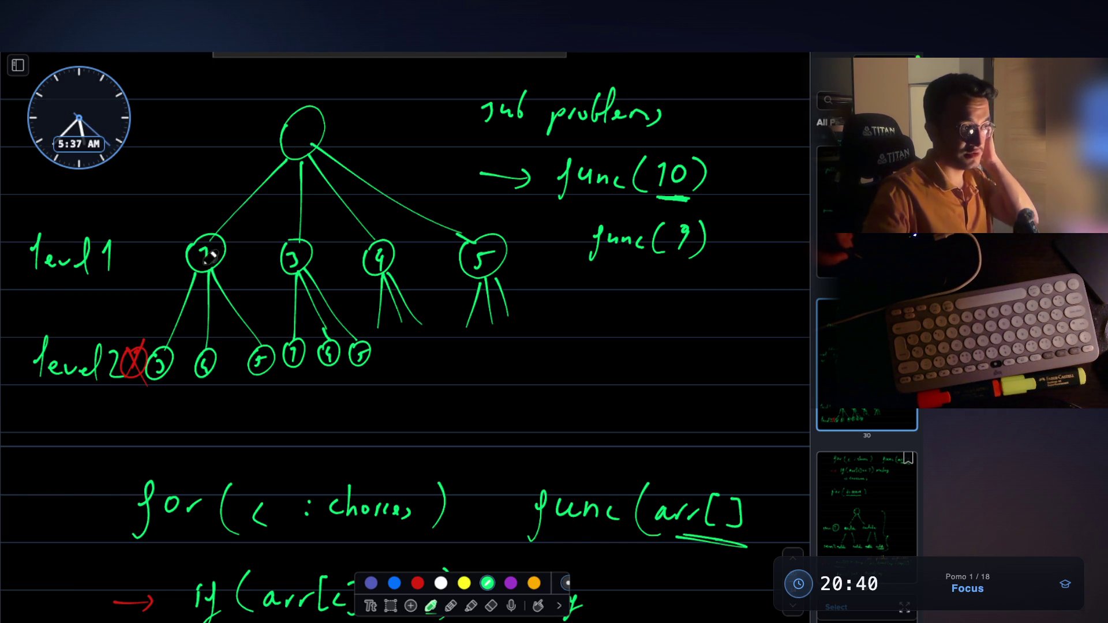
key("super+Tab")
scroll(376, 347, "down", 1)
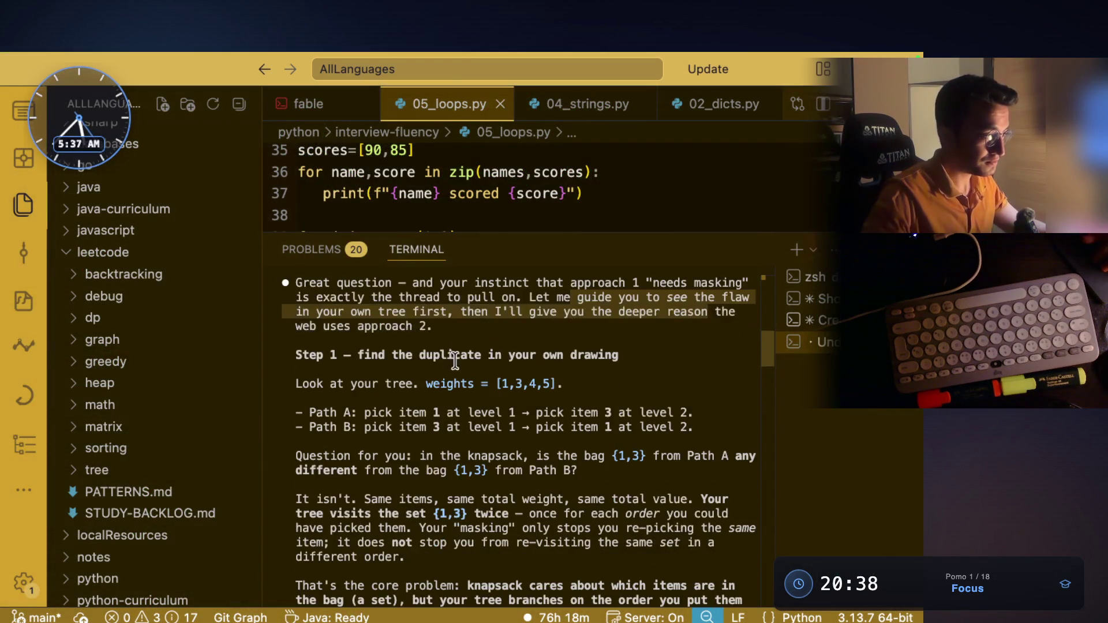
left_click_drag(358, 342, 619, 342)
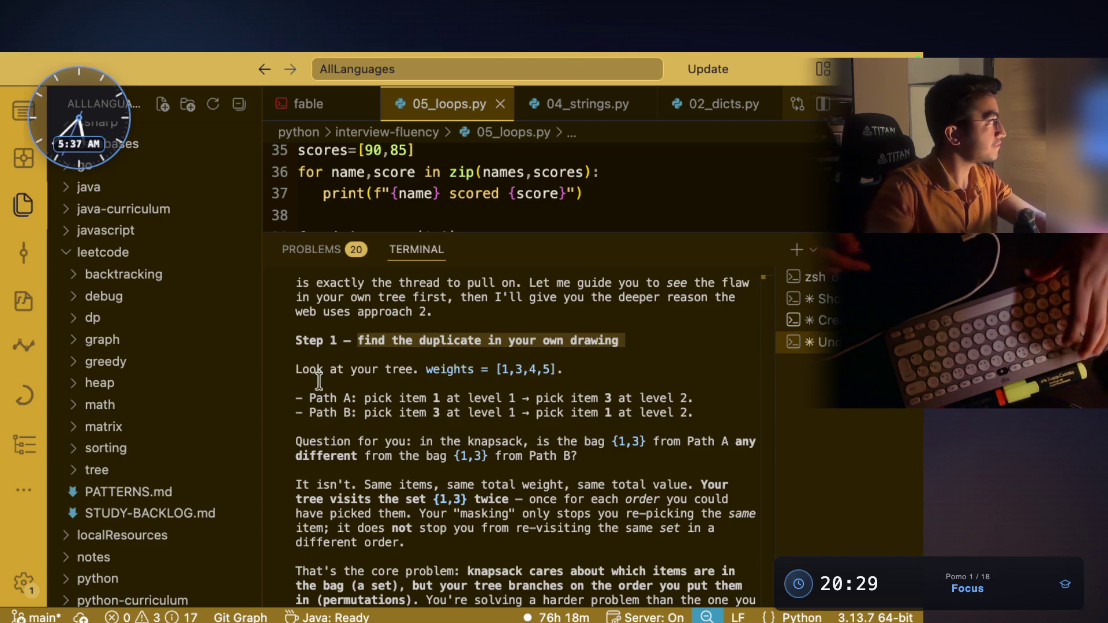
left_click_drag(421, 370, 503, 382)
right_click(372, 398)
left_click(365, 407)
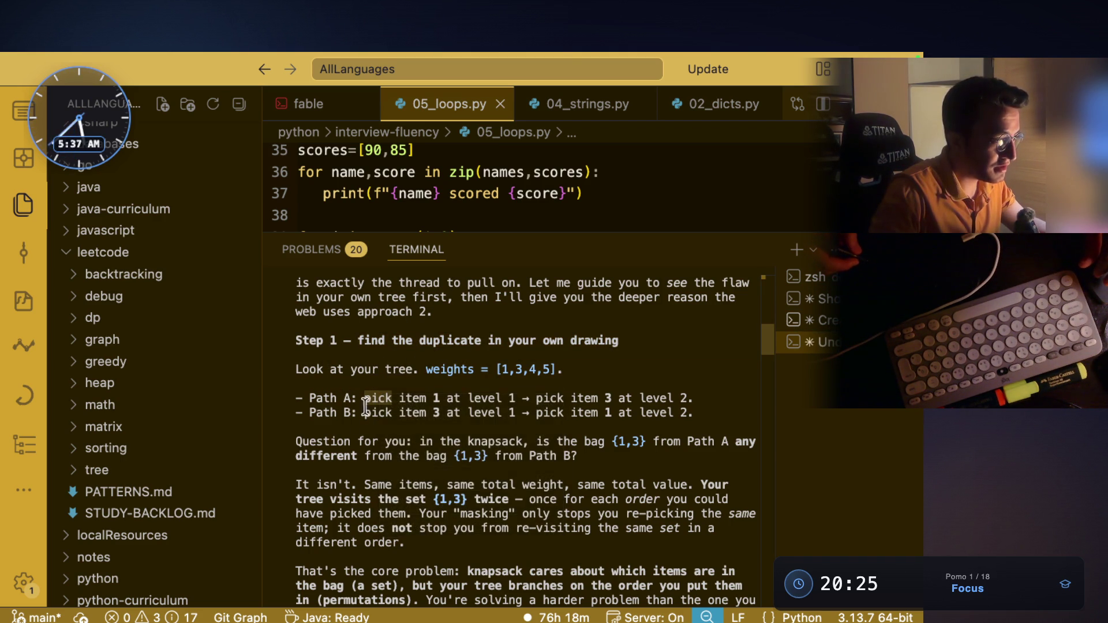
left_click_drag(367, 397, 615, 400)
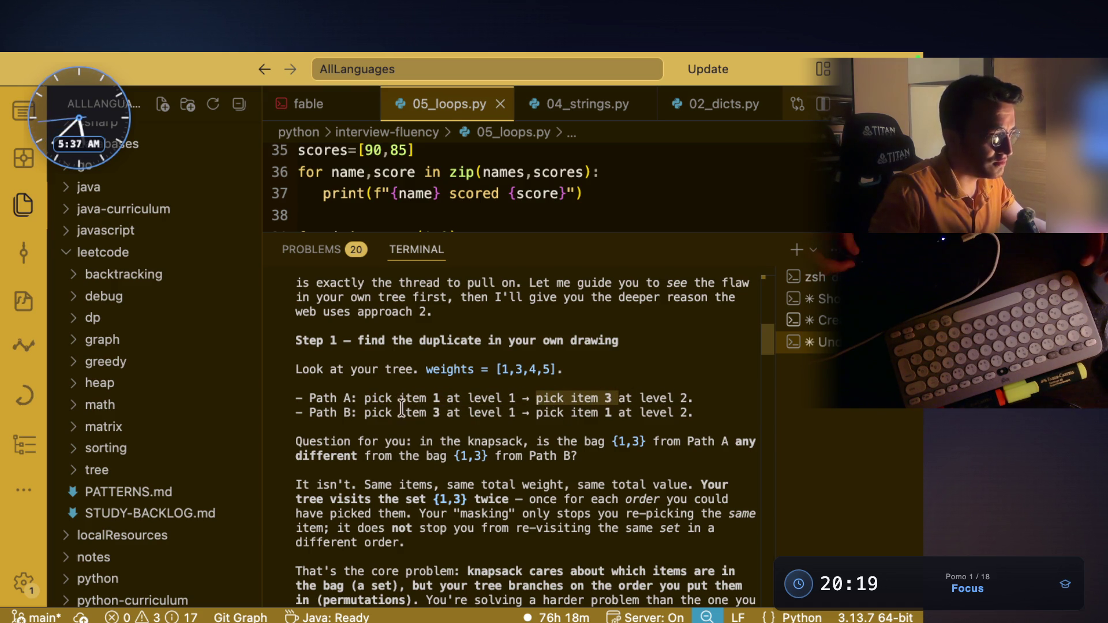
left_click(363, 417)
triple_click(374, 416)
left_click_drag(369, 416, 445, 415)
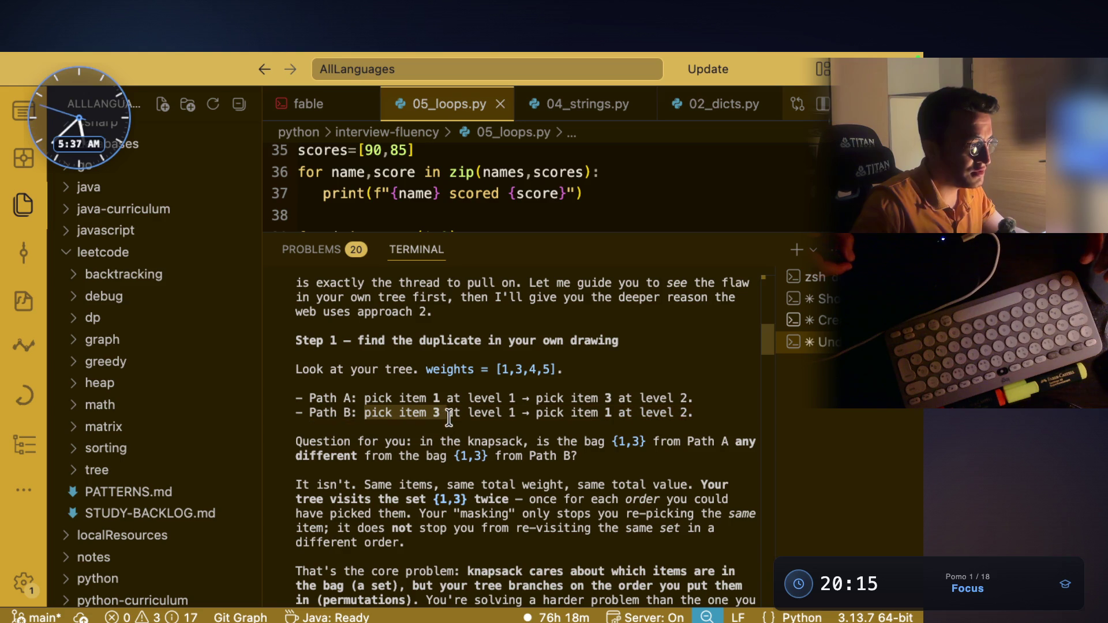
left_click(326, 411)
left_click_drag(364, 413, 431, 418)
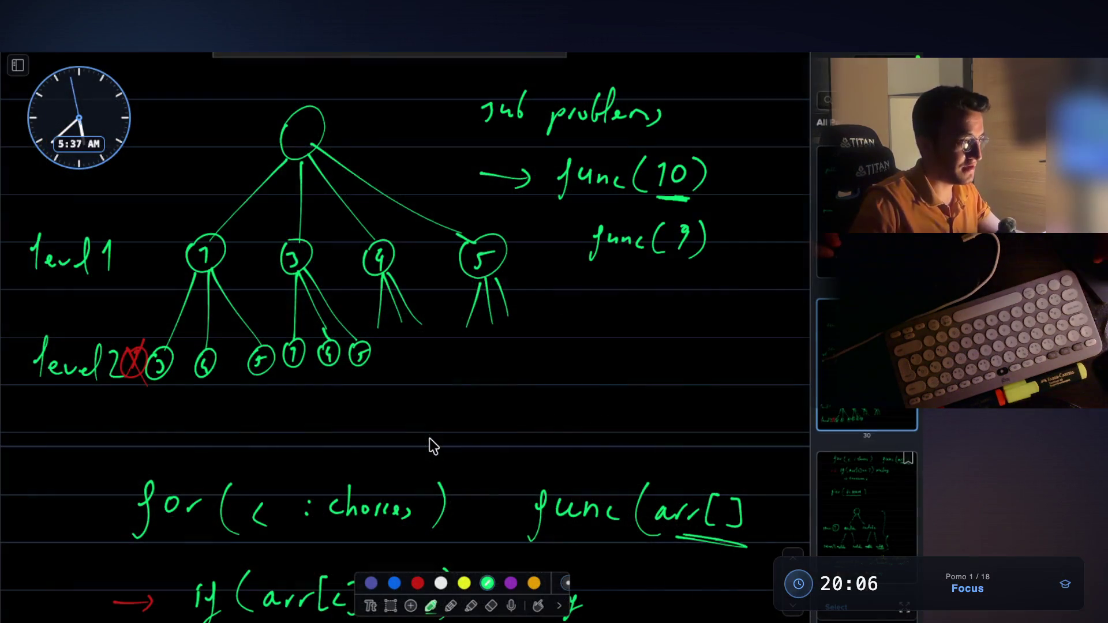
Step: Switch the pen to red and circle node 7 at level 1 and node 3 at level 2
scroll(418, 297, "up", 1)
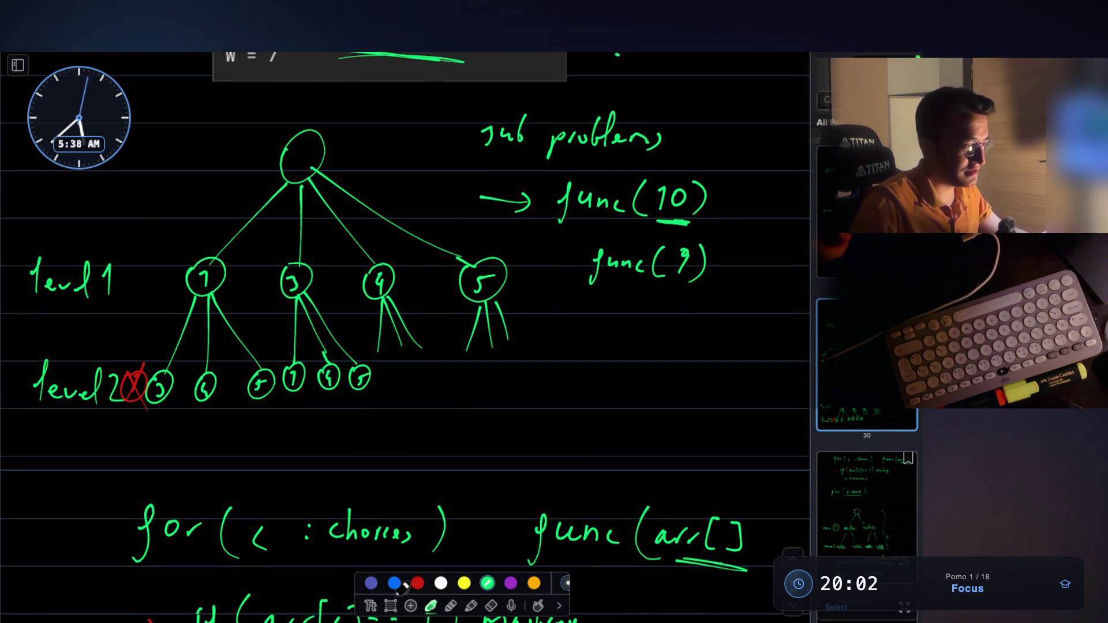
left_click(419, 582)
scroll(352, 352, "up", 1)
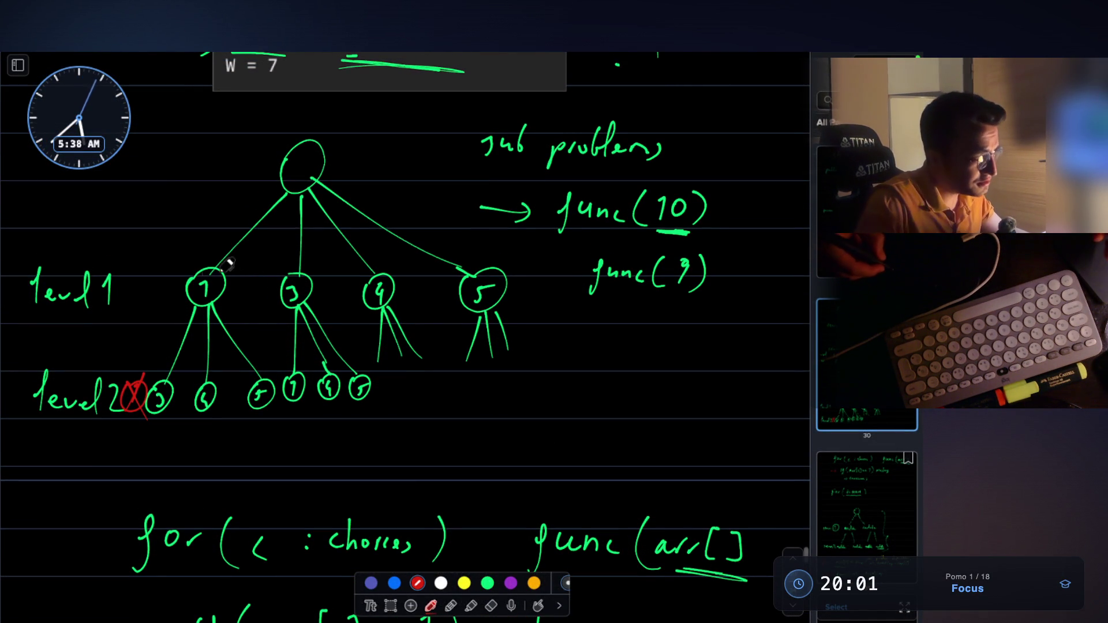
left_click_drag(203, 271, 205, 266)
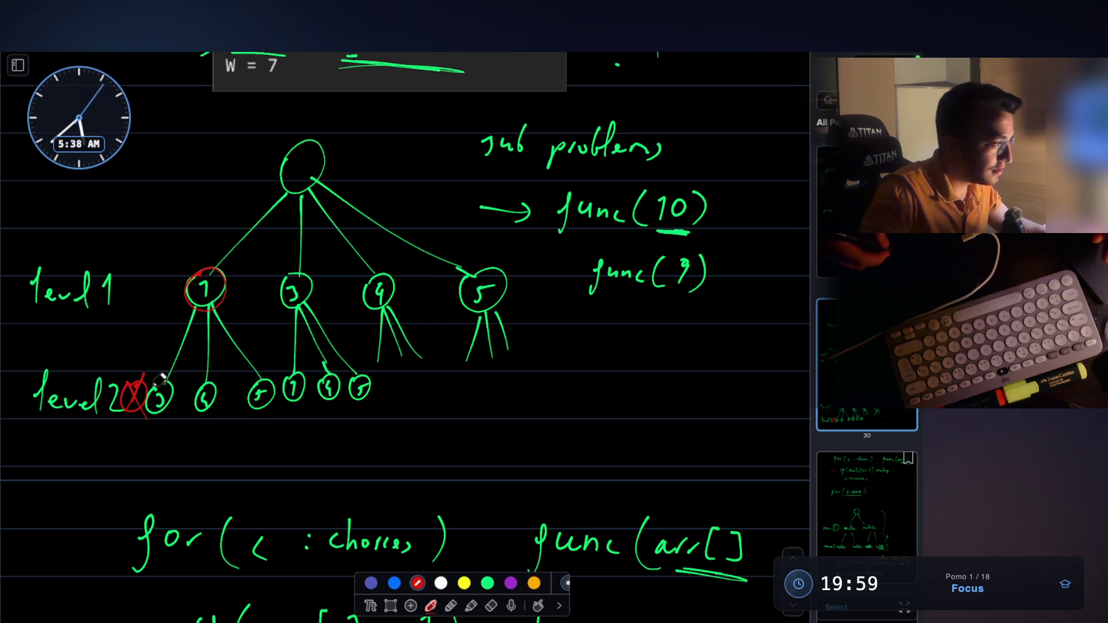
left_click_drag(175, 382, 169, 382)
Step: Write the 7-3 and 3-7 path labels below the tree, link them with an arc, and circle the left label
left_click_drag(188, 454, 193, 477)
left_click_drag(203, 464, 211, 466)
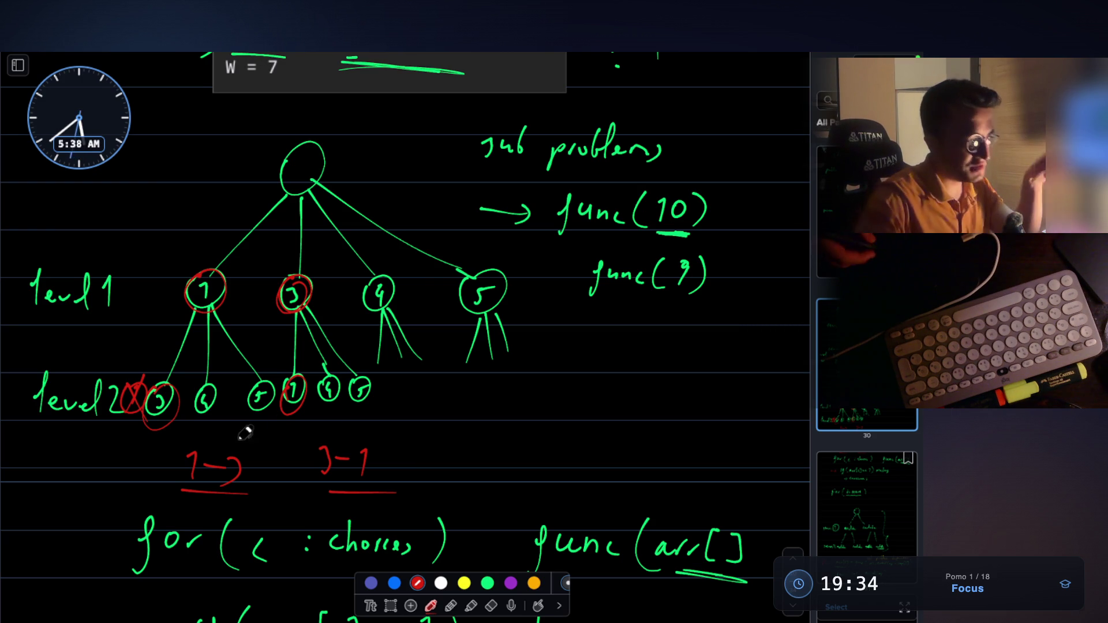
left_click_drag(224, 447, 343, 442)
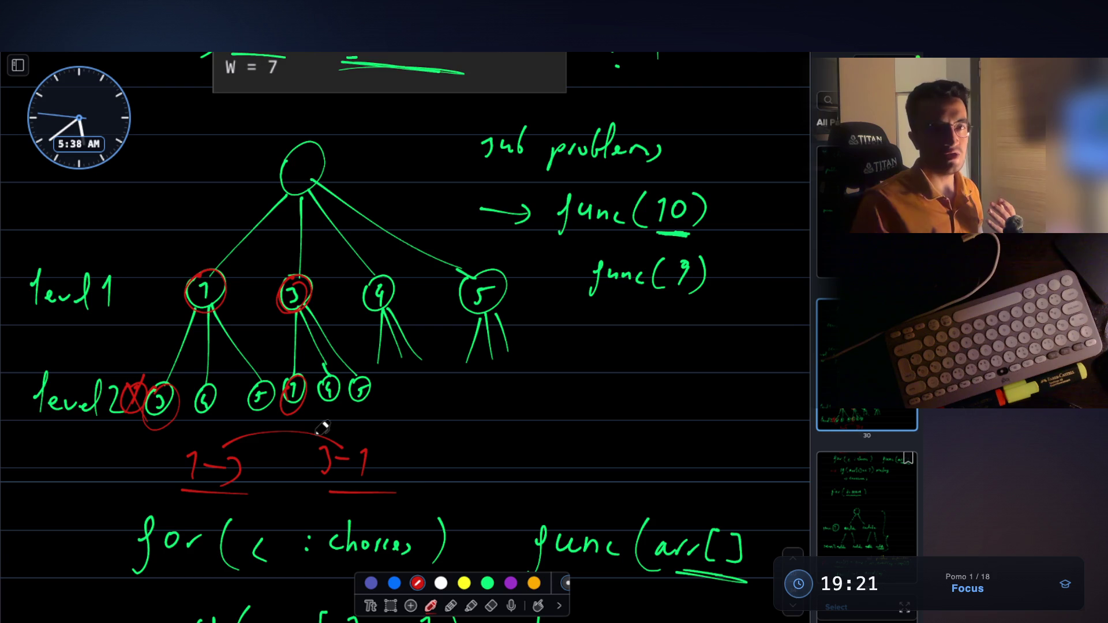
left_click_drag(188, 446, 254, 459)
Step: Circle the right path label's numbers and write 'val1 + val' in red beside the tree
left_click_drag(324, 442, 372, 451)
mouse_move(484, 409)
left_mouse_down()
mouse_move(508, 405)
mouse_move(524, 422)
left_mouse_up()
left_click_drag(537, 392, 534, 425)
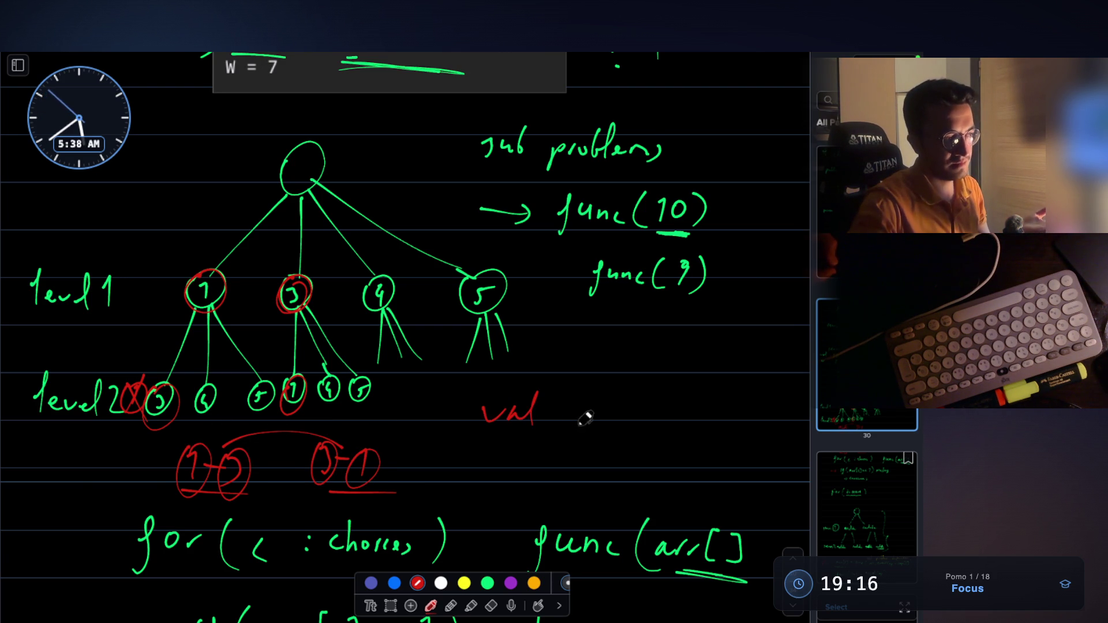
left_click_drag(613, 408, 607, 416)
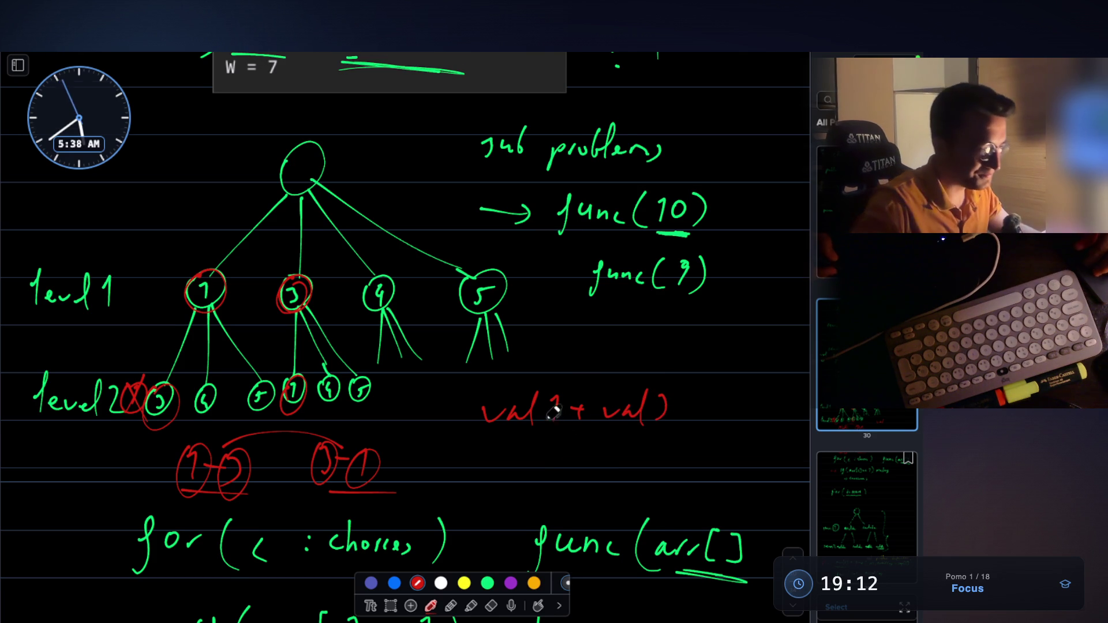
Step: Write 'totalCap - cap1 - cap2' in red below the val sum
scroll(571, 421, "down", 1)
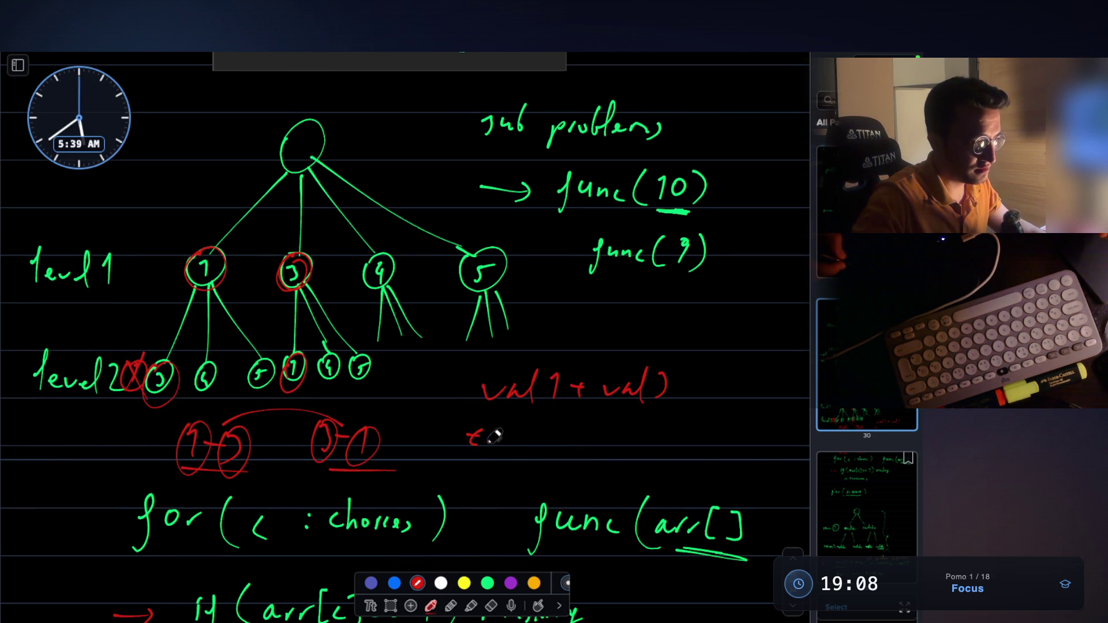
mouse_move(525, 434)
left_mouse_down()
mouse_move(560, 426)
mouse_move(565, 438)
mouse_move(593, 428)
mouse_move(621, 439)
left_mouse_up()
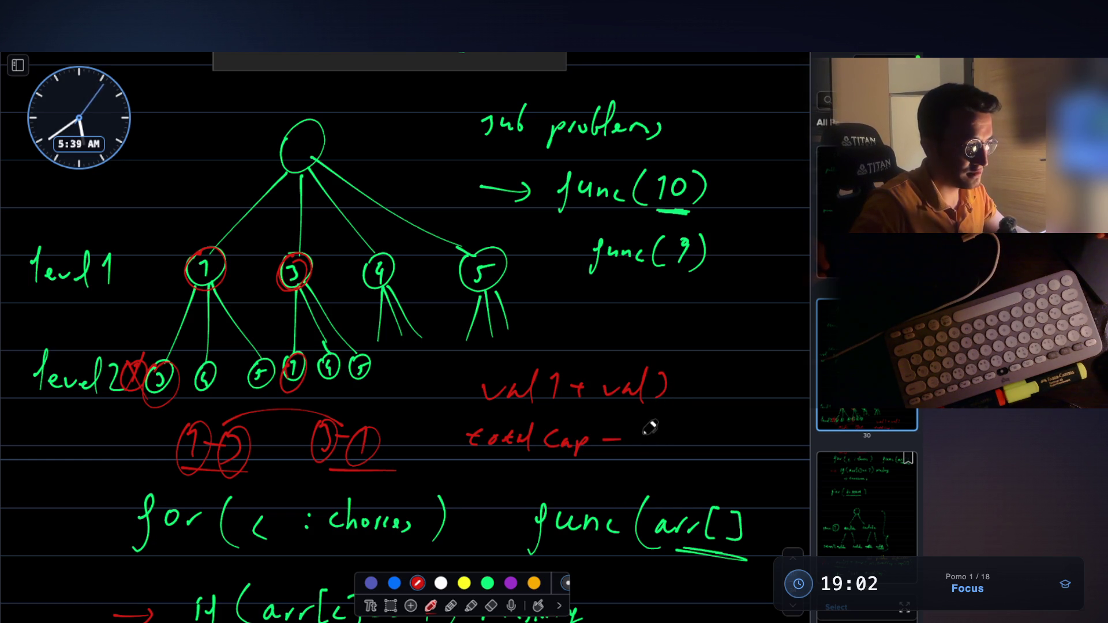
left_click_drag(685, 432, 689, 452)
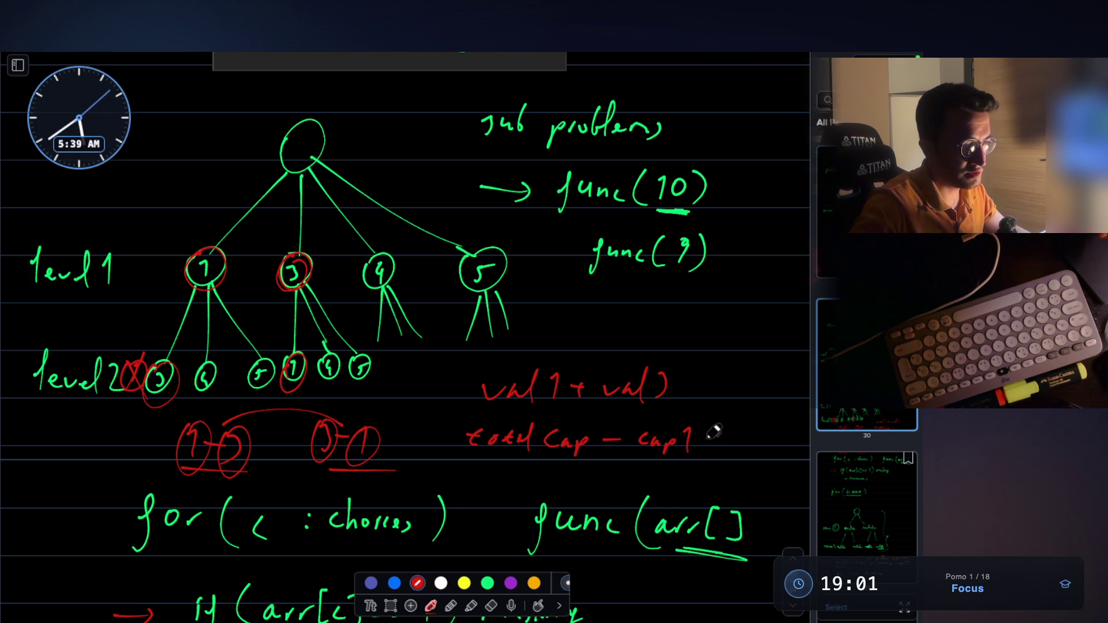
left_click_drag(773, 430, 796, 427)
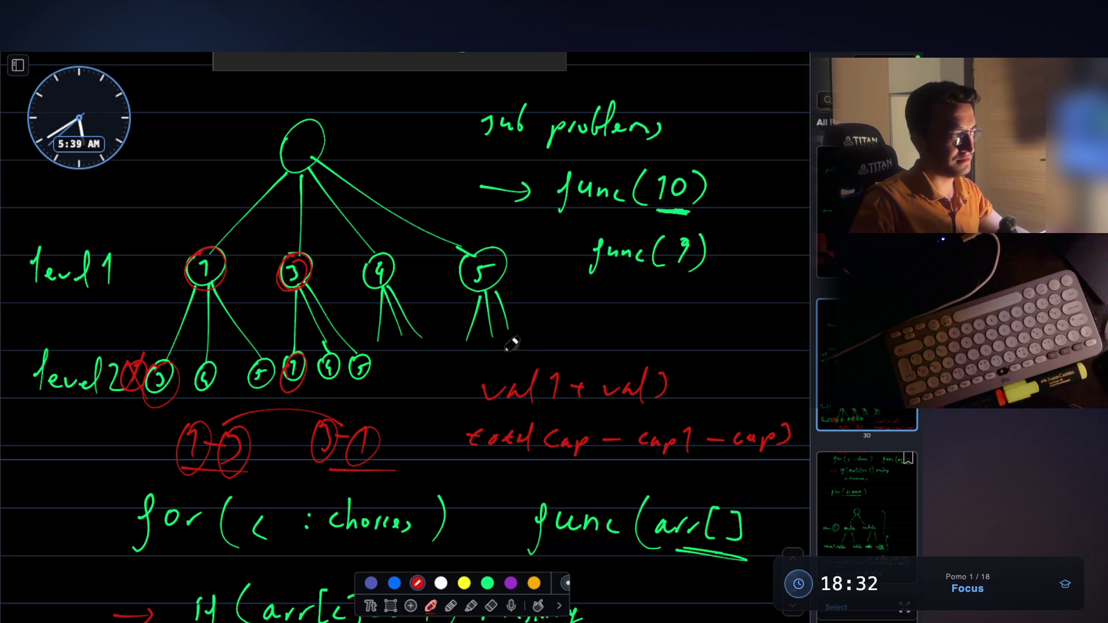
Step: Re-circle level-2 nodes 3 and 1 and level-1 nodes 1 and 3 in red, then switch to the Claude Code notes
left_click_drag(167, 361, 169, 363)
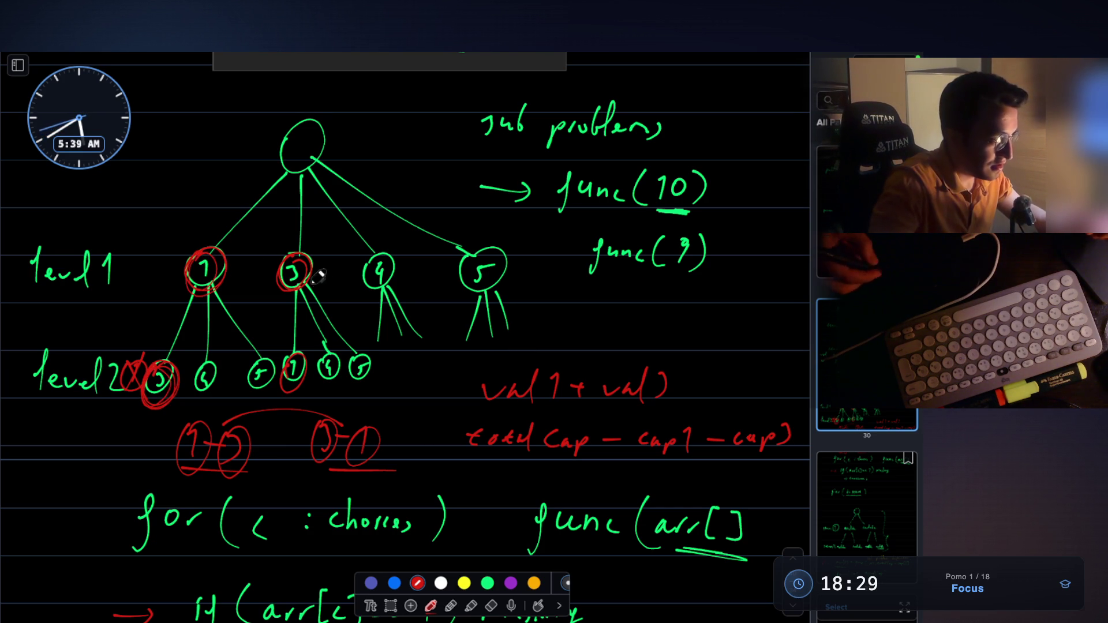
mouse_move(295, 350)
left_mouse_down()
mouse_move(303, 378)
mouse_move(289, 351)
left_mouse_up()
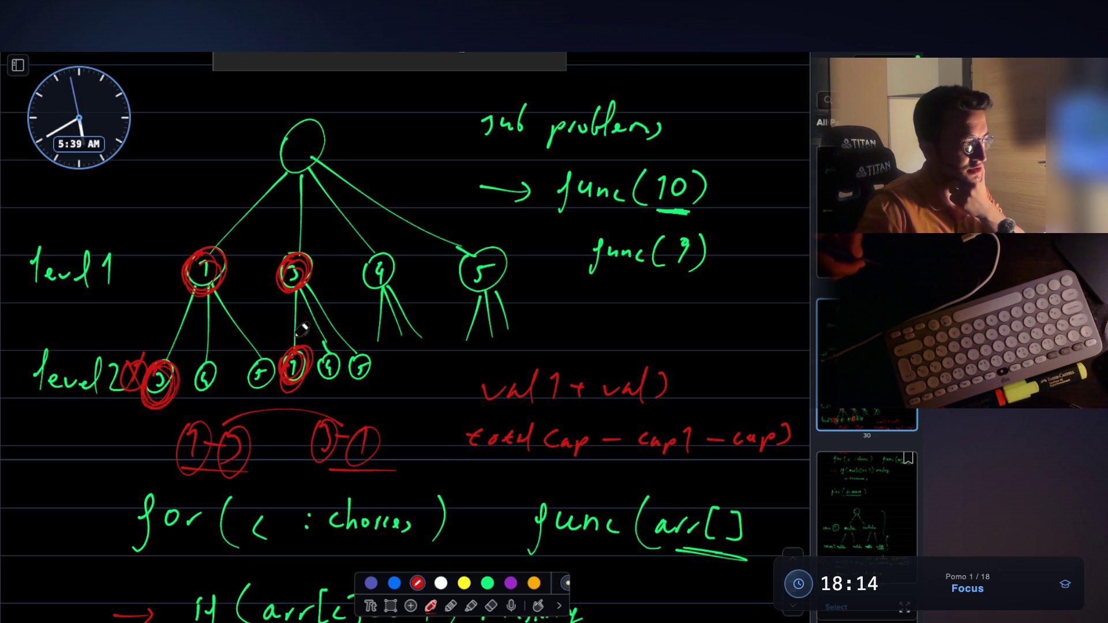
mouse_move(180, 265)
left_mouse_down()
mouse_move(139, 358)
mouse_move(237, 271)
mouse_move(262, 357)
mouse_move(320, 378)
mouse_move(288, 236)
mouse_move(264, 287)
left_mouse_up()
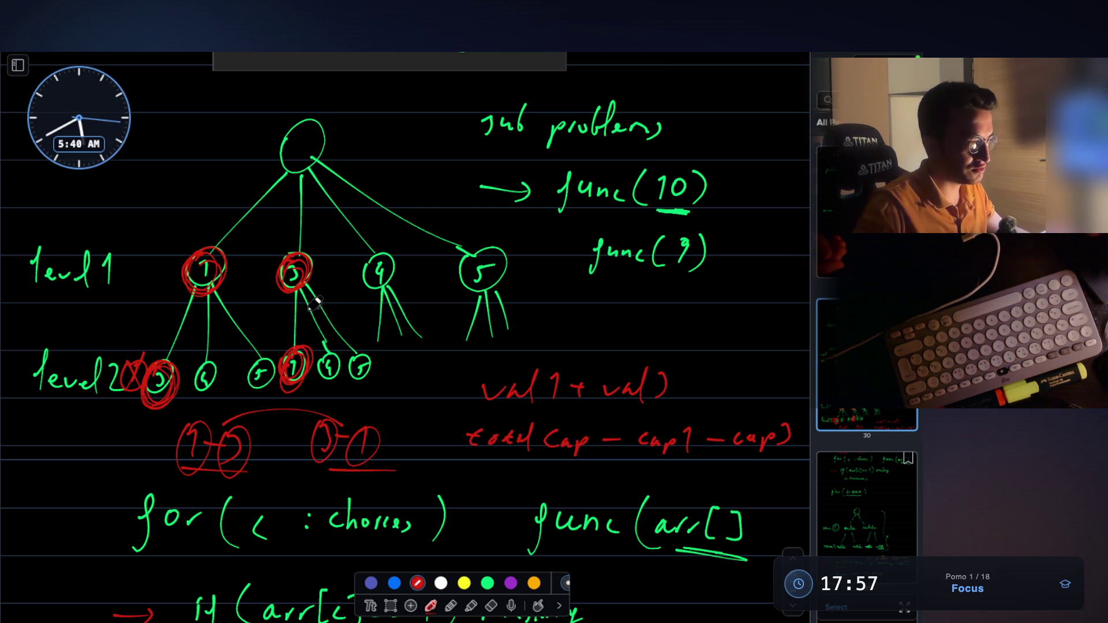
key("super+Tab")
Step: Highlight that both bags are the same and the tree visits the set once per order
scroll(521, 390, "down", 3)
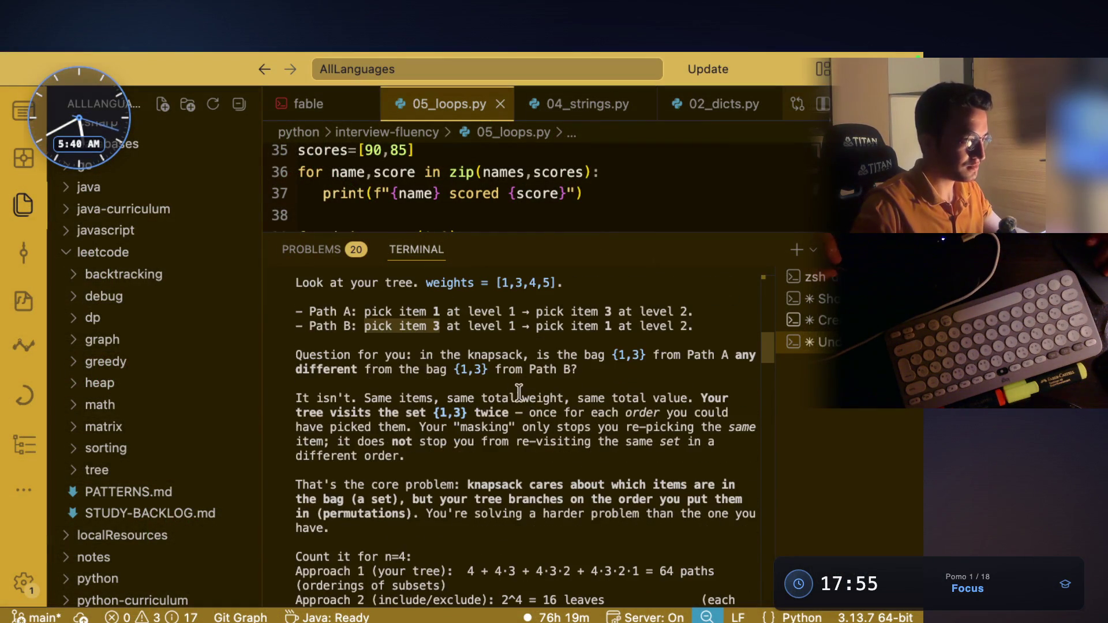
left_click_drag(362, 353, 458, 368)
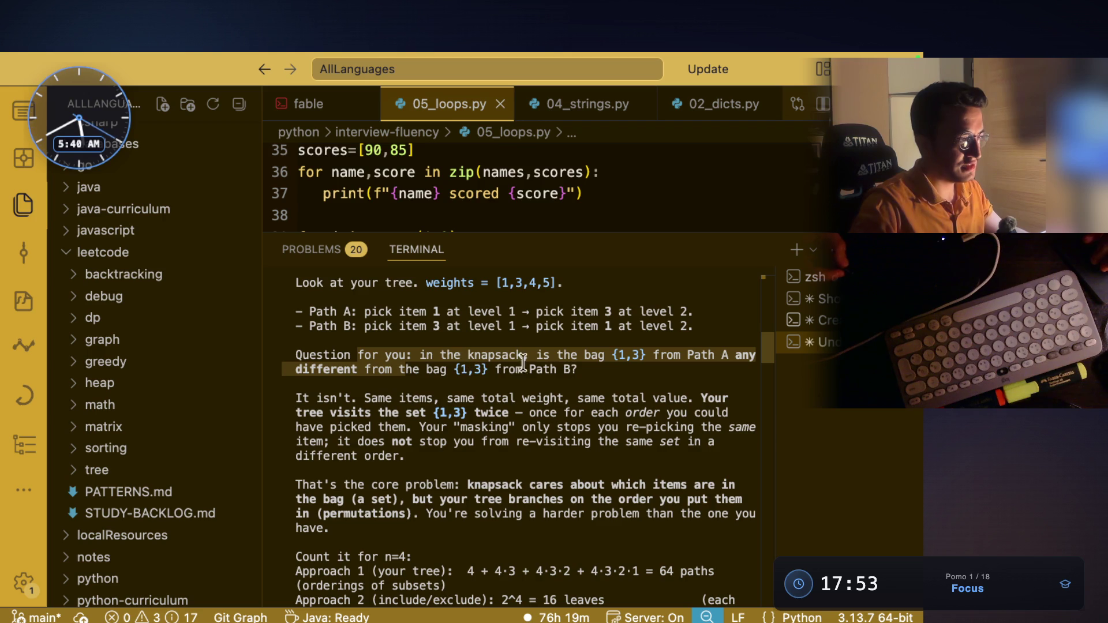
left_click_drag(536, 355, 578, 370)
scroll(416, 369, "down", 2)
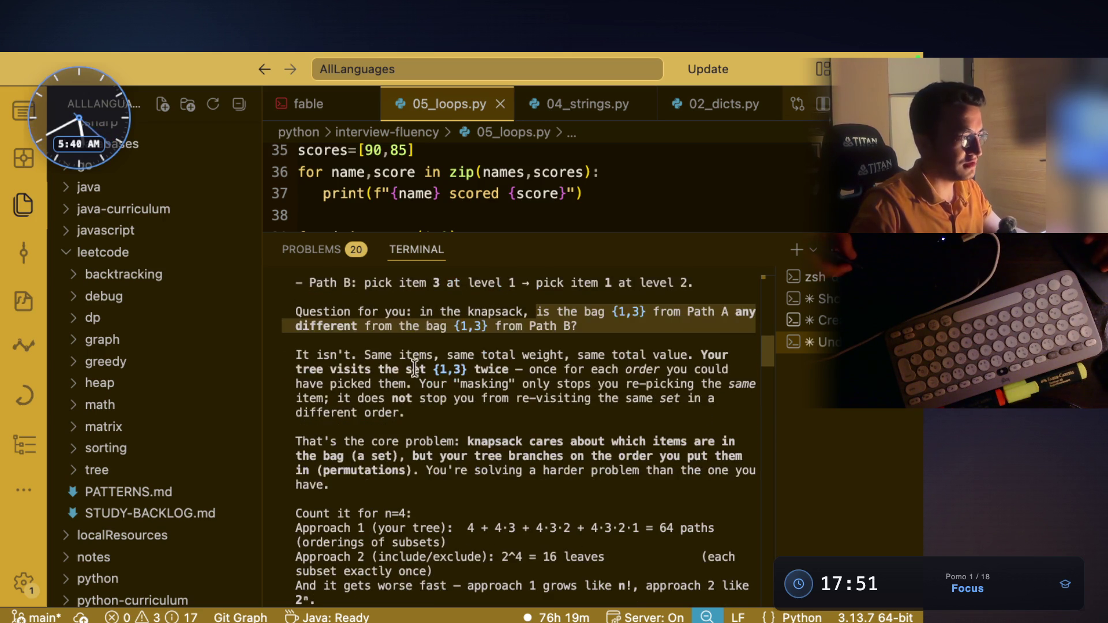
mouse_move(367, 354)
left_mouse_down()
mouse_move(551, 364)
mouse_move(684, 365)
mouse_move(687, 355)
left_mouse_up()
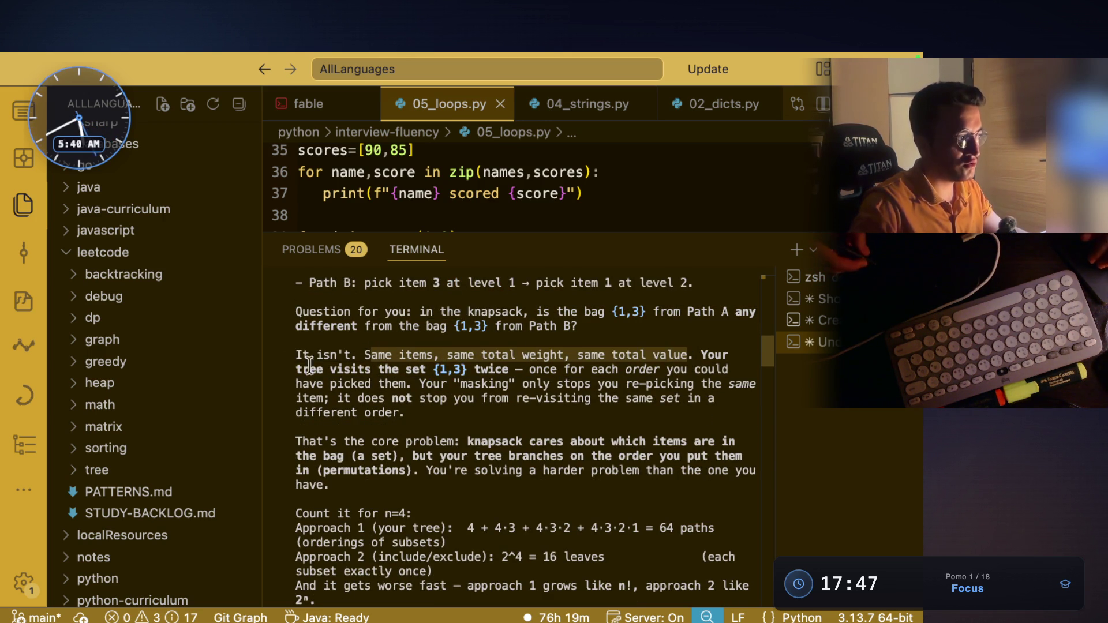
left_click_drag(295, 370, 407, 372)
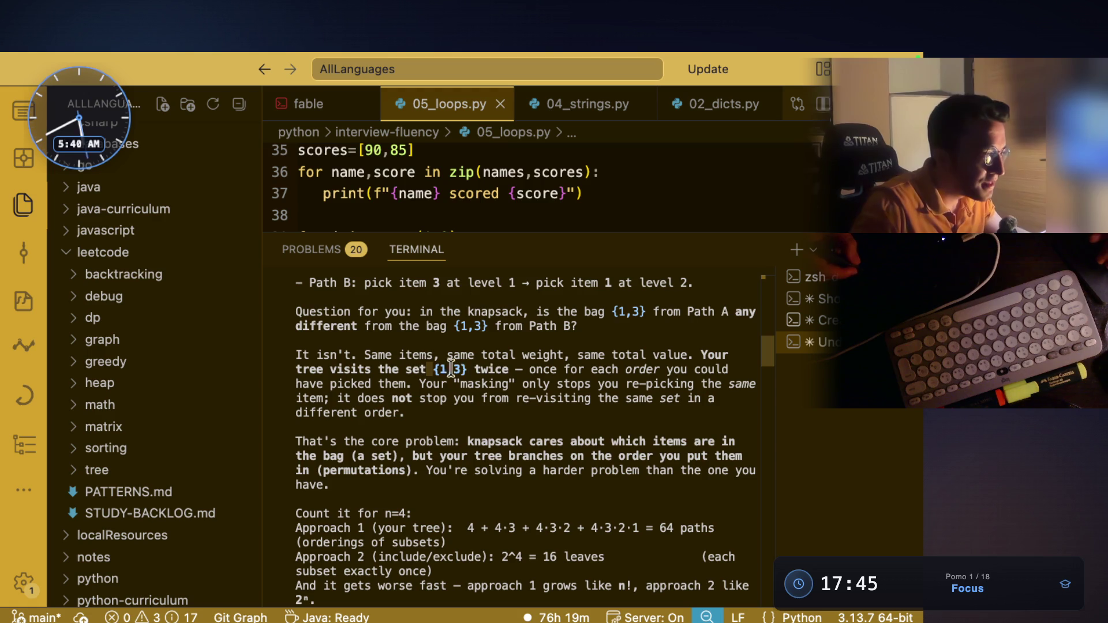
mouse_move(531, 370)
left_mouse_down()
mouse_move(571, 382)
mouse_move(716, 374)
left_mouse_up()
Step: Highlight that masking doesn't prevent revisiting a set and that knapsack cares which items
left_click_drag(337, 384, 679, 390)
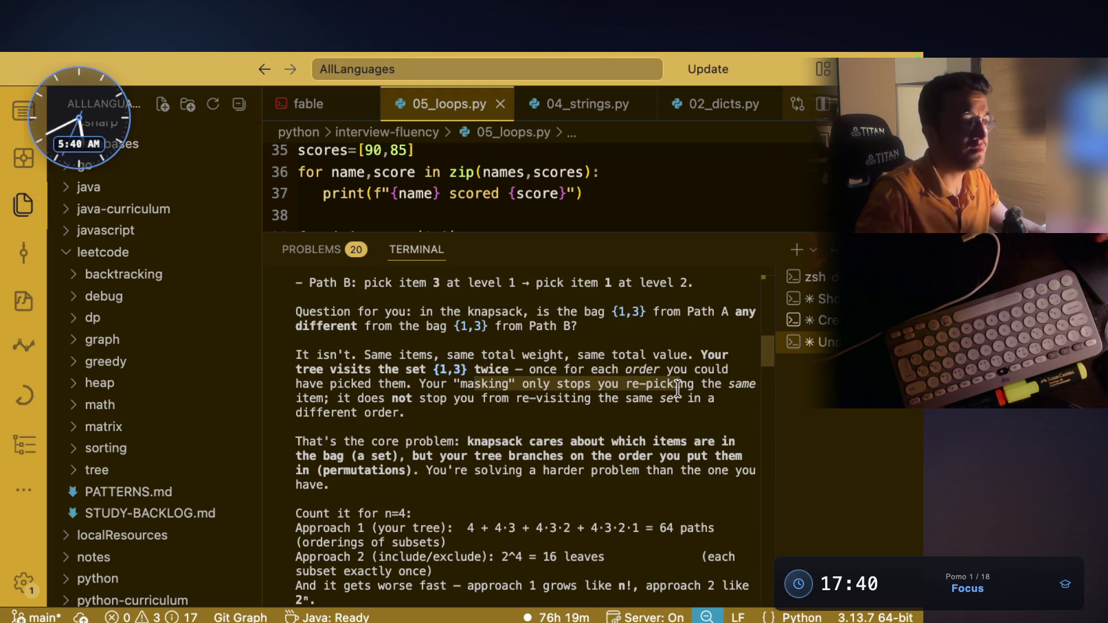
left_click_drag(358, 398, 523, 408)
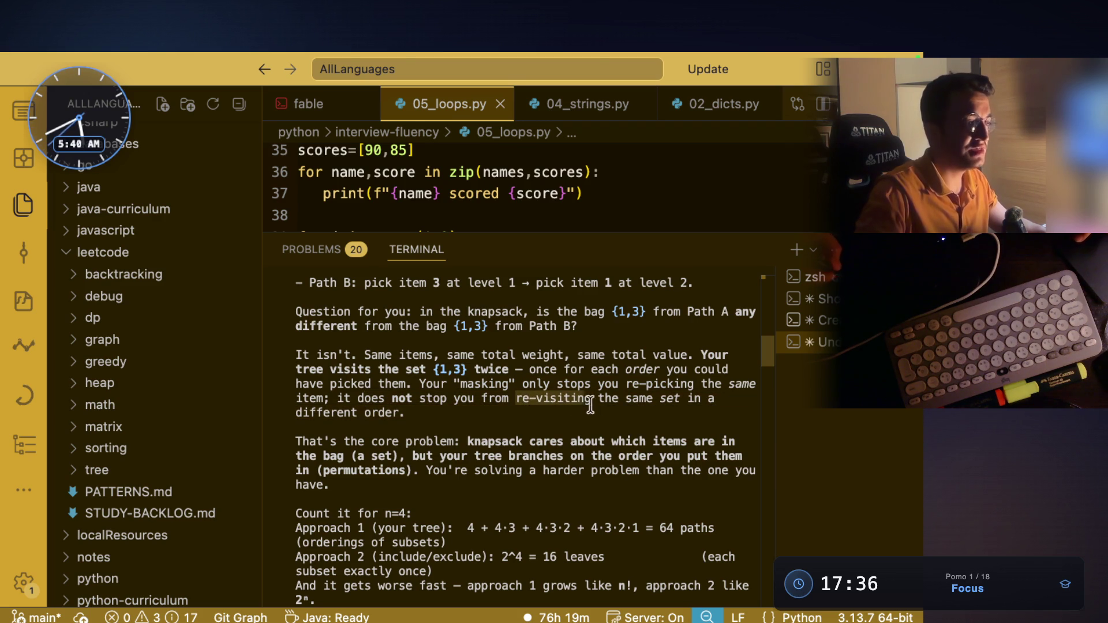
triple_click(689, 402)
double_click(670, 400)
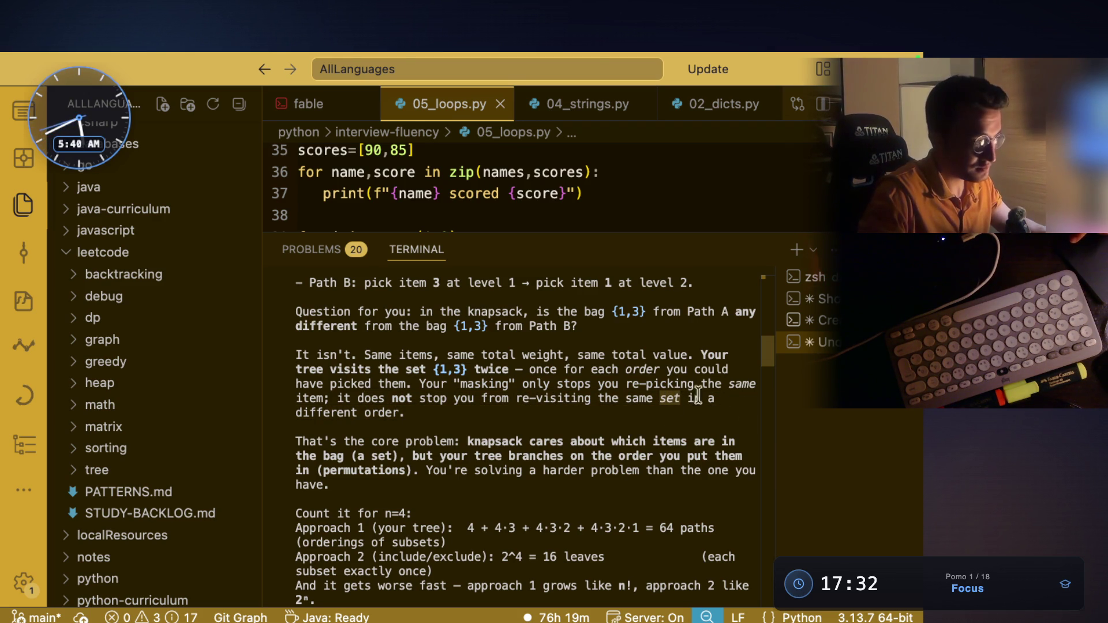
double_click(381, 412)
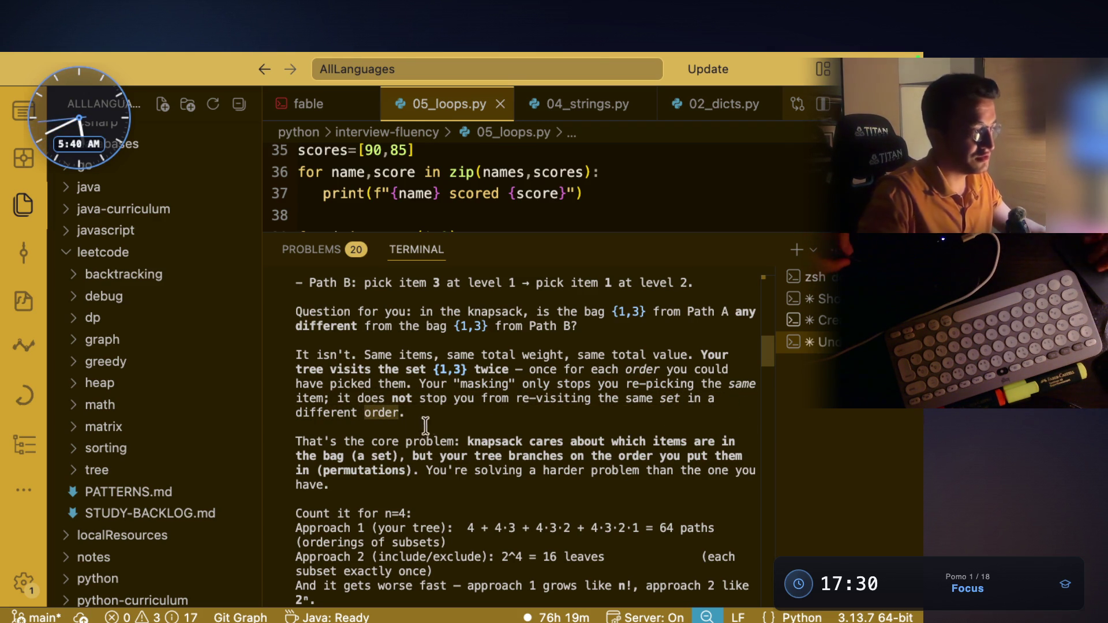
scroll(520, 407, "down", 3)
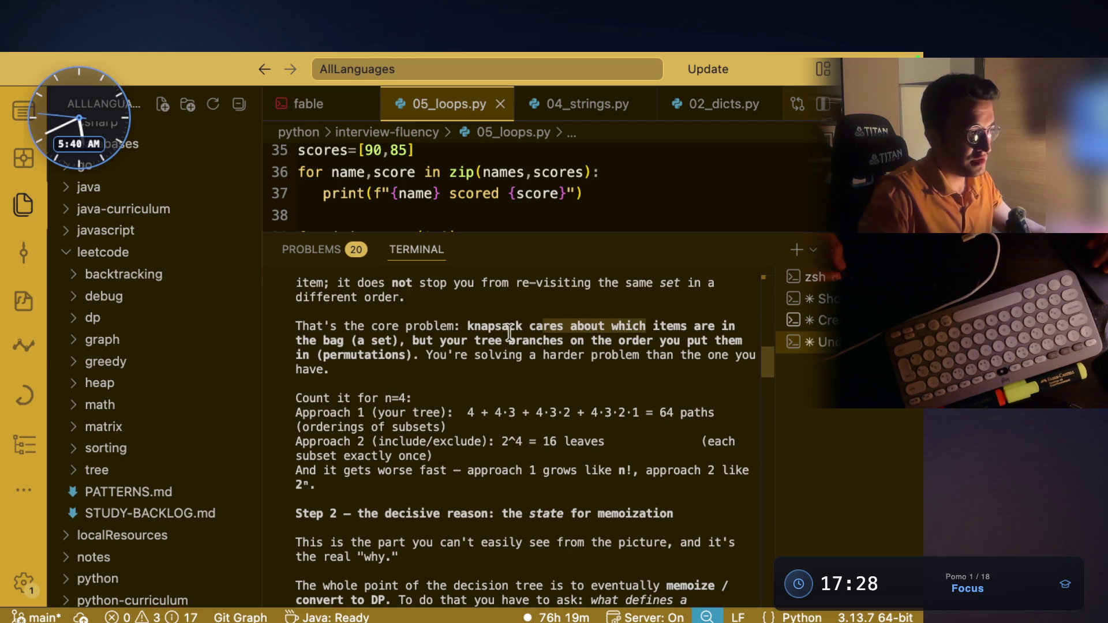
left_click_drag(468, 326, 734, 328)
Step: Highlight 'the bag (a set)' and the harder-problem remark, read to Step 2, then switch to Chrome
left_click_drag(295, 341, 392, 342)
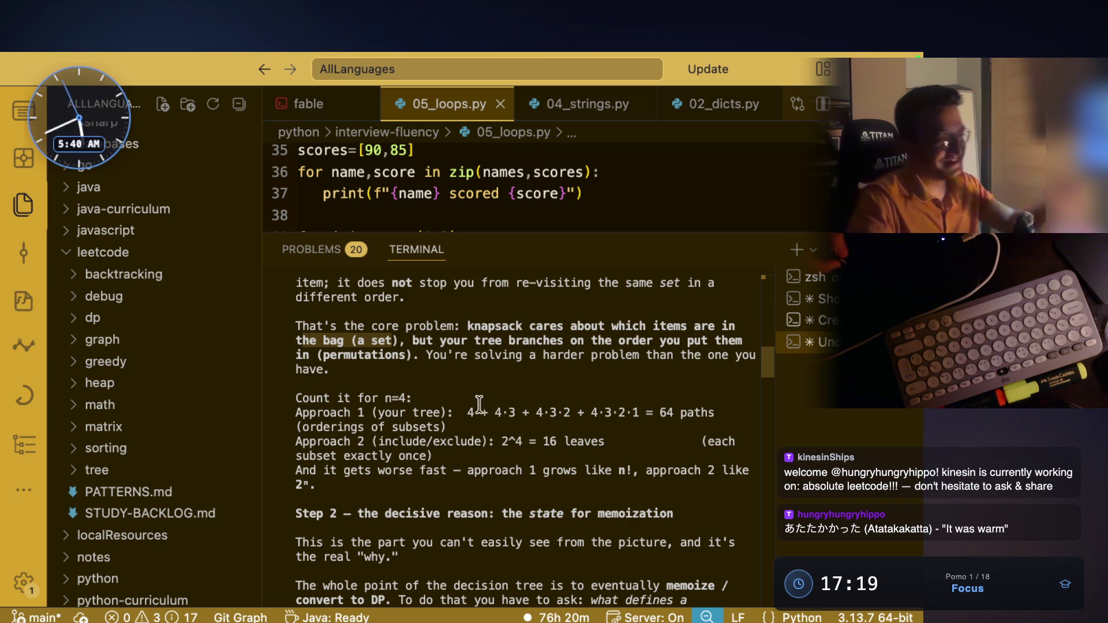
left_click_drag(447, 353, 480, 355)
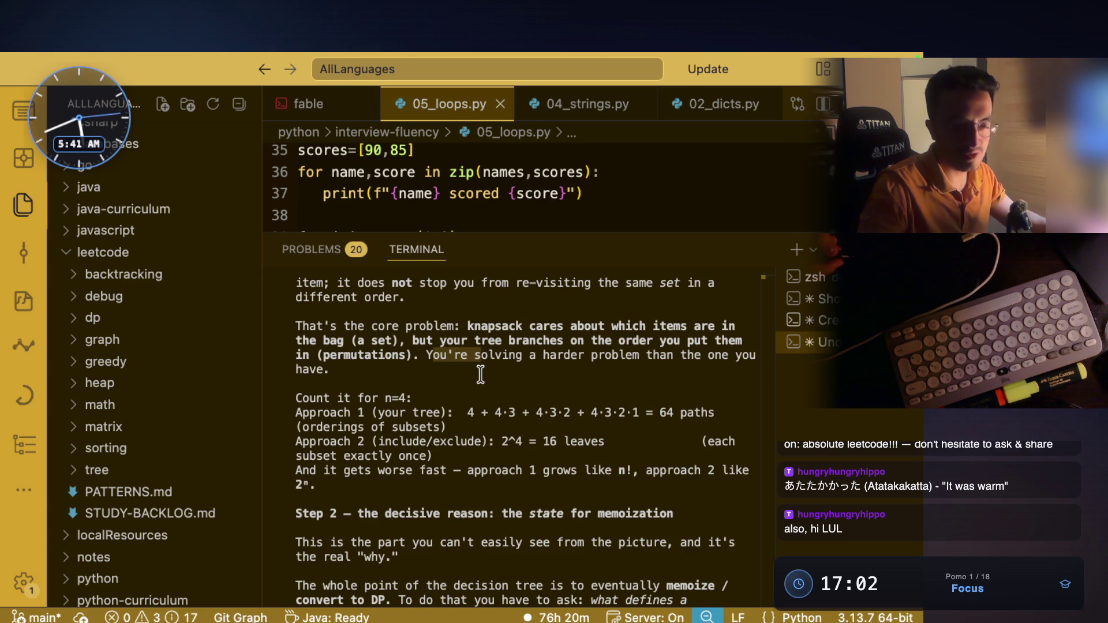
scroll(480, 375, "down", 1)
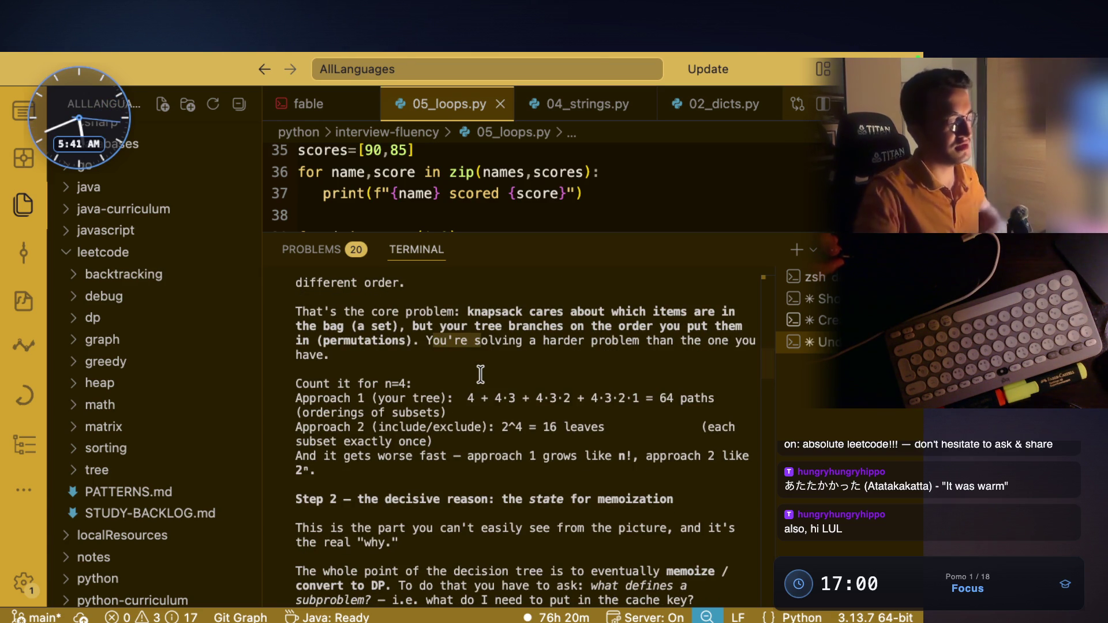
scroll(531, 413, "down", 5)
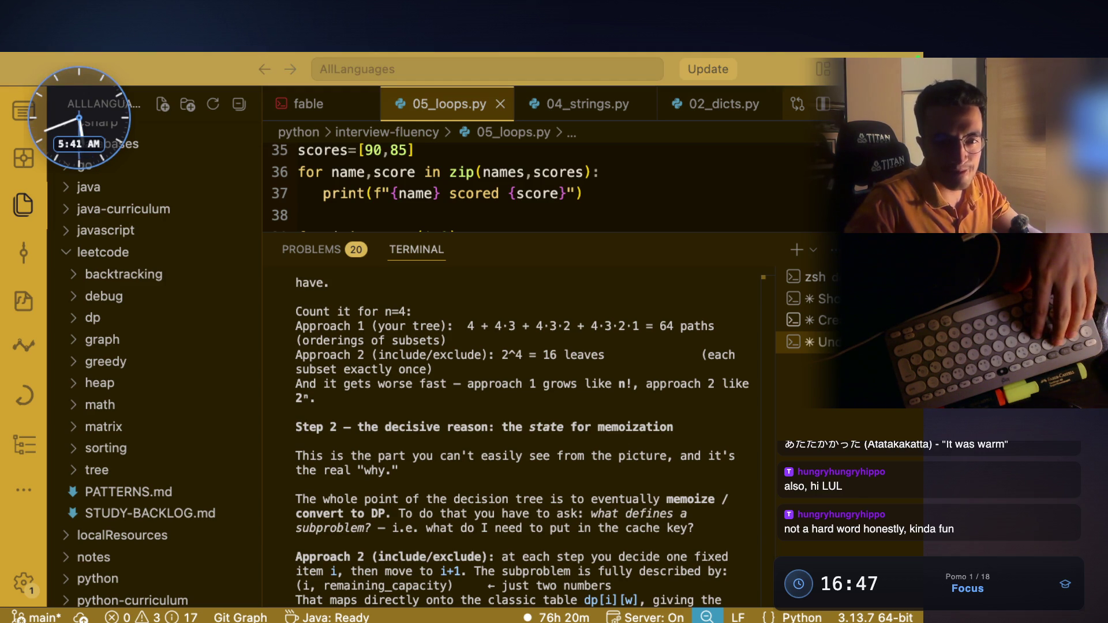
key("super+Tab")
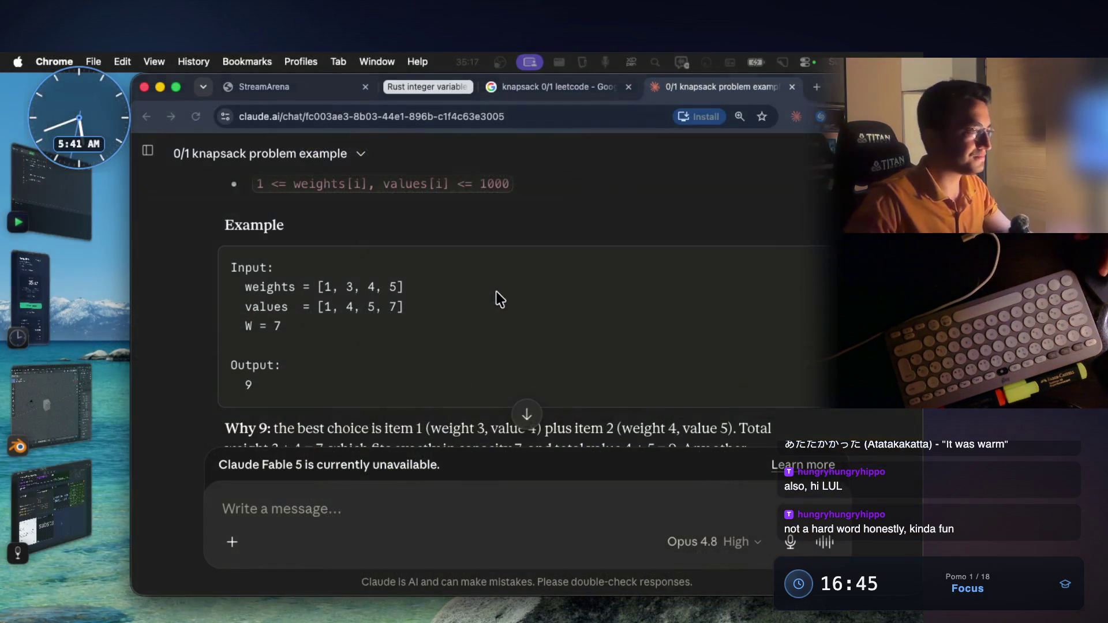
Step: Search Google Translate in a new tab and paste あたたかかった, deleting the romaji in parentheses
left_click(817, 86)
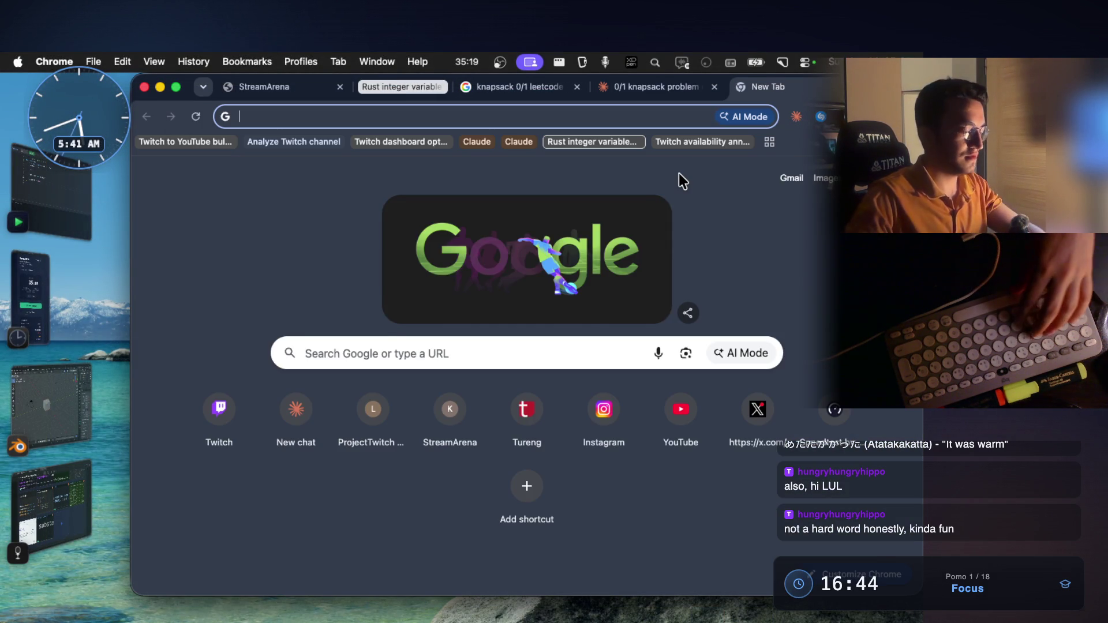
type("google translate")
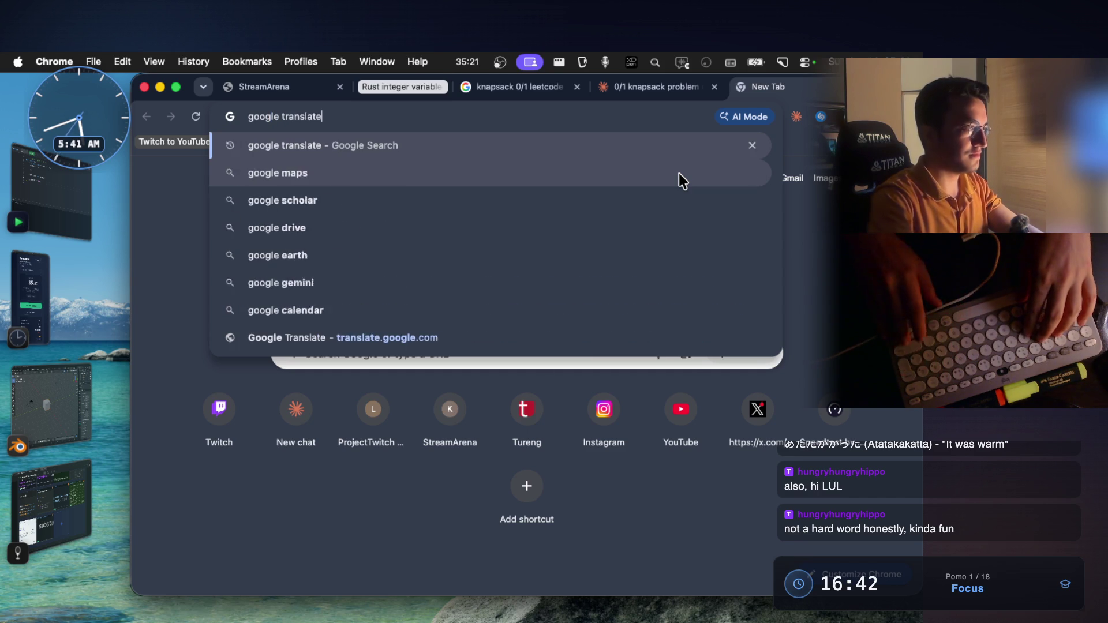
key("Return")
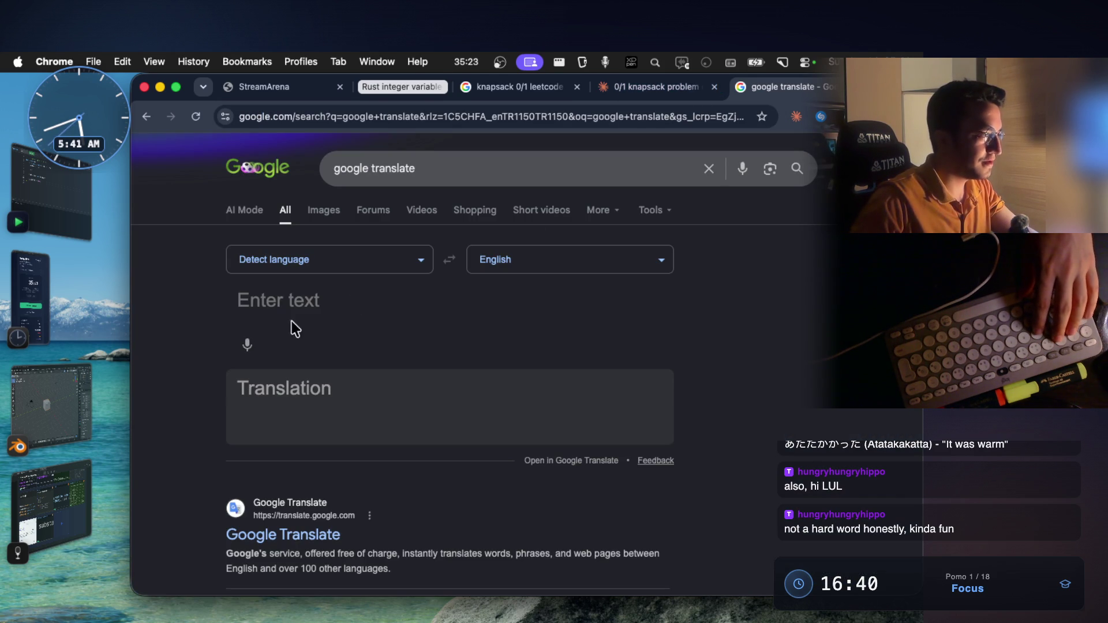
left_click(293, 301)
type("あたたかかった (Atatakakatta)")
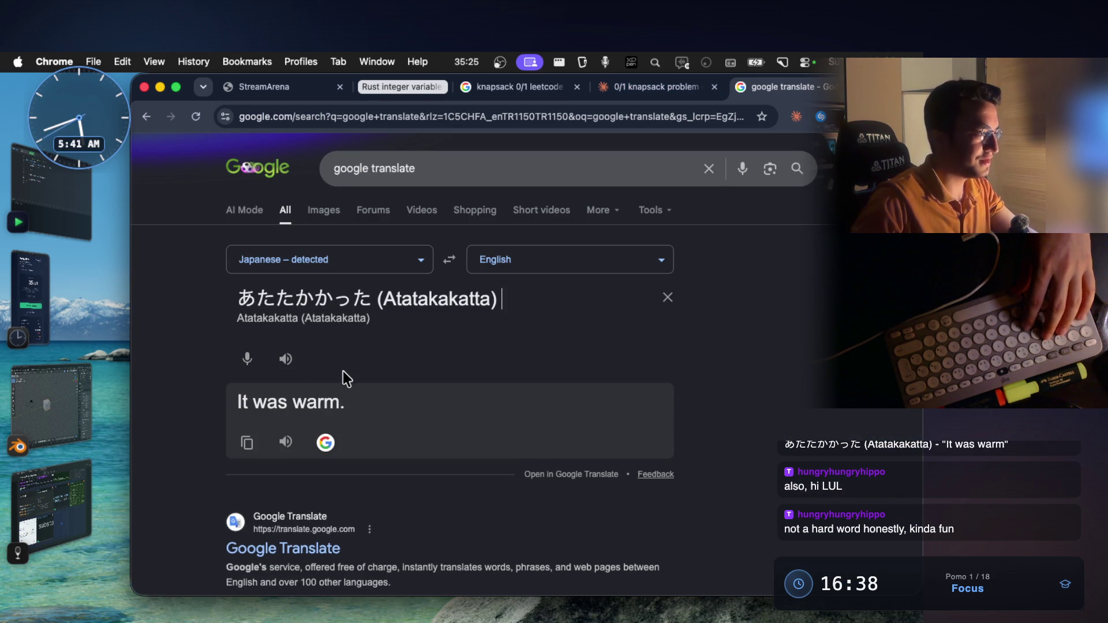
left_click_drag(526, 299, 370, 301)
key("BackSpace")
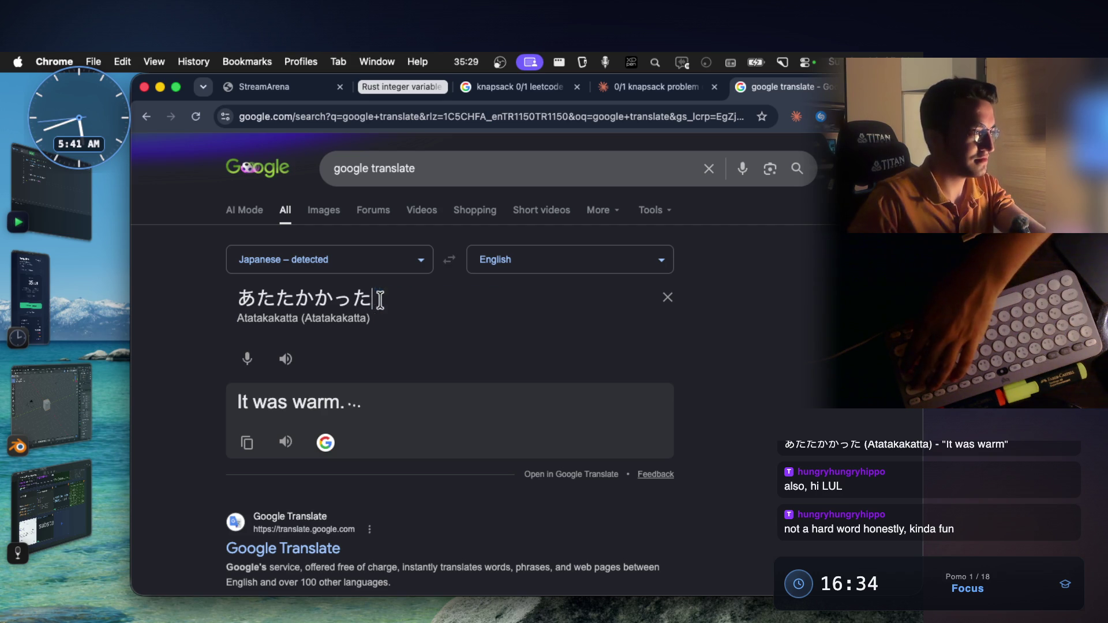
Step: Play the Japanese pronunciation twice with the volume raised, then return to VS Code
left_click(284, 360)
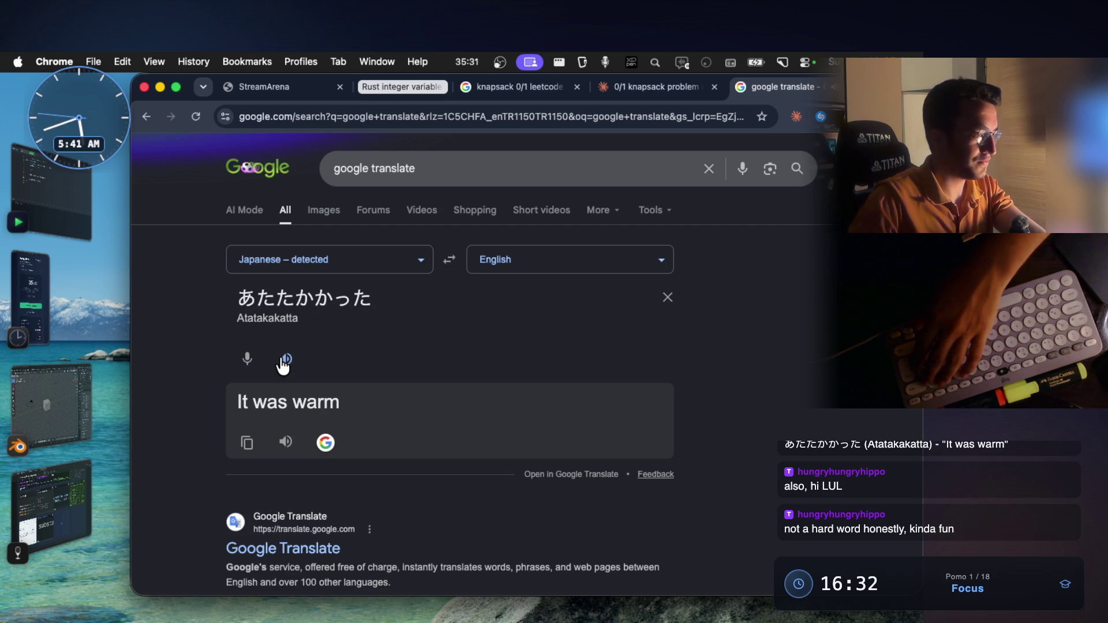
key("XF86AudioRaiseVolume")
key("XF86AudioRaiseVolume")
key("XF86AudioRaiseVolume")
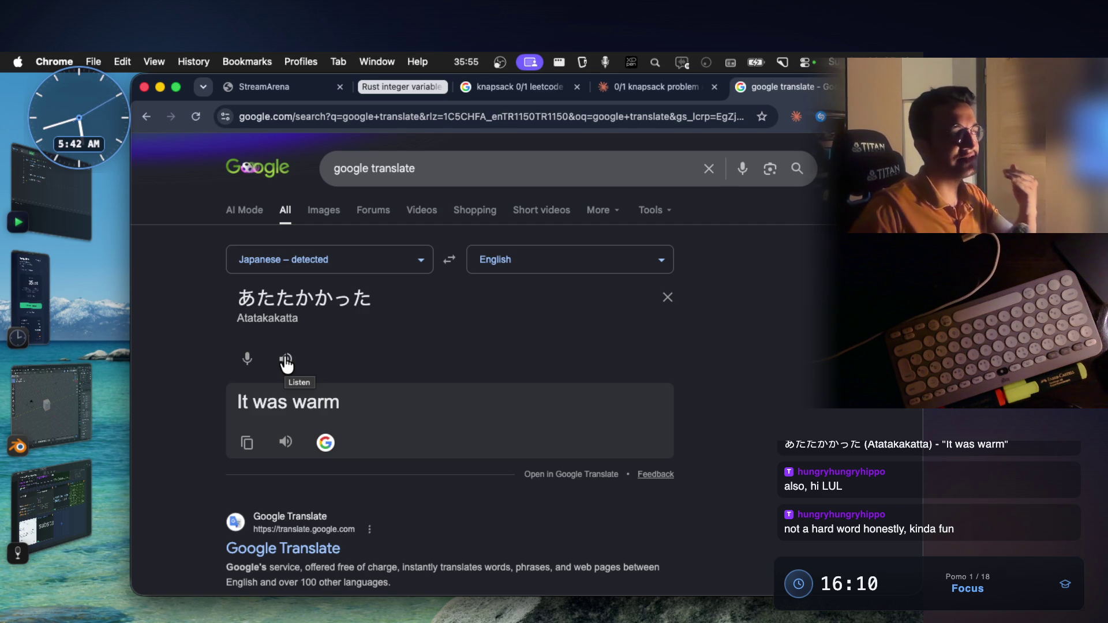
left_click(286, 363)
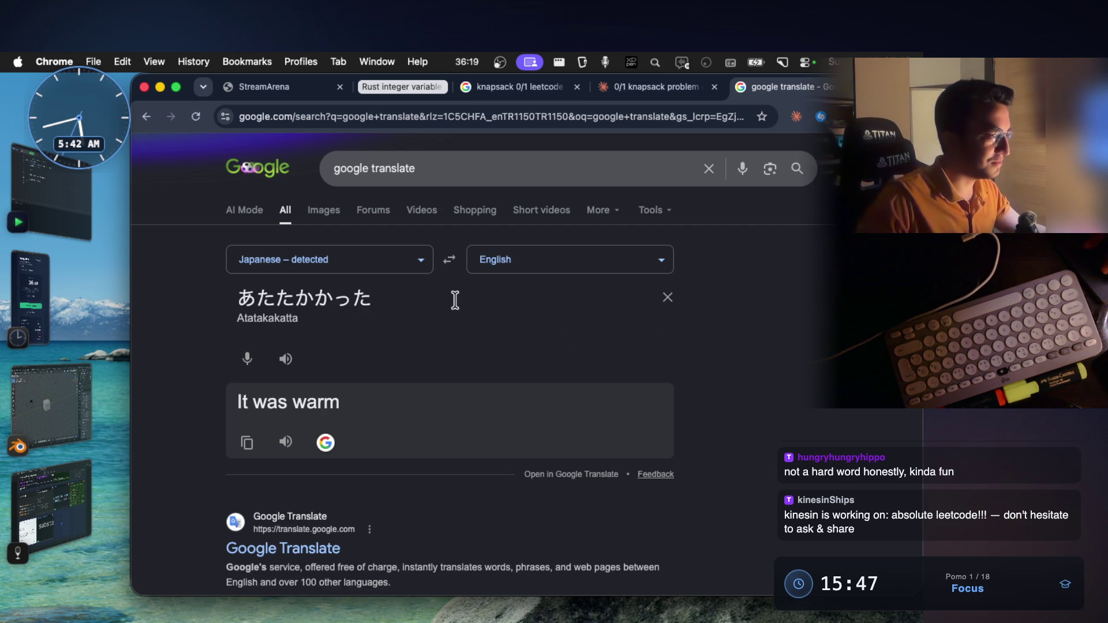
key("super+Tab")
Step: Highlight 'state for memoization' and 'easily see from the picture' in Claude's reply
scroll(485, 395, "down", 3)
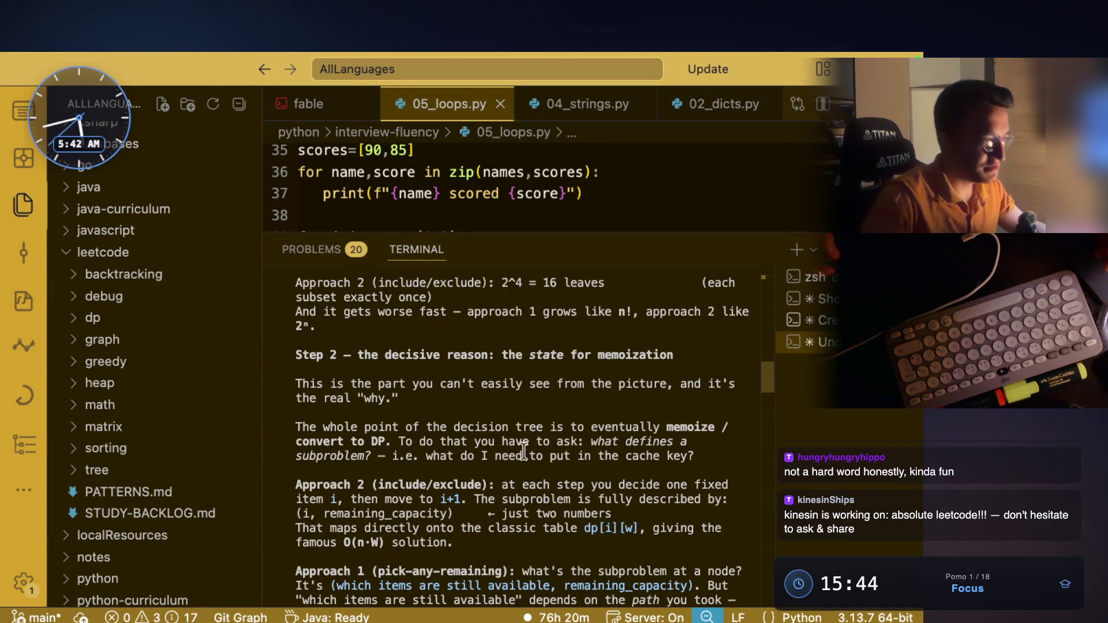
left_click_drag(557, 358, 662, 356)
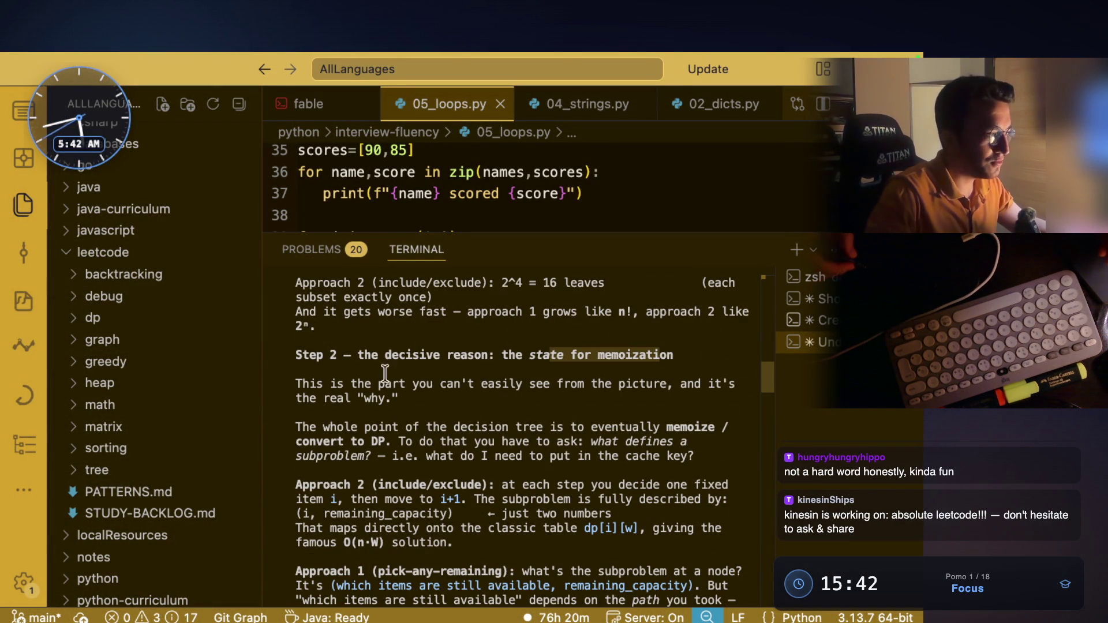
left_click(335, 380)
left_click_drag(336, 382, 654, 385)
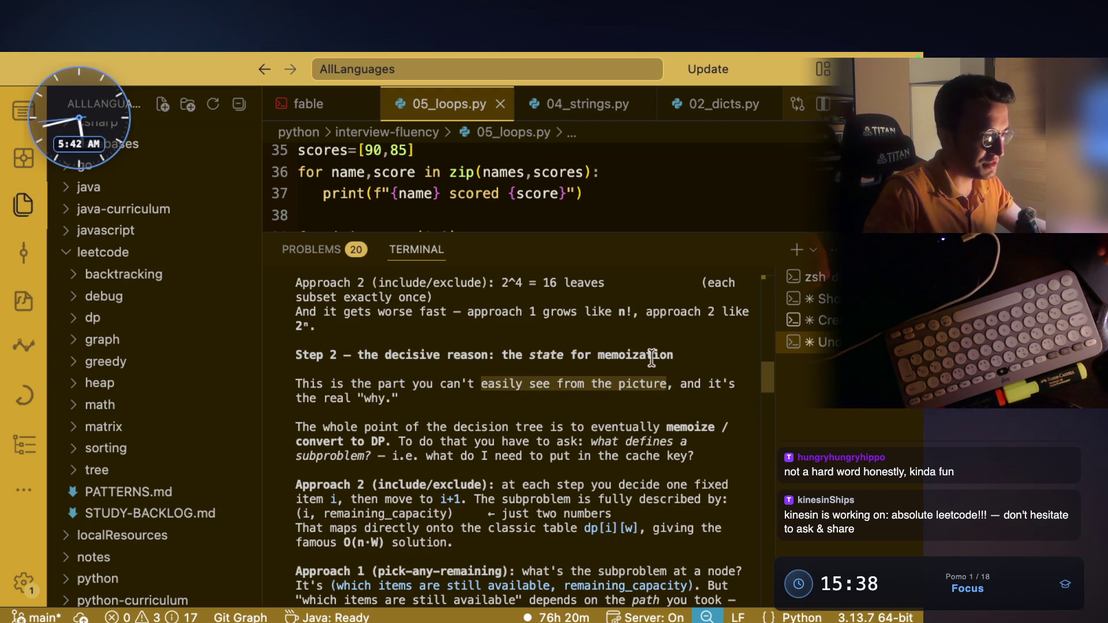
left_click(326, 398)
scroll(439, 413, "down", 1)
Step: Highlight memoizing the decision tree, 'convert to DP' and 'subproblem?', then switch to the notebook
left_click_drag(462, 398, 715, 398)
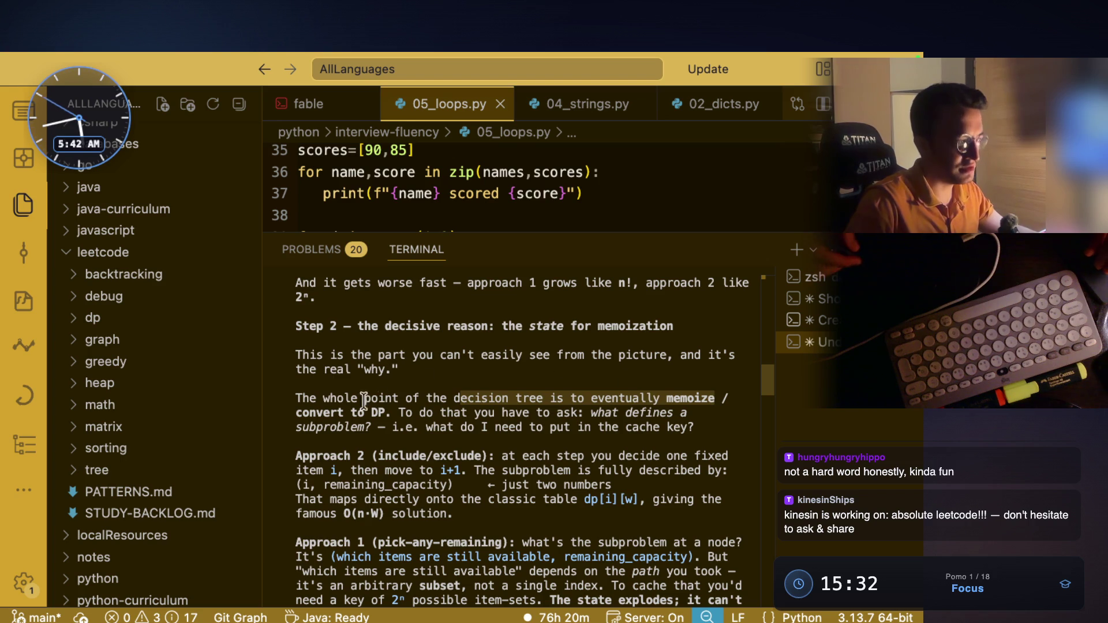
left_click_drag(296, 413, 382, 413)
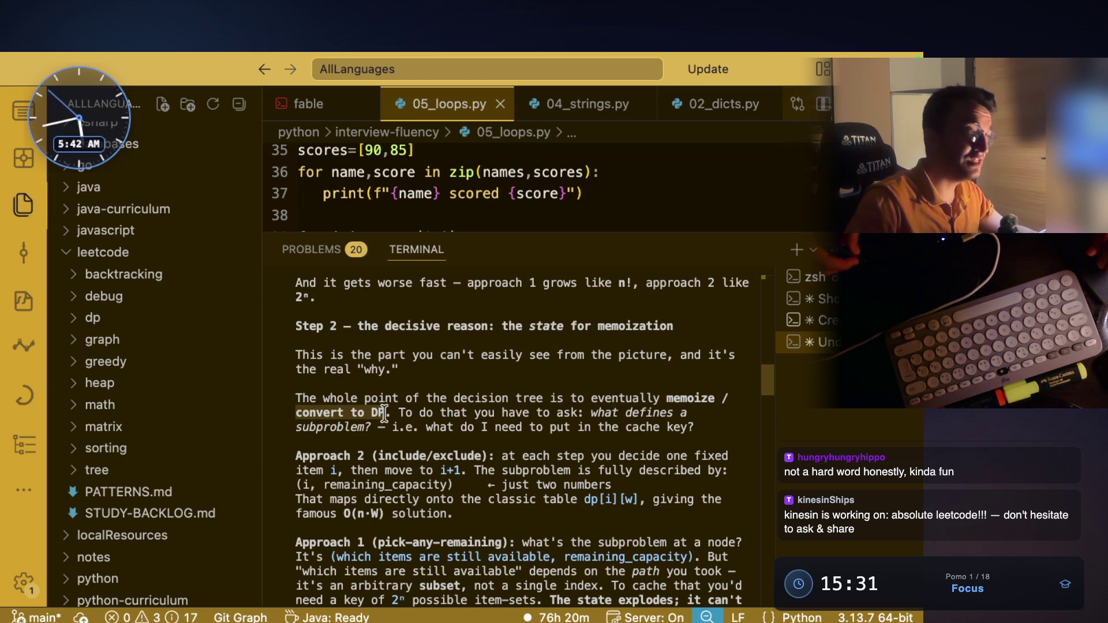
left_click_drag(507, 413, 672, 413)
double_click(350, 427)
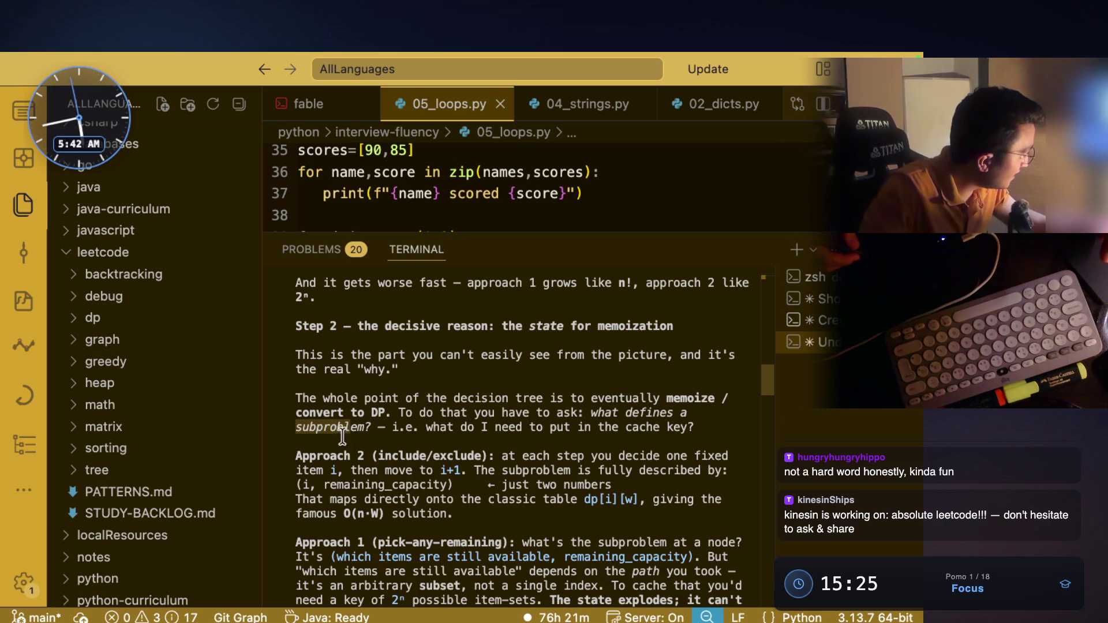
left_click(338, 427)
left_click_drag(376, 427, 291, 427)
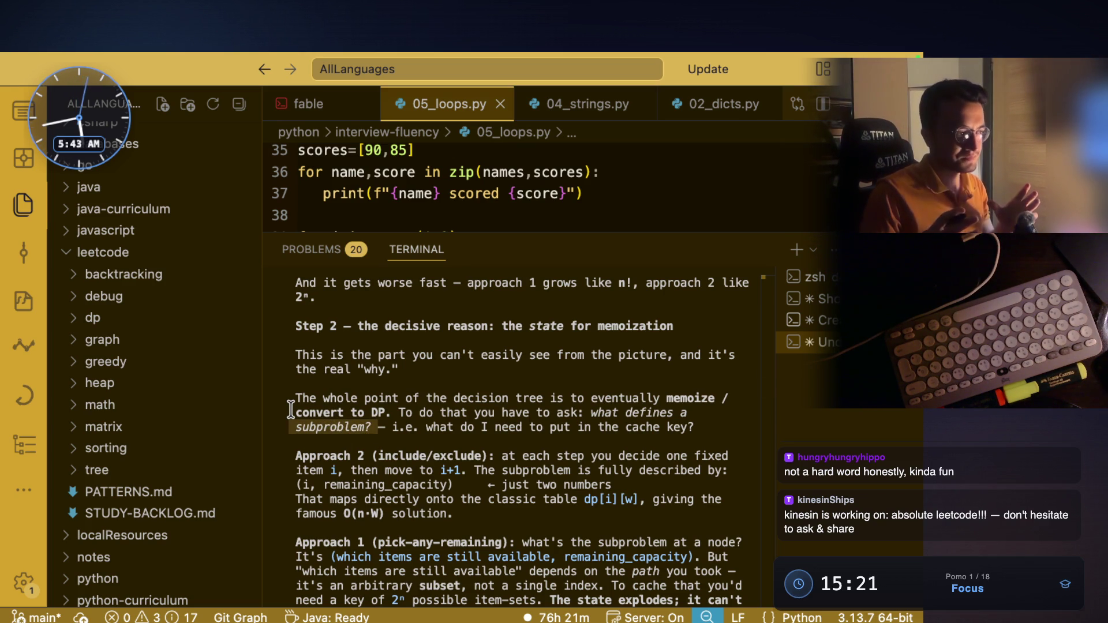
key("super+Tab")
scroll(426, 389, "down", 15)
Step: Underline 'item 1' on the include/exclude tree in red
scroll(441, 329, "up", 1)
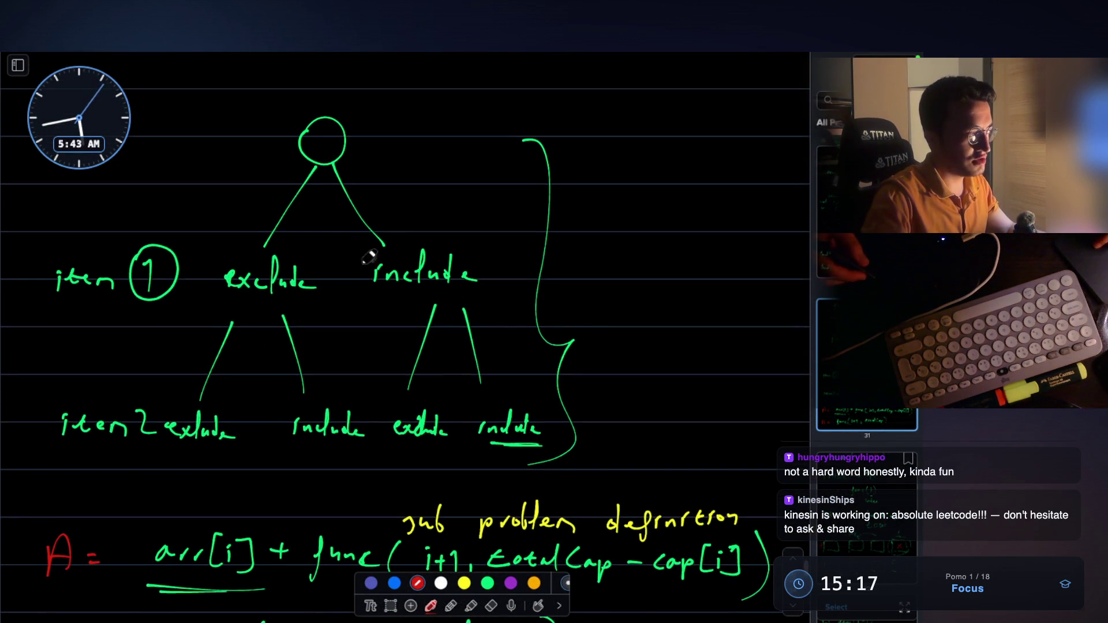
scroll(262, 292, "up", 1)
scroll(323, 248, "up", 1)
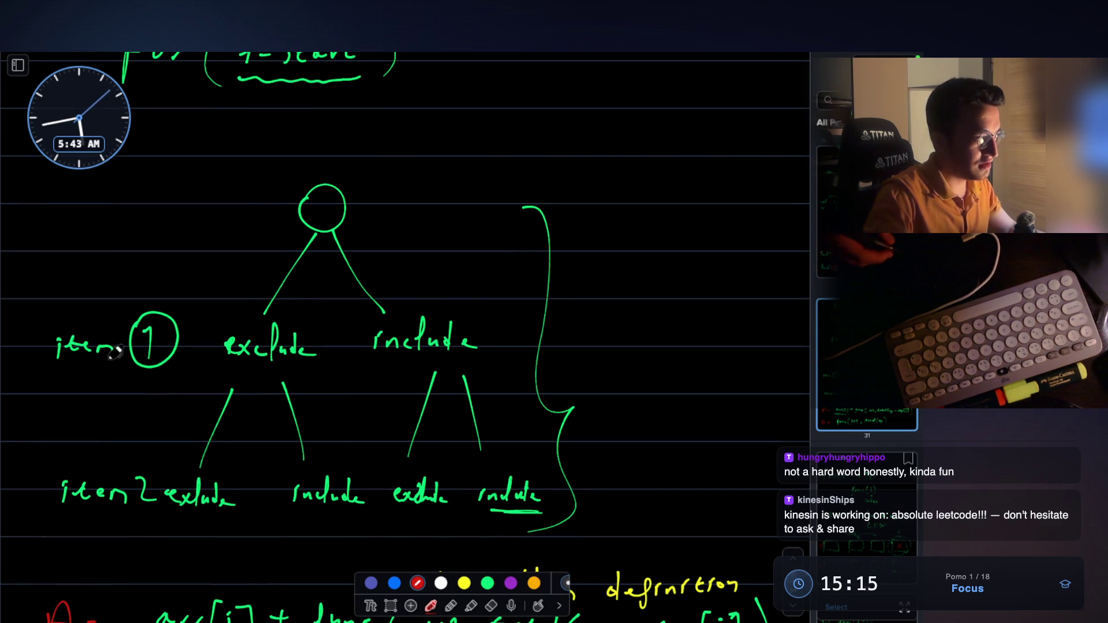
left_click_drag(66, 382, 184, 390)
mouse_move(78, 200)
left_mouse_down()
mouse_move(96, 182)
mouse_move(121, 202)
mouse_move(170, 196)
mouse_move(217, 156)
mouse_move(238, 195)
left_mouse_up()
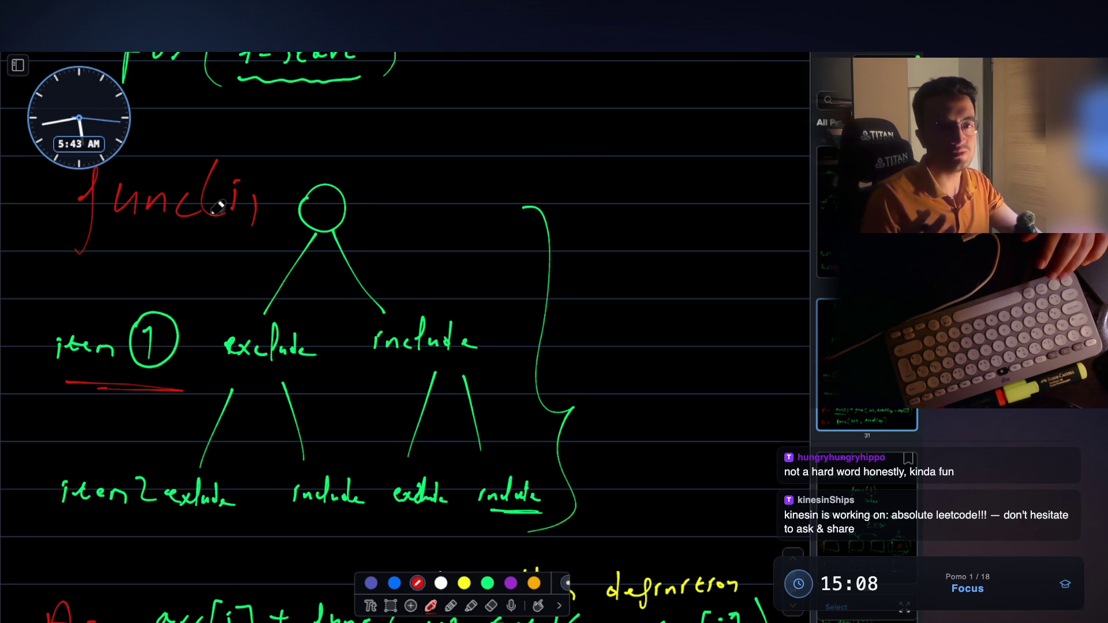
Step: Write func(i, cap) in red above the root, strike through it, and return to the code notes
mouse_move(290, 162)
left_mouse_down()
mouse_move(299, 193)
mouse_move(328, 194)
left_mouse_up()
mouse_move(359, 152)
left_mouse_down()
mouse_move(345, 215)
mouse_move(326, 201)
left_mouse_up()
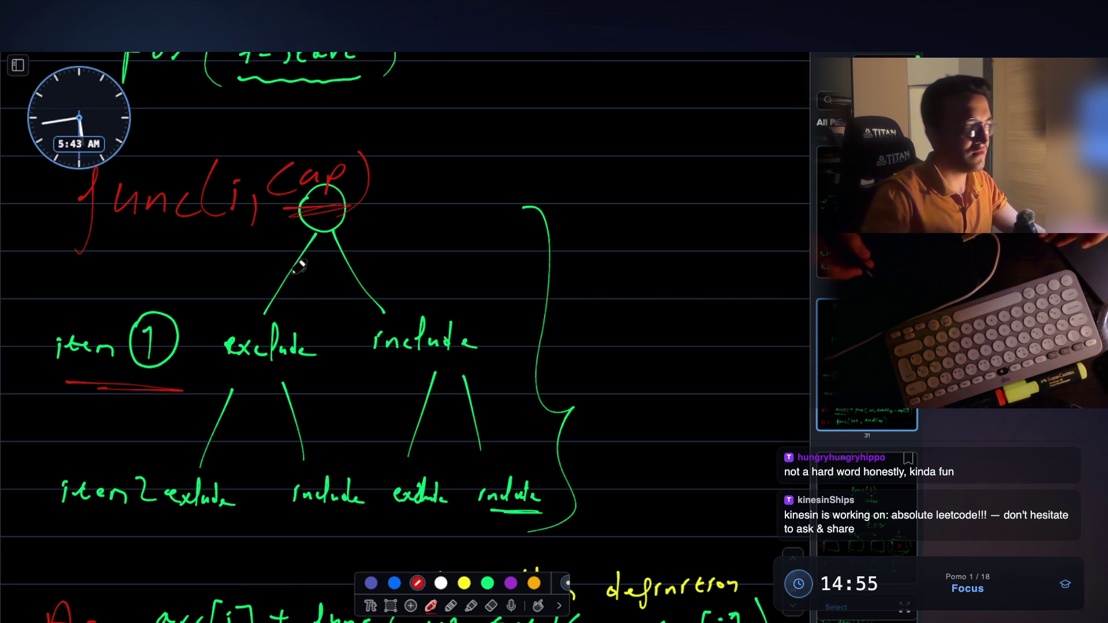
mouse_move(306, 226)
left_mouse_down()
mouse_move(362, 205)
mouse_move(317, 207)
left_mouse_up()
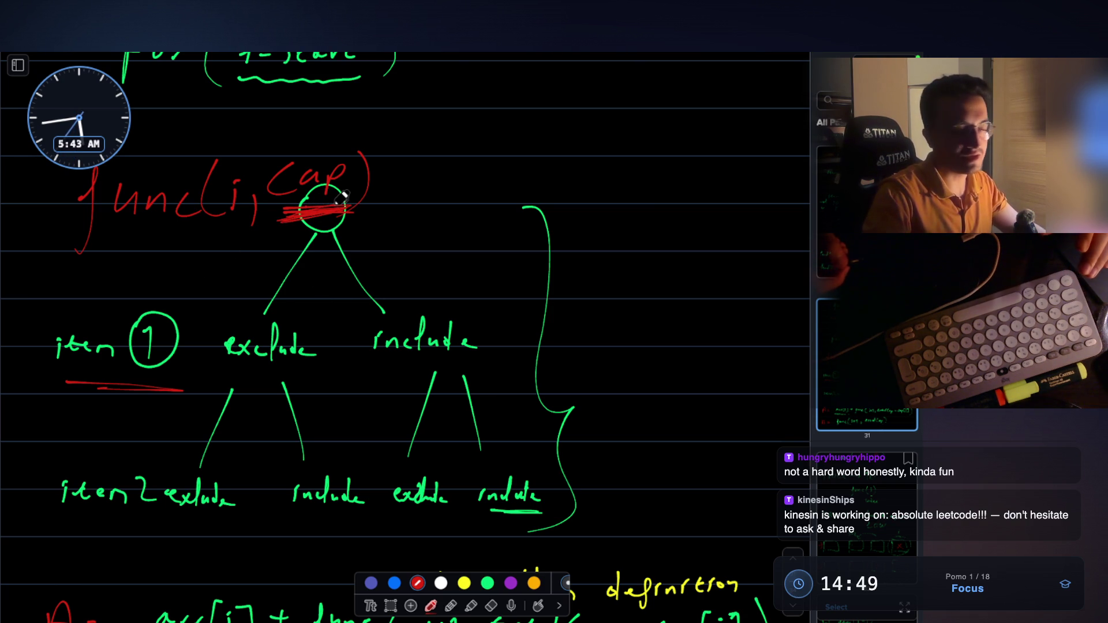
scroll(325, 409, "down", 3)
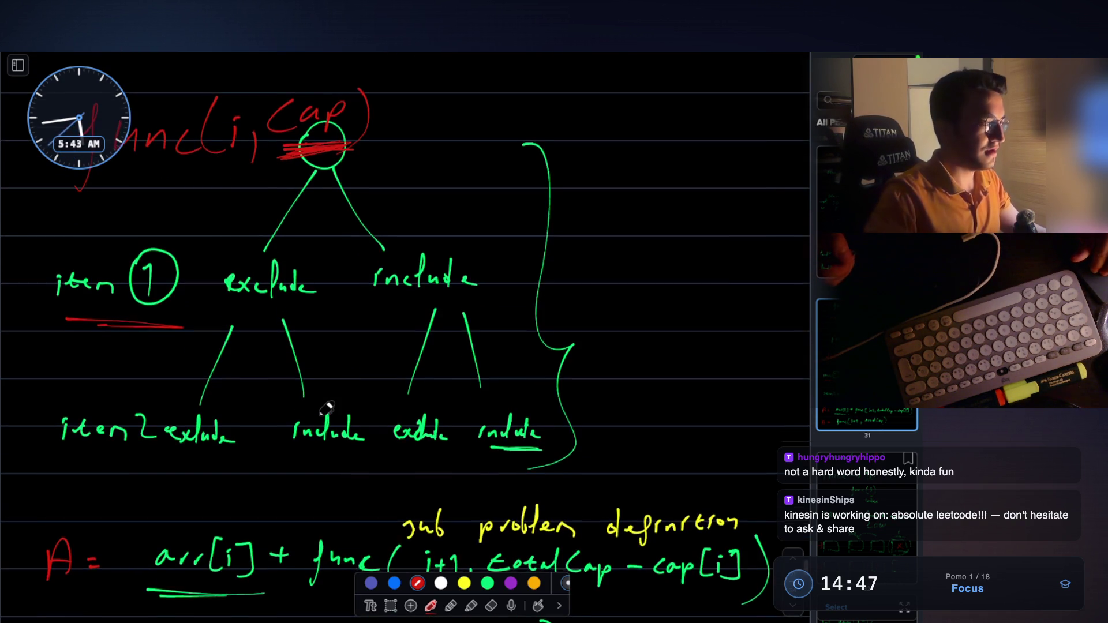
scroll(326, 408, "down", 1)
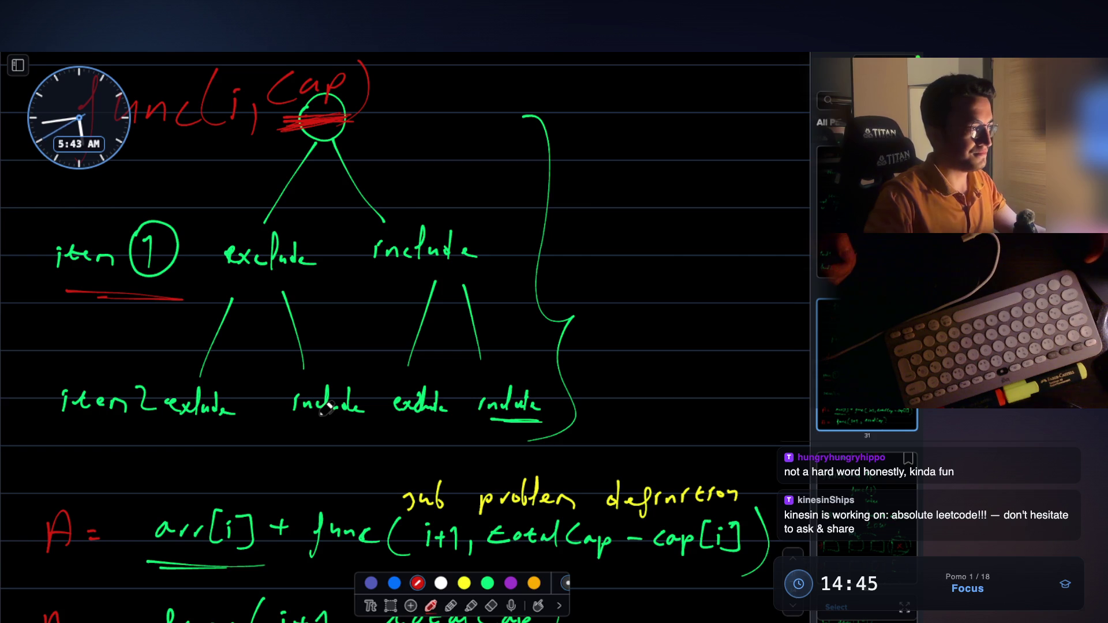
key("Escape")
scroll(459, 386, "down", 2)
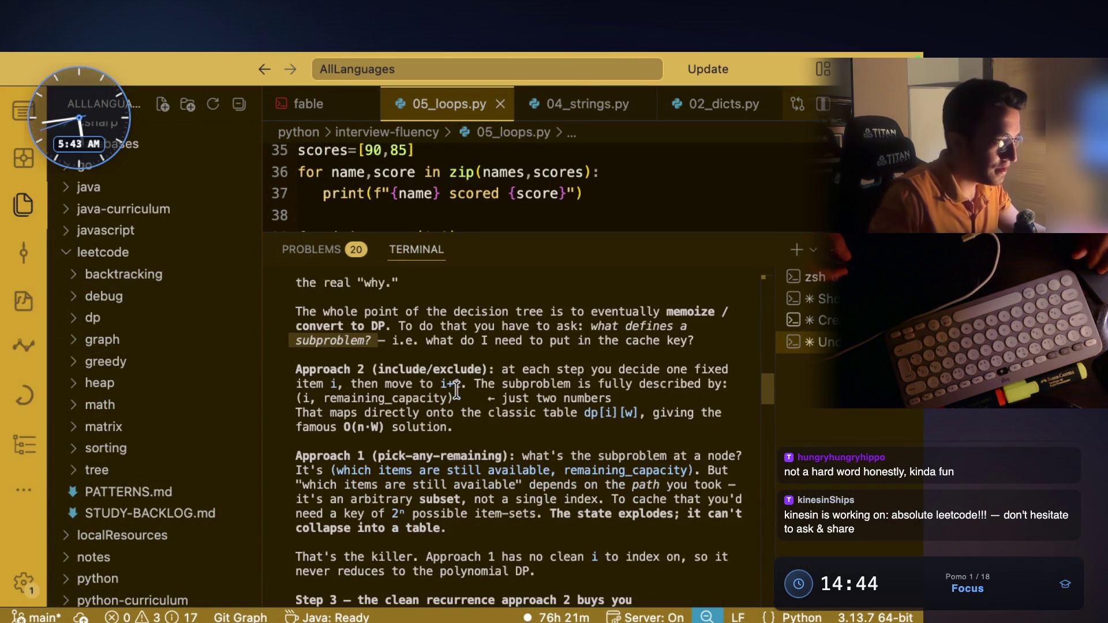
scroll(459, 387, "down", 1)
left_click_drag(502, 354, 619, 355)
left_click_drag(349, 369, 369, 369)
left_click_drag(336, 369, 295, 370)
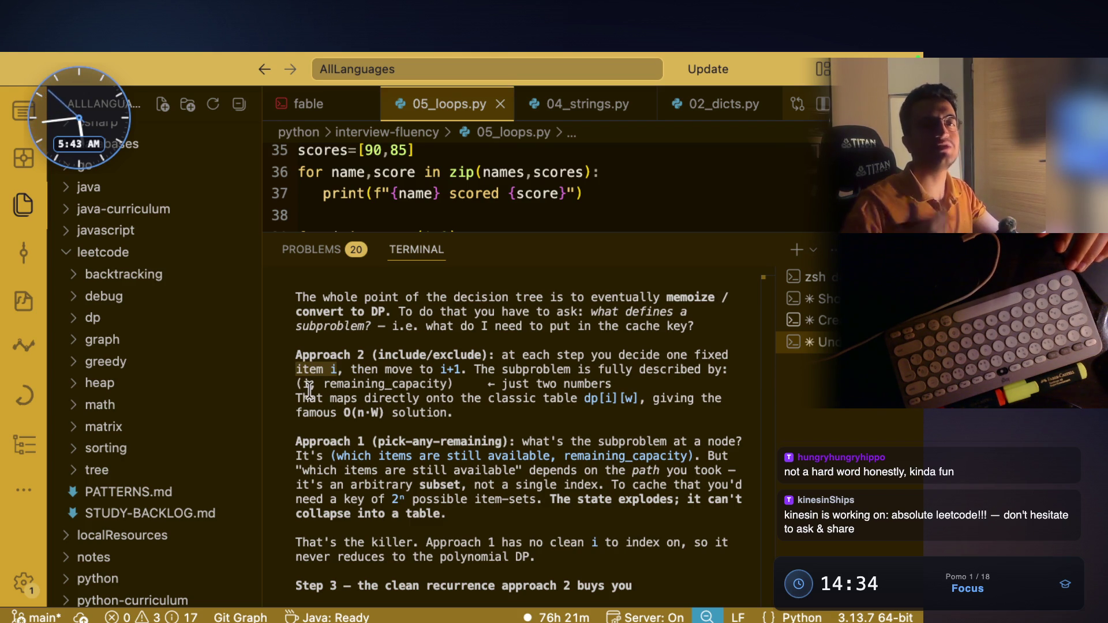
left_click_drag(385, 370, 705, 369)
mouse_move(297, 384)
left_mouse_down()
mouse_move(511, 386)
mouse_move(568, 399)
left_mouse_up()
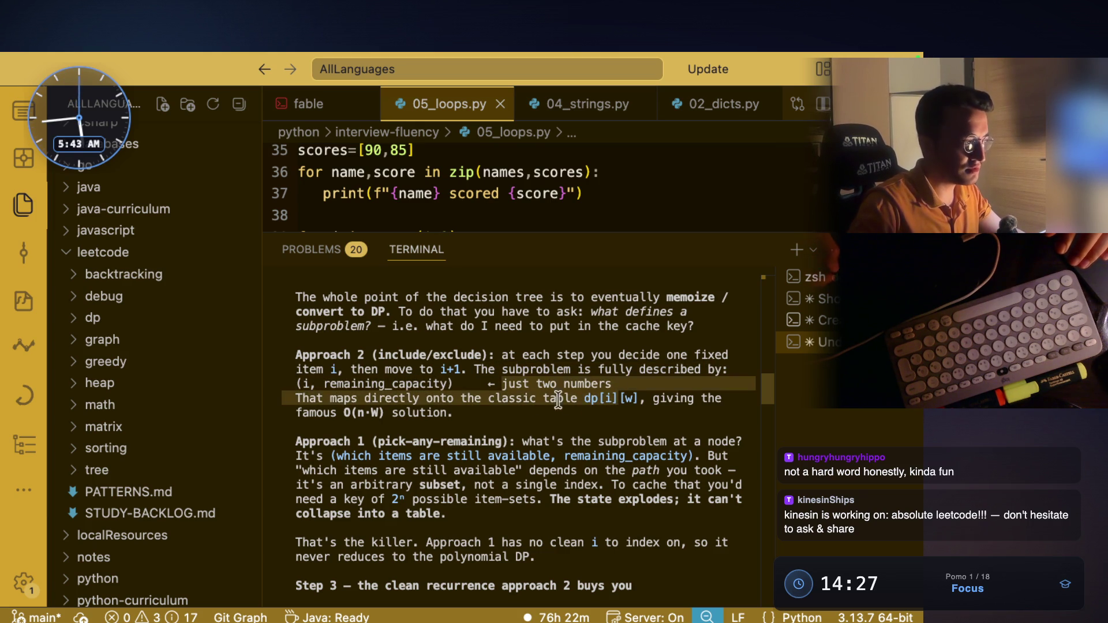
left_click(485, 415)
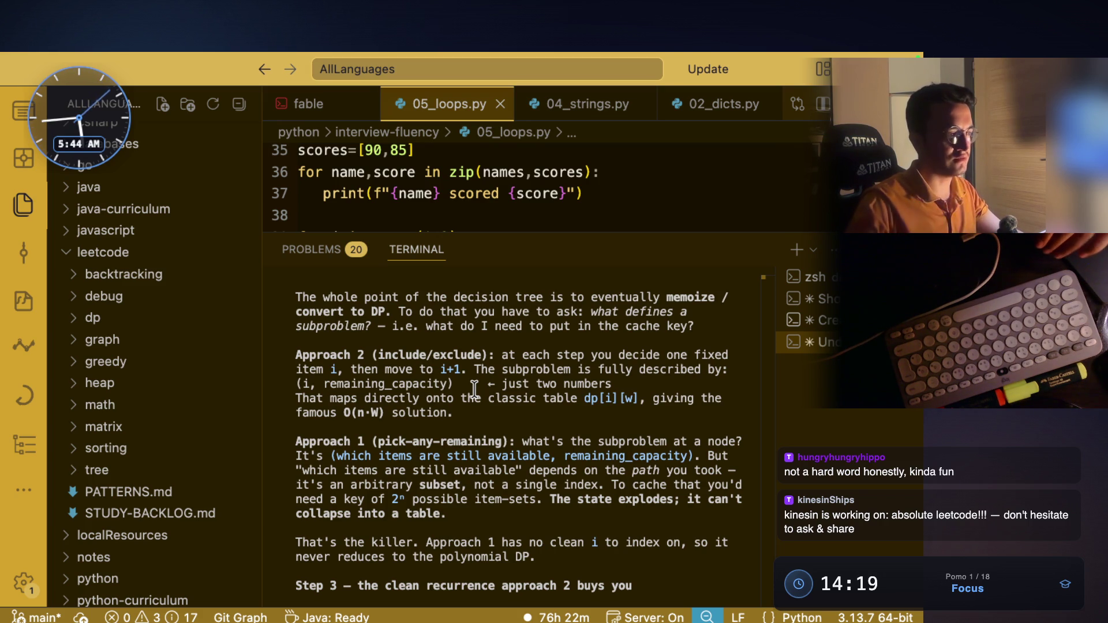
left_click_drag(488, 398, 580, 397)
left_click(641, 397)
scroll(579, 393, "down", 3)
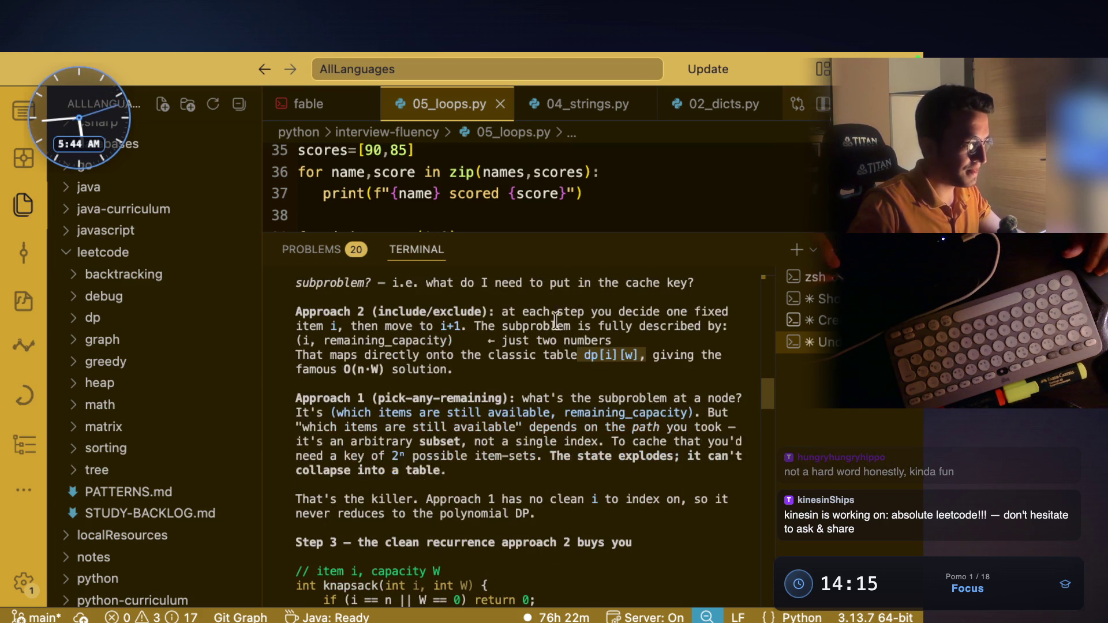
left_click(383, 398)
left_click_drag(384, 398, 482, 398)
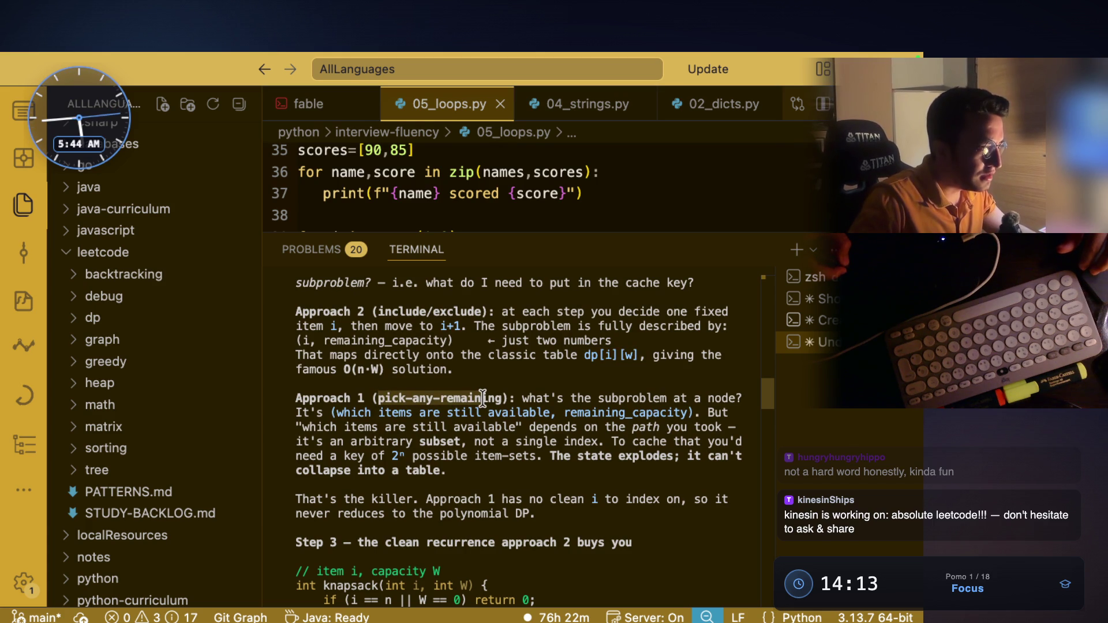
left_click_drag(587, 398, 729, 398)
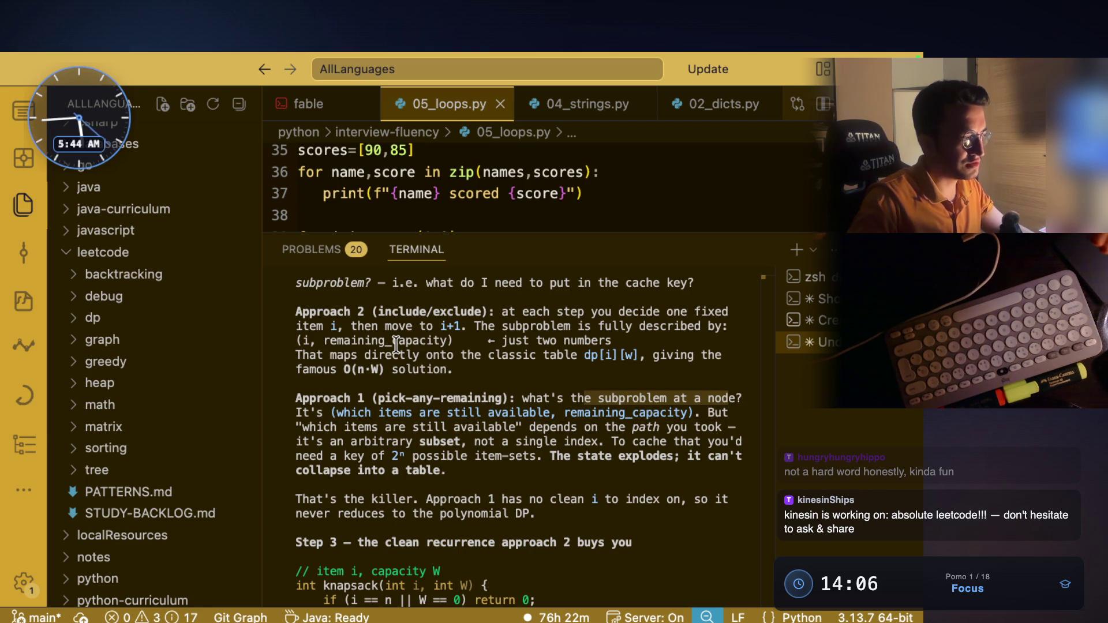
mouse_move(346, 383)
left_mouse_down()
mouse_move(343, 408)
mouse_move(535, 398)
mouse_move(681, 412)
left_mouse_up()
left_click_drag(332, 412, 692, 413)
left_click_drag(345, 427, 533, 427)
left_click_drag(604, 427, 721, 427)
left_click_drag(351, 442, 737, 441)
left_click_drag(331, 456, 729, 456)
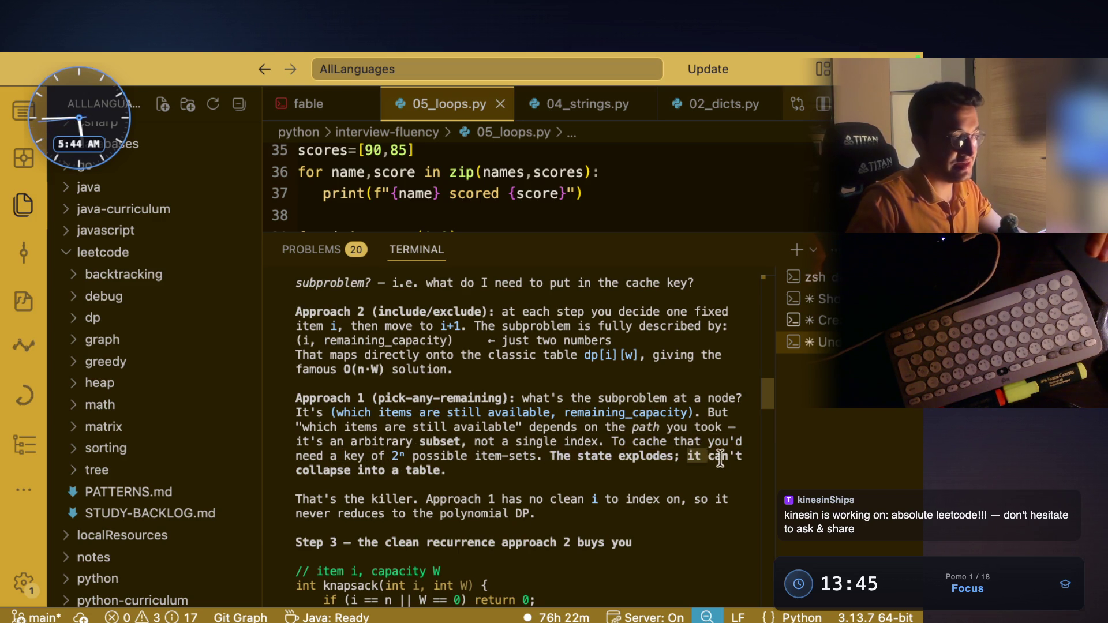
left_click_drag(297, 471, 422, 470)
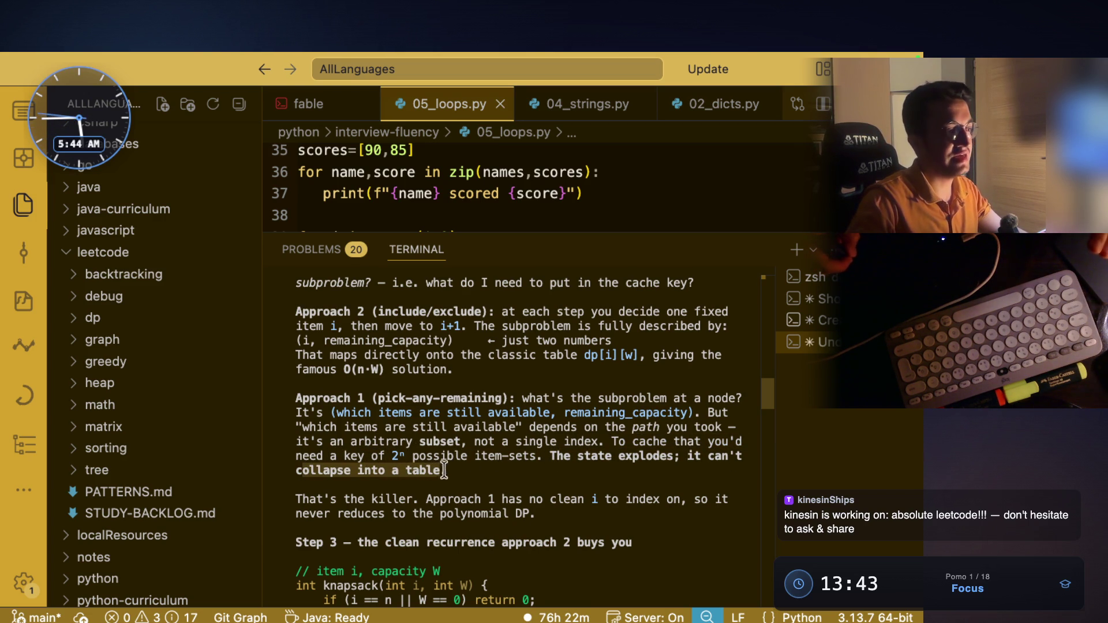
left_click_drag(550, 456, 575, 479)
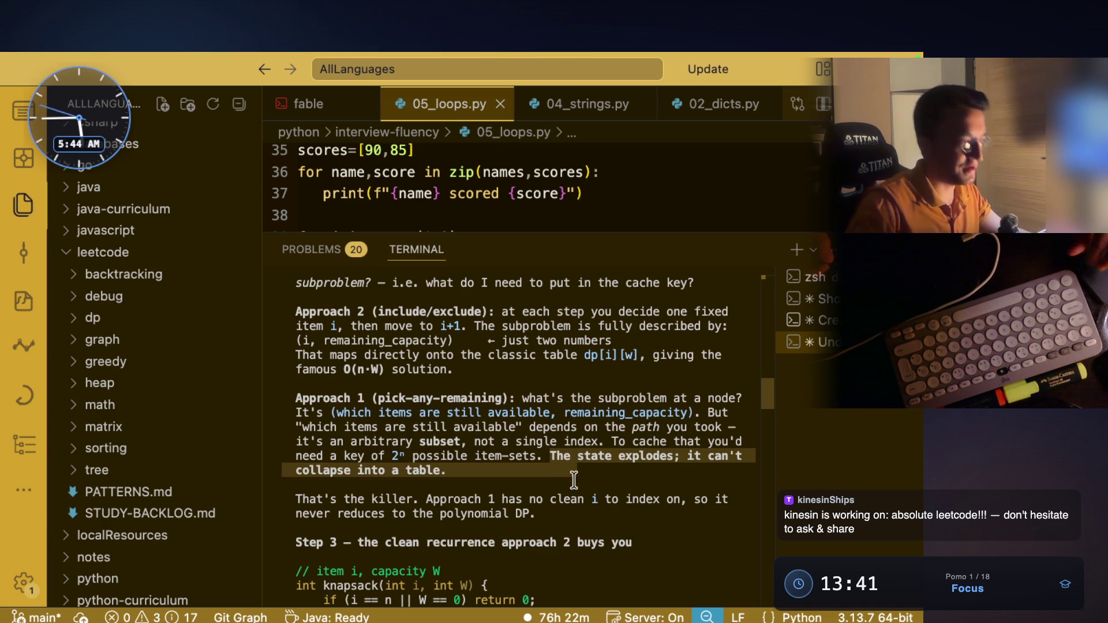
Step: Highlight '2ⁿ possible item-sets' and 'on the path you took' in the Approach 1 paragraph
scroll(576, 479, "down", 2)
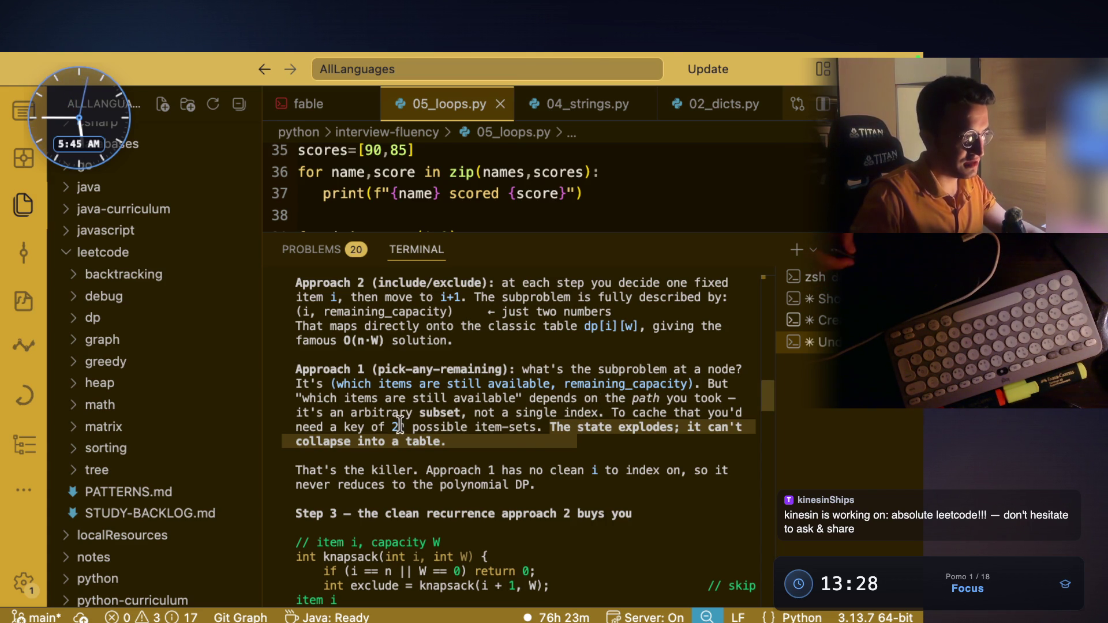
left_click_drag(371, 427, 463, 430)
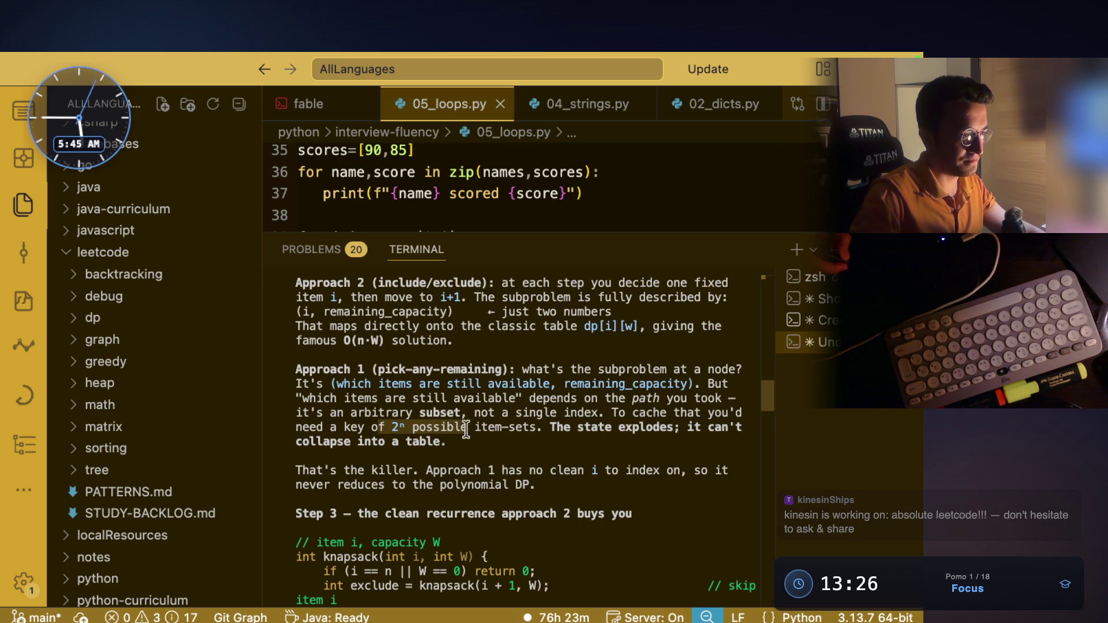
left_click_drag(337, 398, 511, 398)
left_click_drag(584, 398, 717, 402)
Step: Highlight 'arbitrary subset' and 'a key of 2ⁿ', then screenshot the Approach 1 paragraph
left_click_drag(367, 413, 704, 412)
left_click_drag(337, 426, 536, 427)
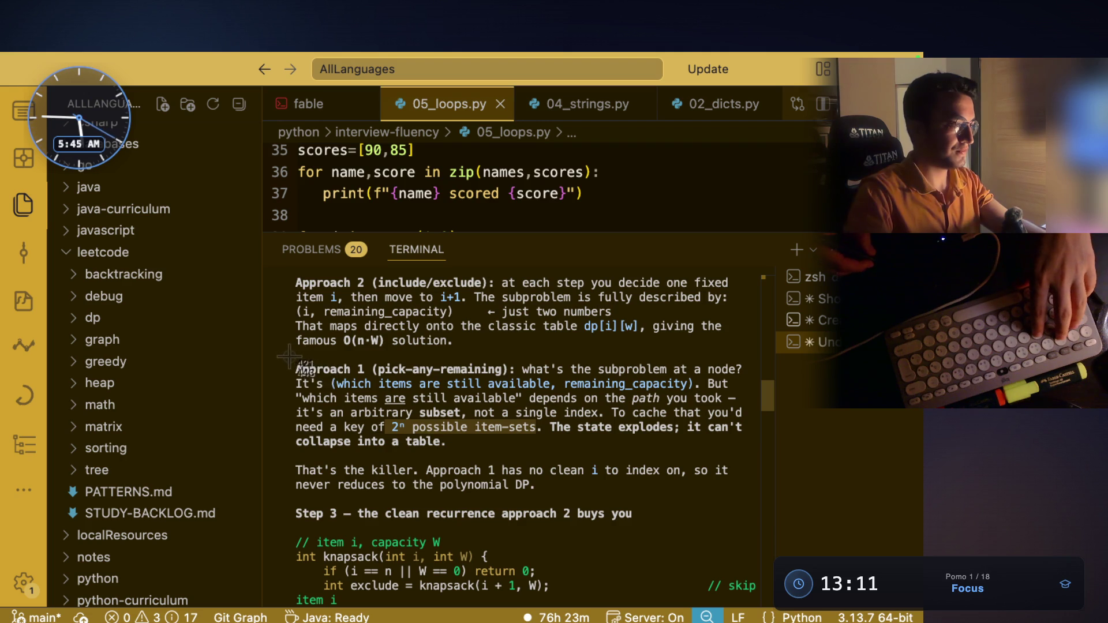
mouse_move(289, 357)
left_mouse_down()
mouse_move(409, 416)
mouse_move(749, 454)
left_mouse_up()
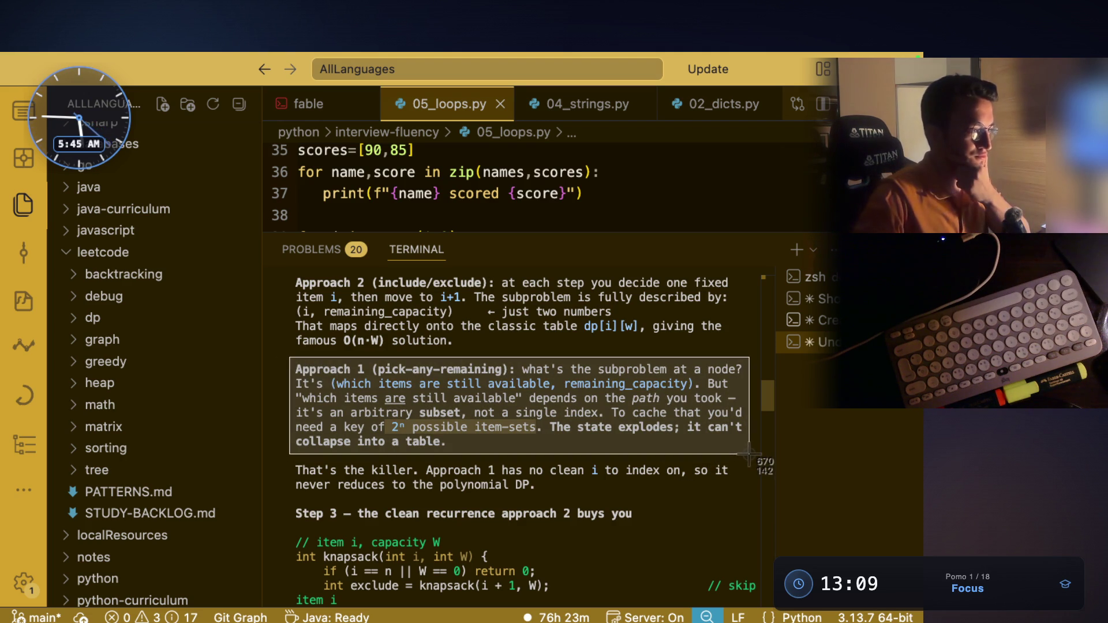
left_click(23, 300)
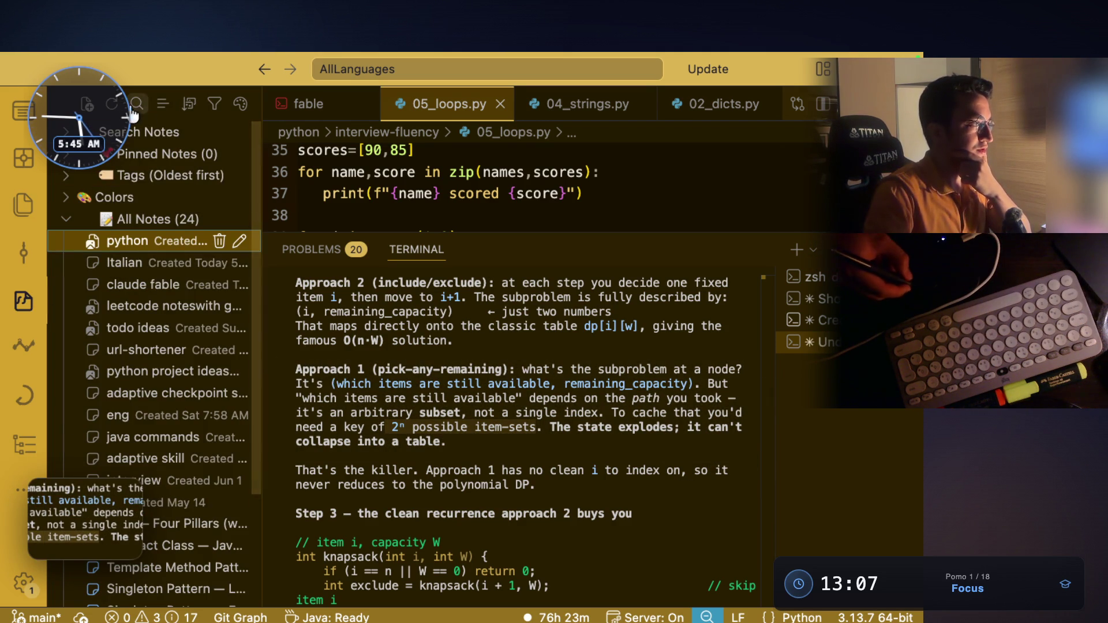
left_click(86, 104)
type("to")
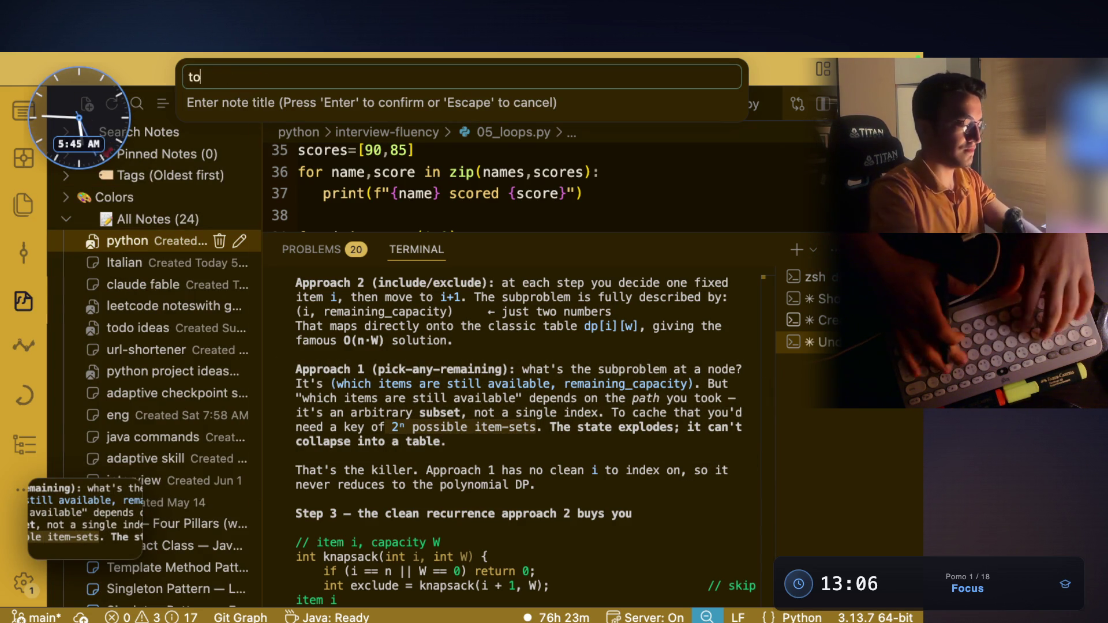
type("day1")
key("Return")
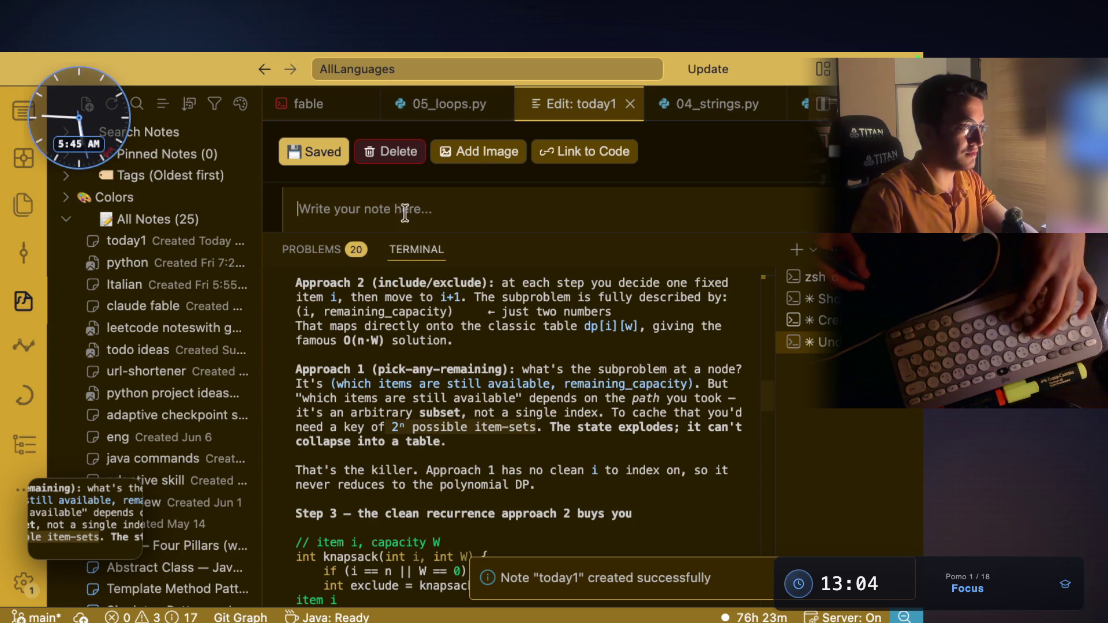
key("super+v")
scroll(434, 404, "down", 2)
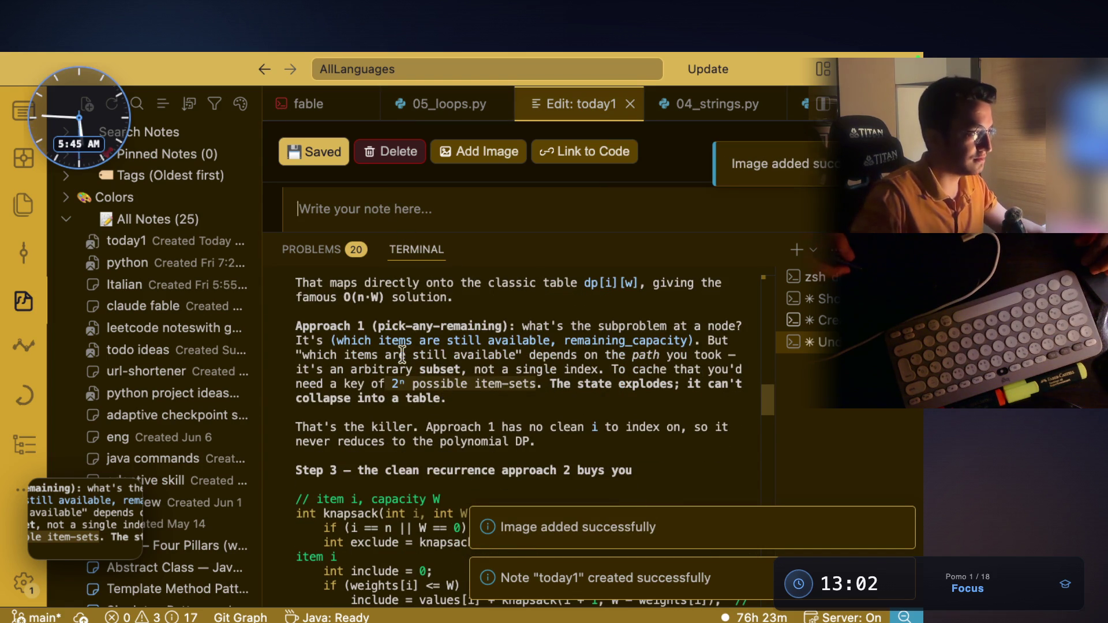
left_click(904, 527)
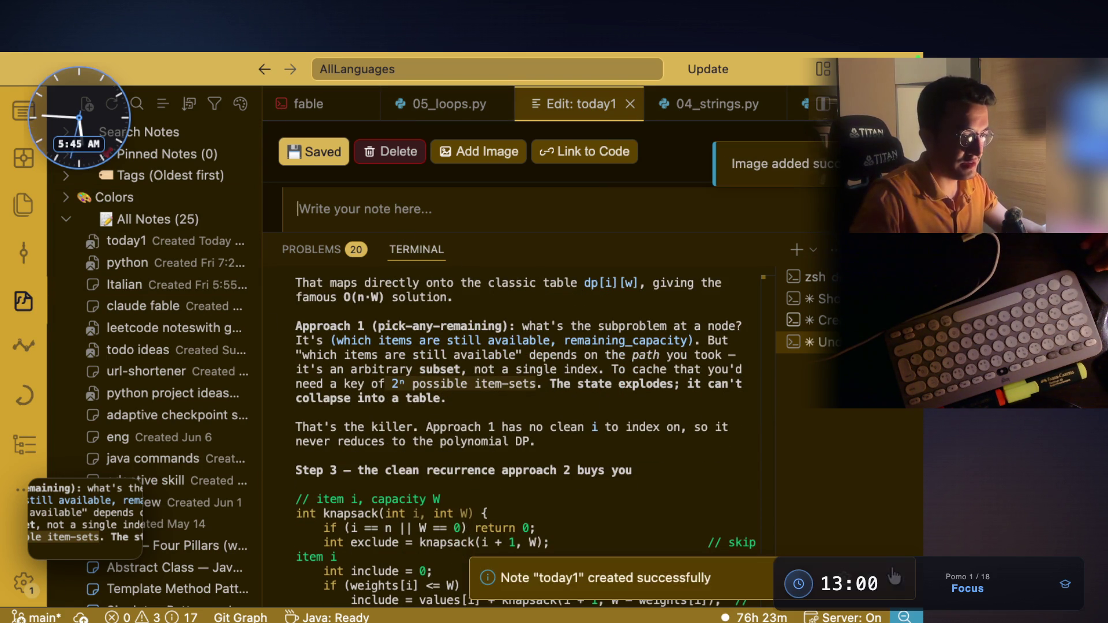
mouse_move(443, 397)
left_mouse_down()
mouse_move(355, 341)
mouse_move(295, 324)
left_mouse_up()
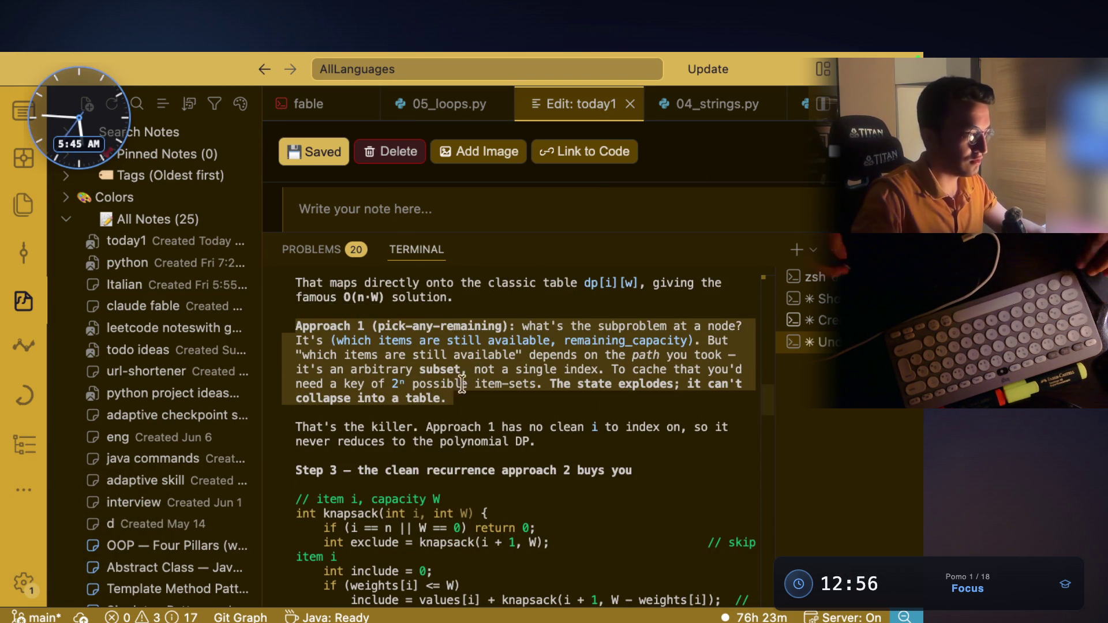
scroll(469, 351, "down", 3)
left_click_drag(400, 384, 621, 385)
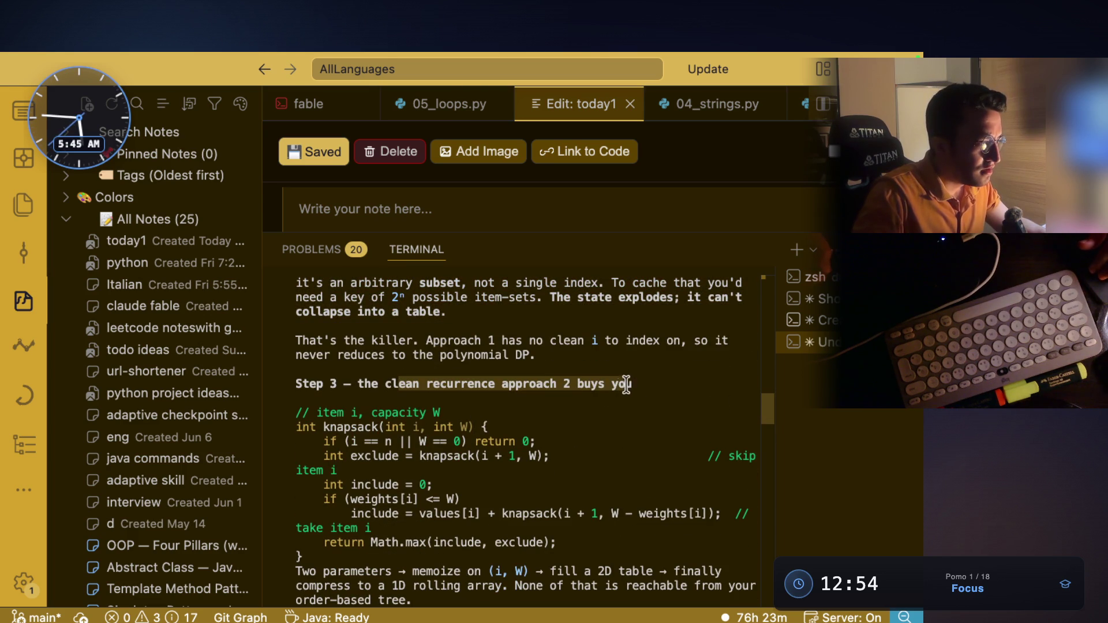
scroll(616, 408, "down", 3)
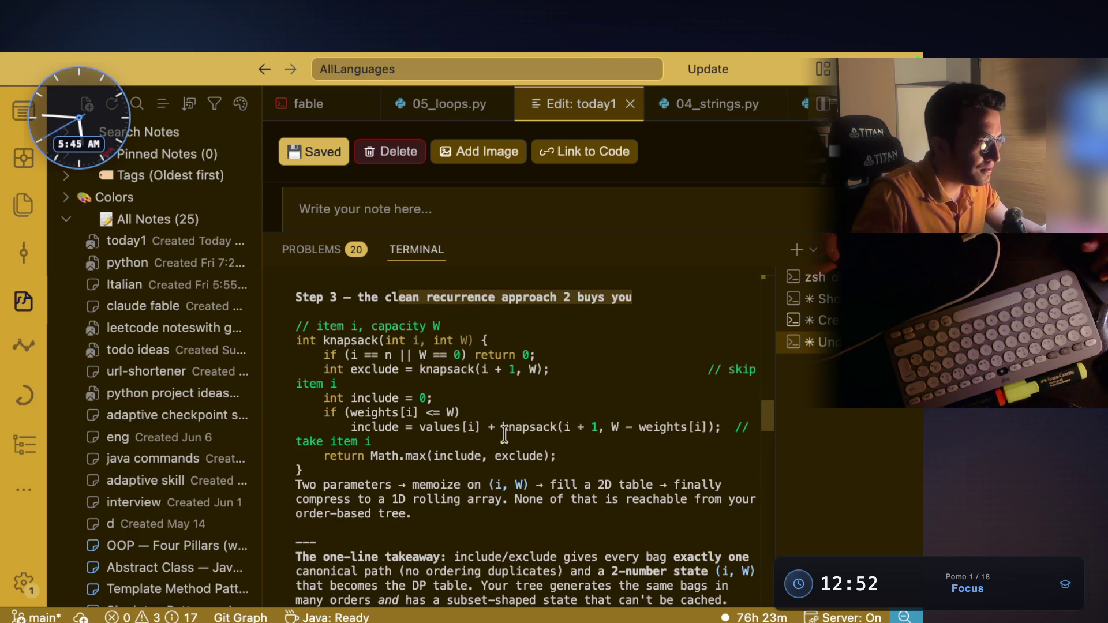
left_click_drag(353, 427, 692, 442)
scroll(580, 453, "down", 3)
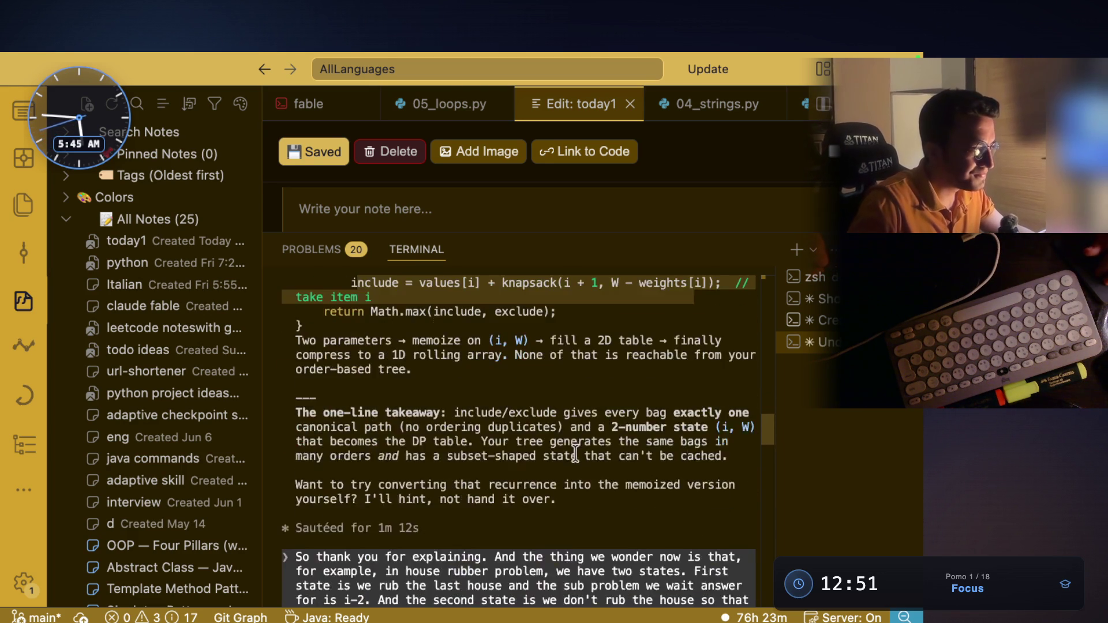
scroll(580, 453, "down", 10)
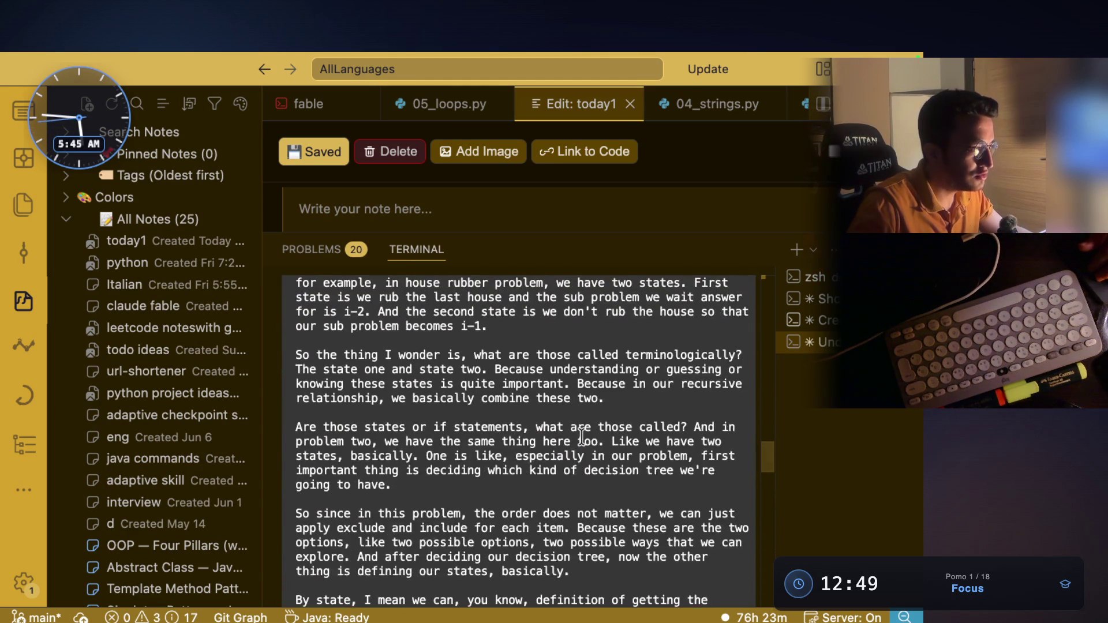
scroll(582, 439, "up", 1)
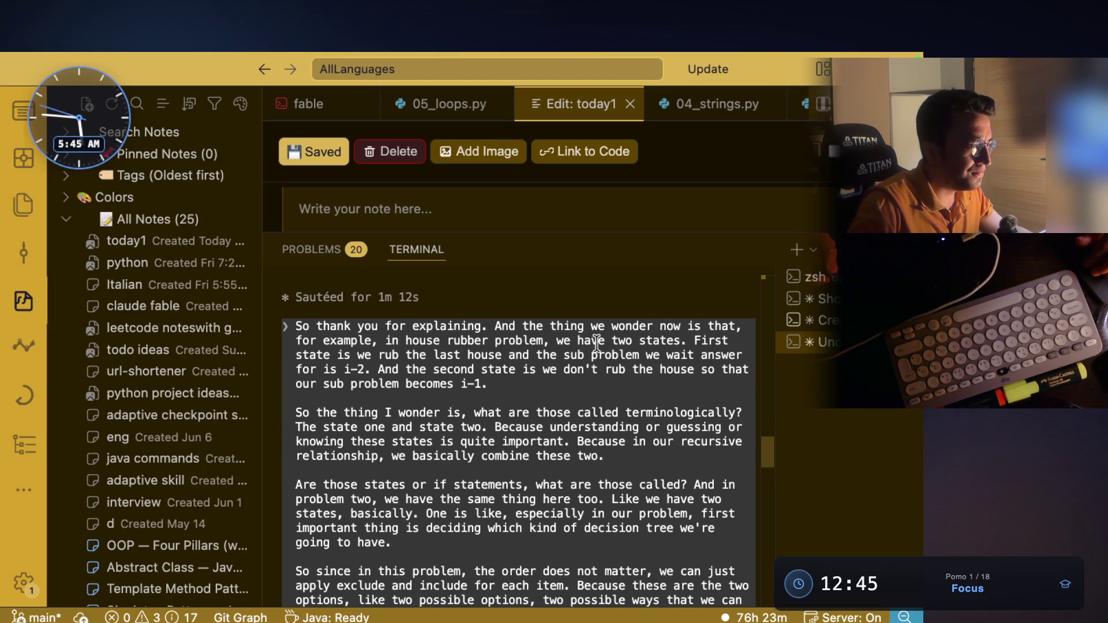
key("super+Tab")
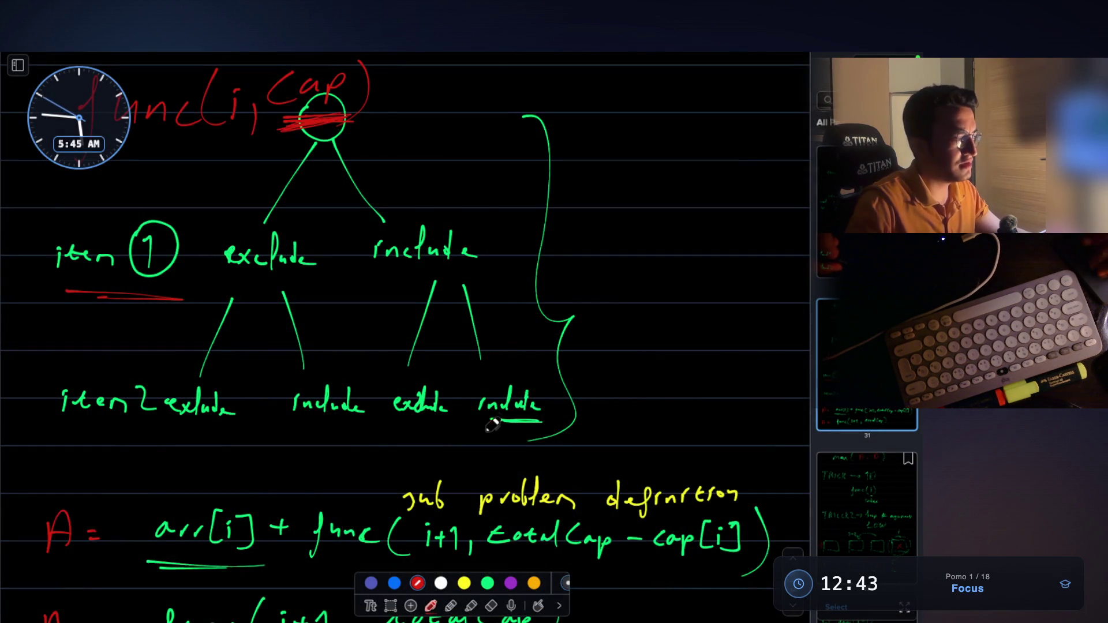
scroll(494, 425, "down", 5)
left_click_drag(53, 275, 74, 356)
key("ctrl+z")
scroll(450, 271, "down", 1)
scroll(450, 271, "down", 1)
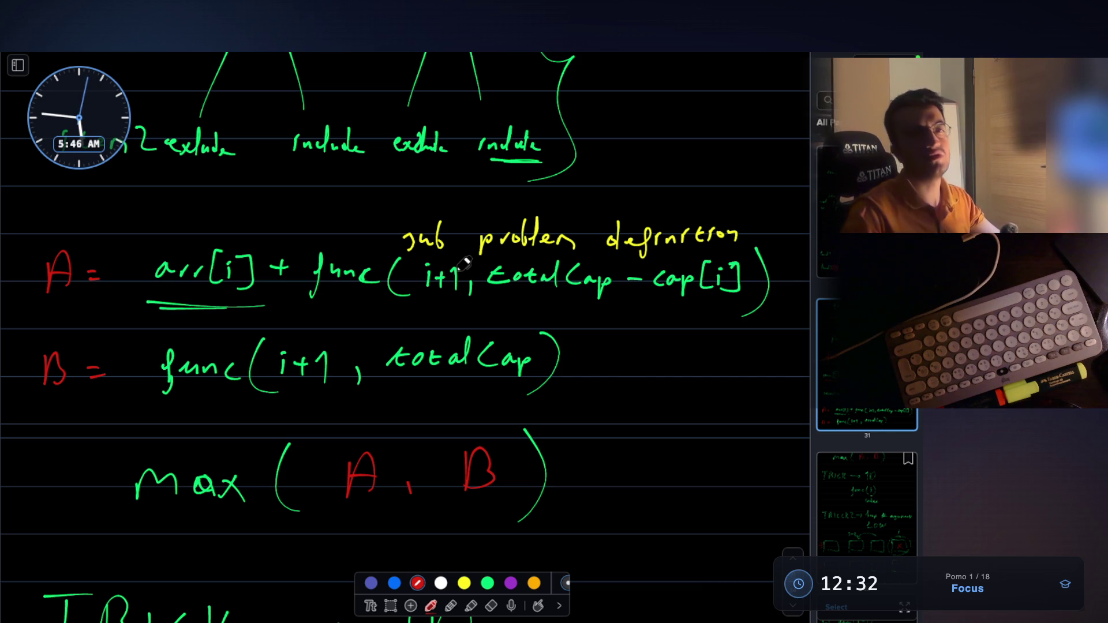
key("super+Tab")
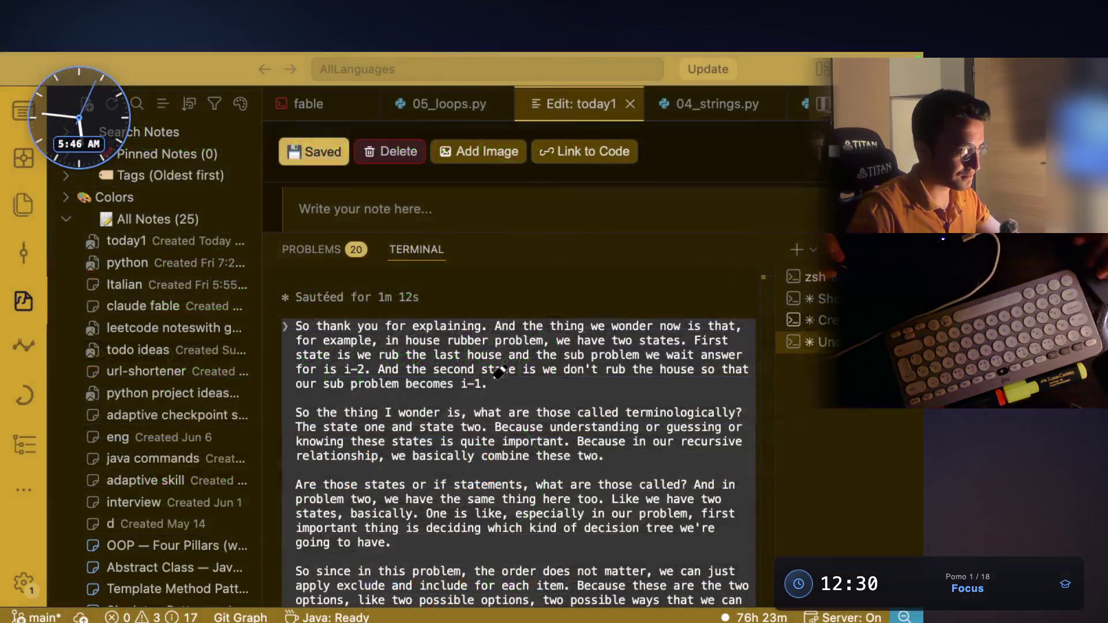
Step: Highlight the lines on every DP problem, separating the two ideas, and parameters as cache key
scroll(504, 393, "down", 5)
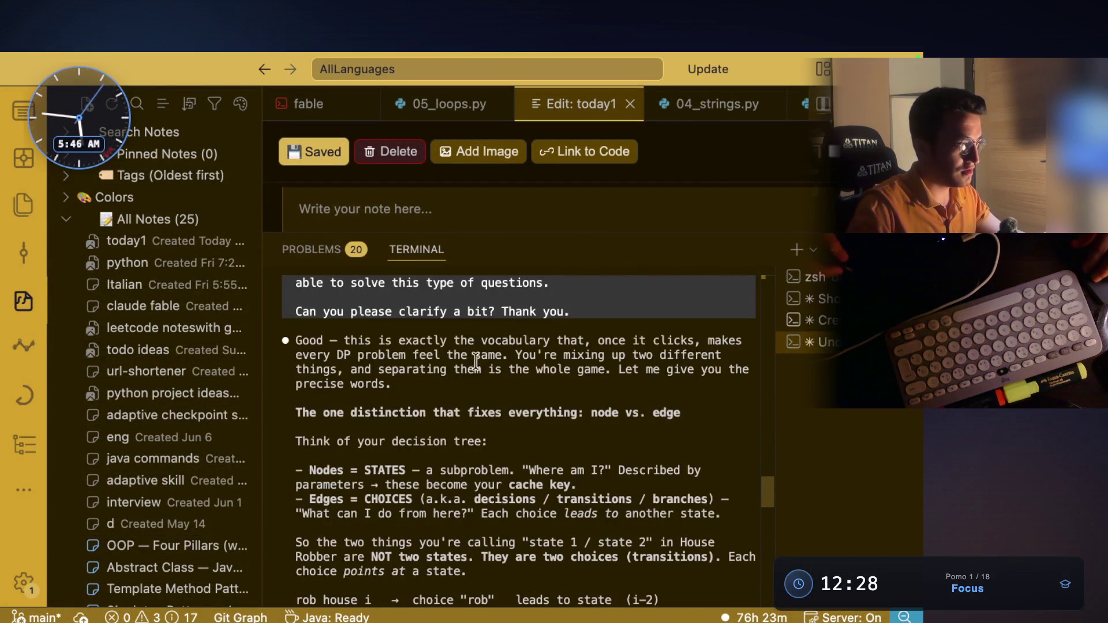
left_click_drag(344, 341, 667, 341)
left_click_drag(332, 355, 715, 356)
left_click_drag(352, 369, 681, 373)
scroll(554, 398, "down", 2)
mouse_move(434, 384)
left_mouse_down()
mouse_move(633, 387)
mouse_move(594, 384)
left_mouse_up()
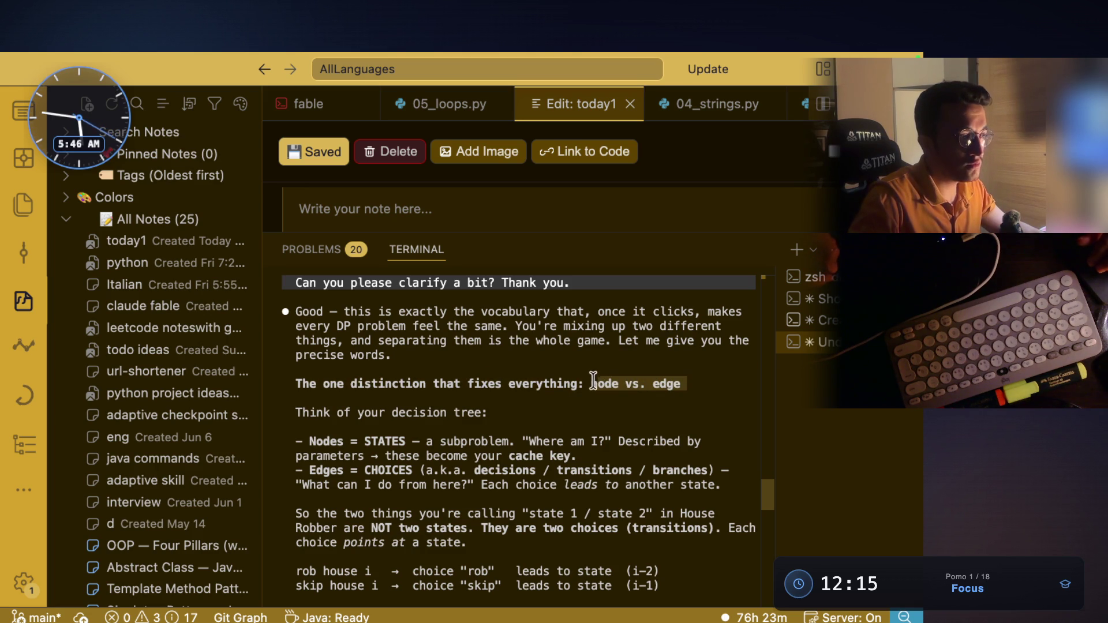
left_click_drag(366, 409, 481, 412)
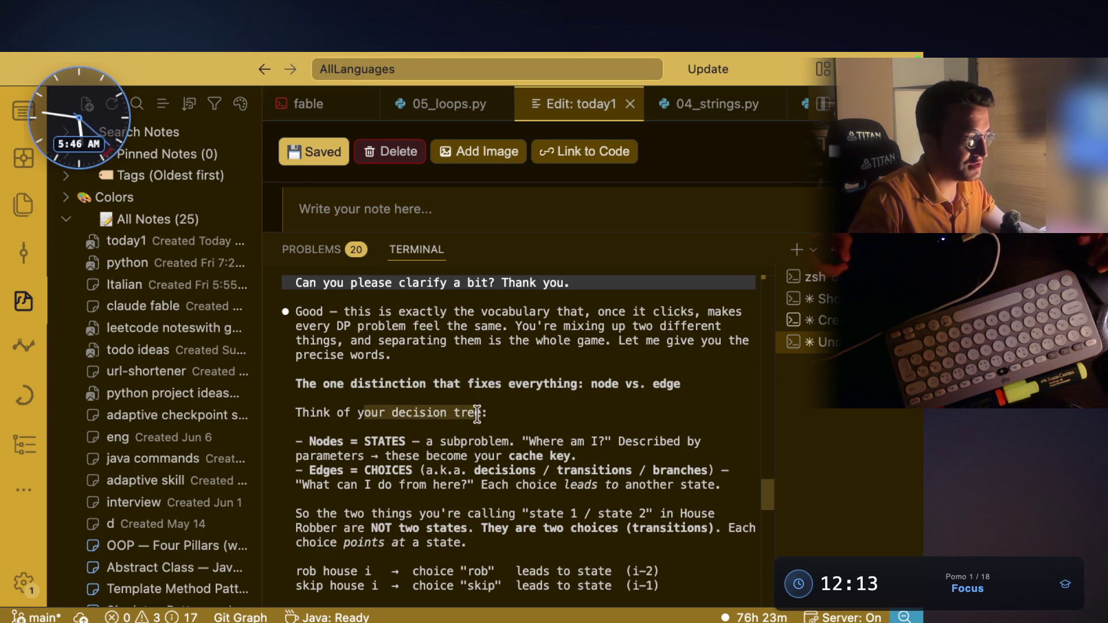
scroll(460, 366, "down", 3)
left_click_drag(301, 369, 595, 370)
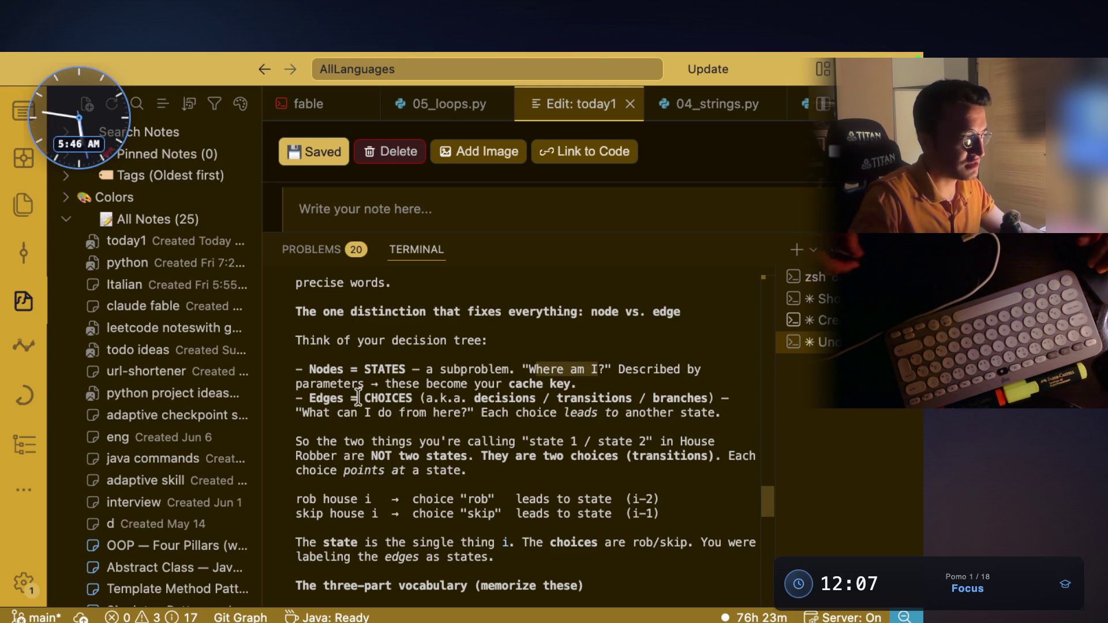
mouse_move(304, 384)
left_mouse_down()
mouse_move(508, 384)
mouse_move(570, 371)
mouse_move(526, 378)
left_mouse_up()
Step: Highlight the Edges-line decisions and 'what can I do from here' in the node-vs-edge reply
scroll(507, 376, "down", 2)
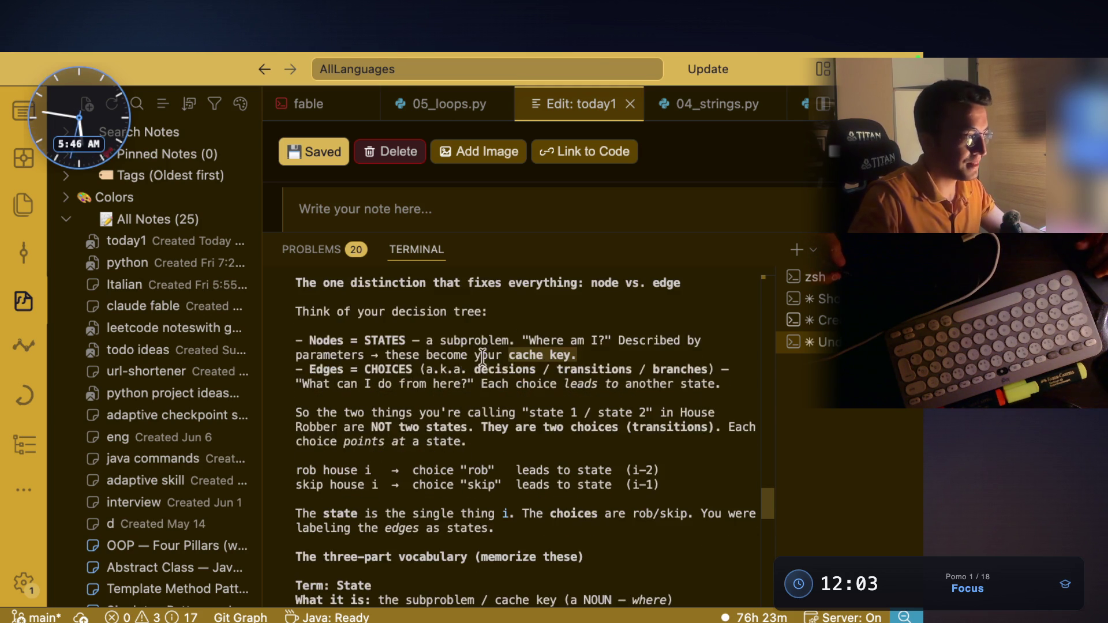
left_click_drag(364, 369, 408, 364)
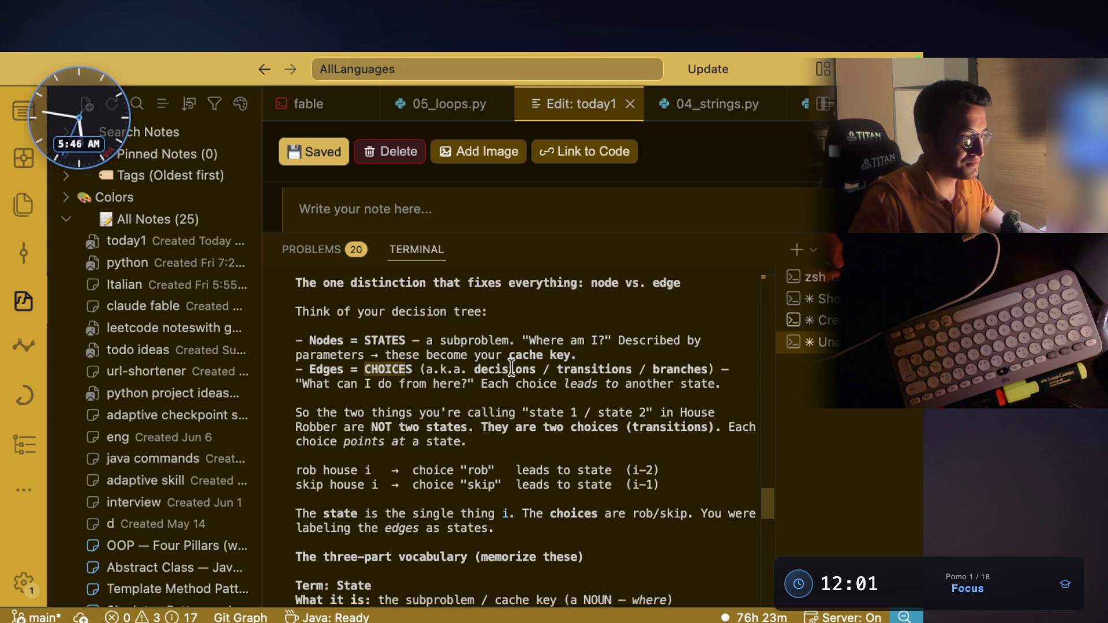
left_click_drag(475, 369, 705, 369)
left_click_drag(358, 383, 703, 384)
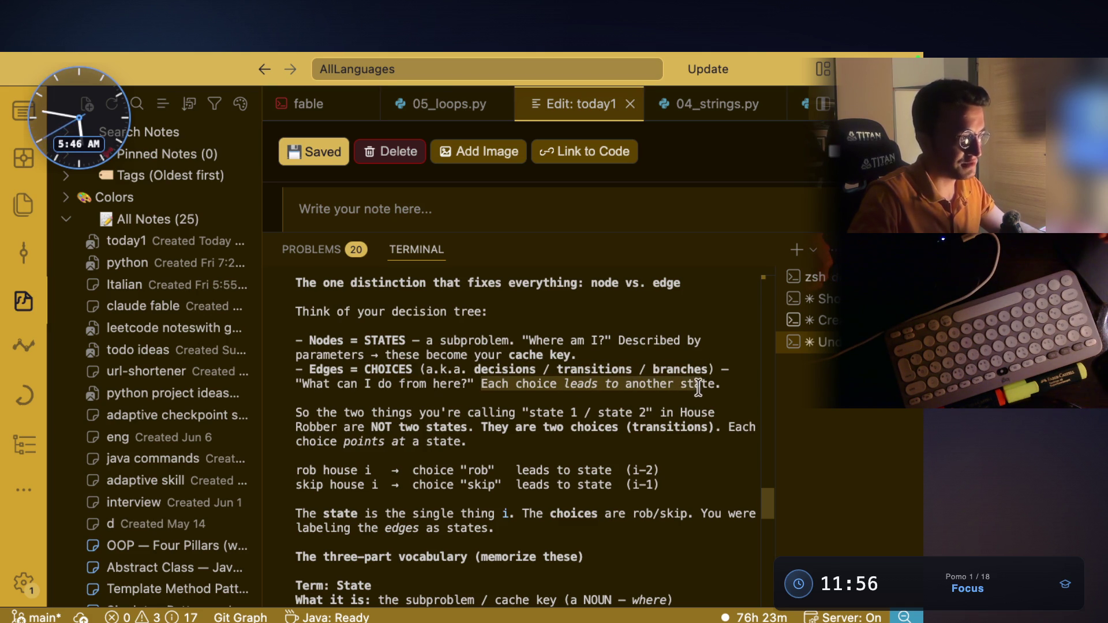
left_click(560, 408)
Step: Capture the Nodes and Edges definitions and paste the image into the today1 note
mouse_move(295, 340)
left_mouse_down()
mouse_move(702, 414)
mouse_move(737, 396)
left_mouse_up()
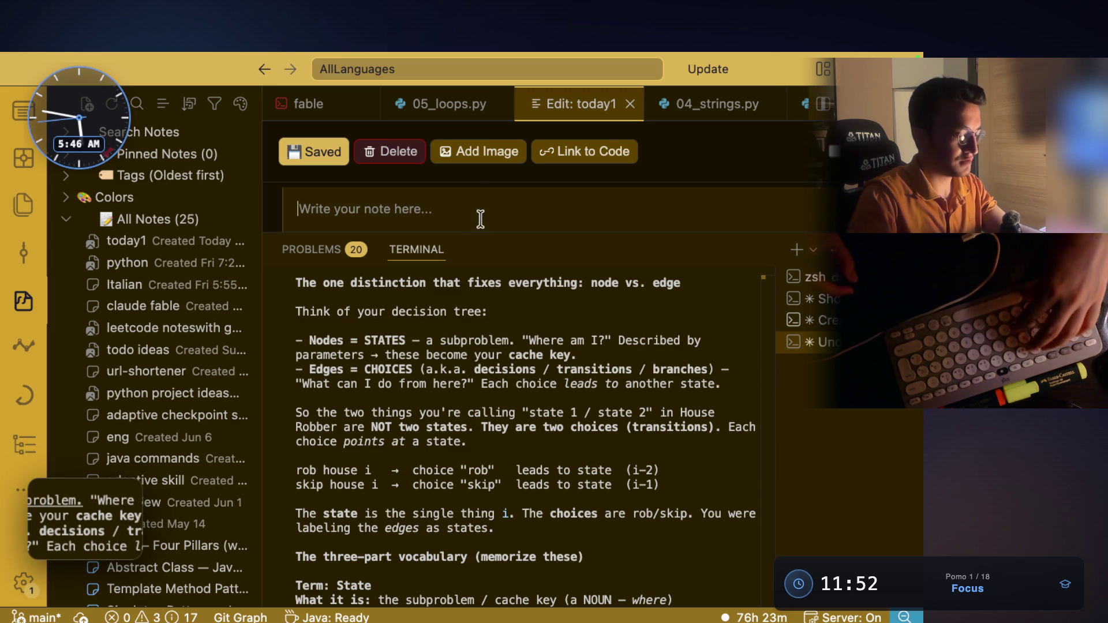
left_click(296, 209)
key("super+v")
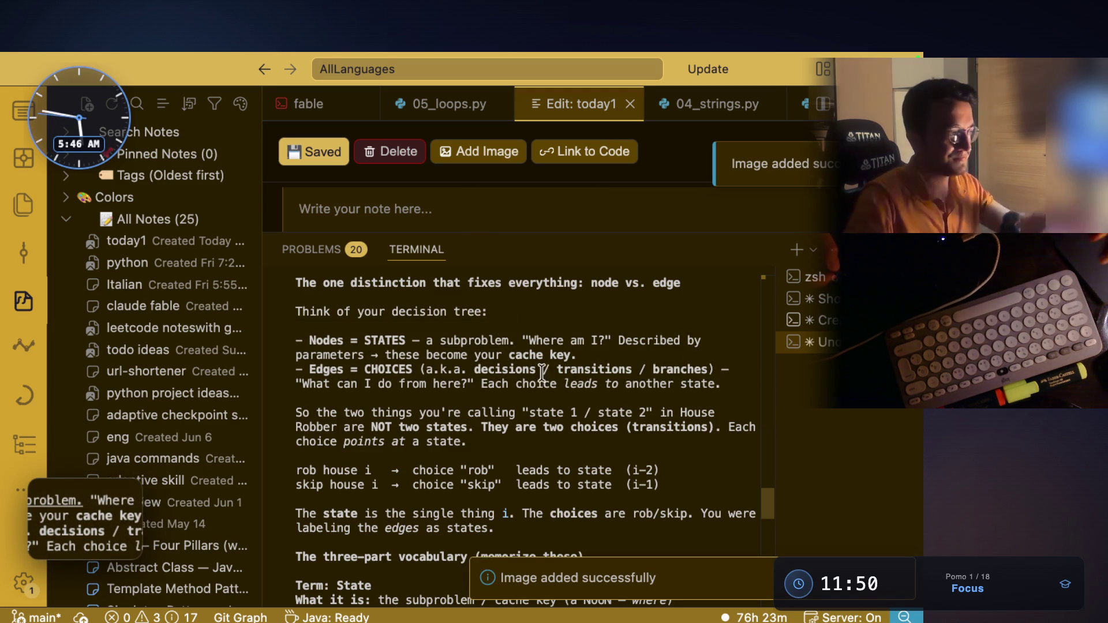
Step: Highlight that rob house and skip house are NOT two states but choices
scroll(459, 351, "down", 2)
left_click_drag(316, 353, 714, 355)
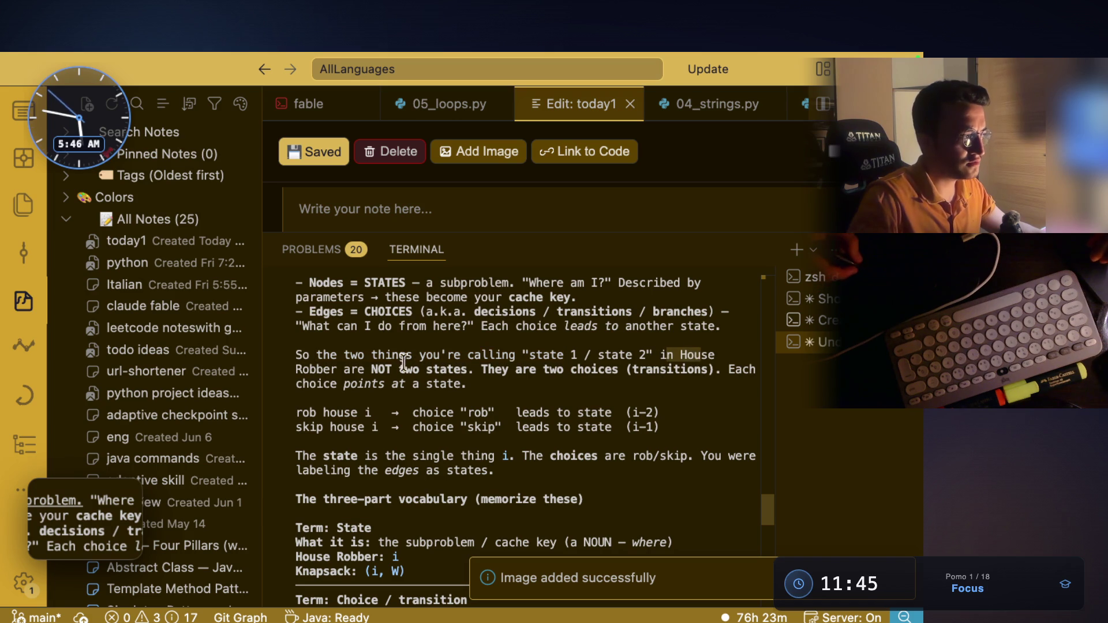
left_click_drag(344, 370, 467, 369)
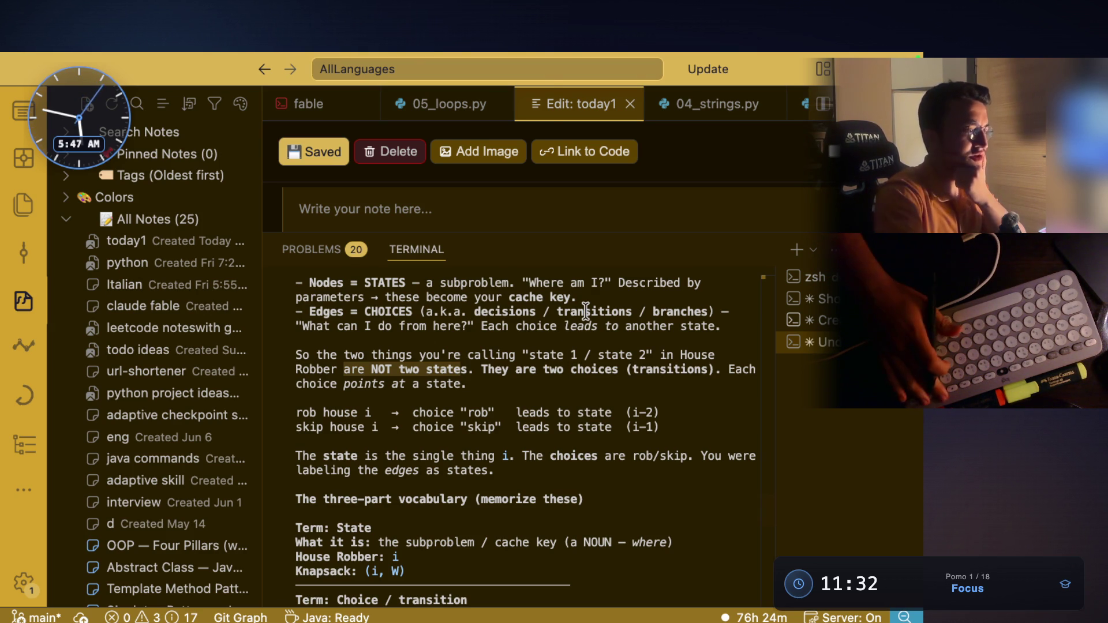
key("XF86AudioLowerVolume")
left_click_drag(667, 428, 299, 404)
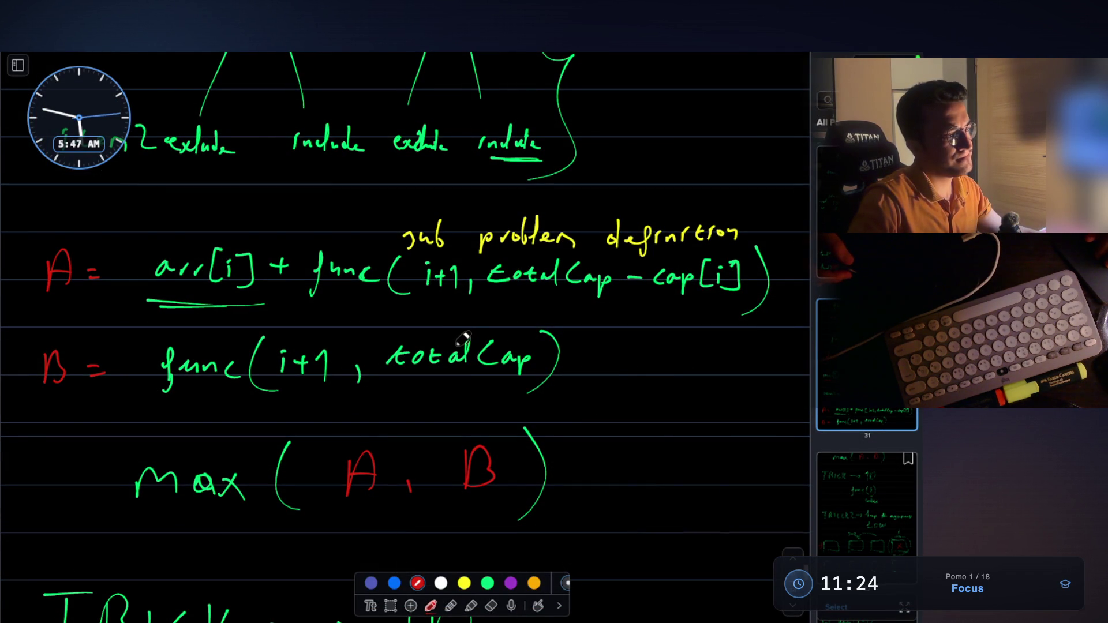
Step: Scroll to the House Robber page and draw red arrows beside the 1-) and 2-) recurrence lines
scroll(462, 340, "up", 2)
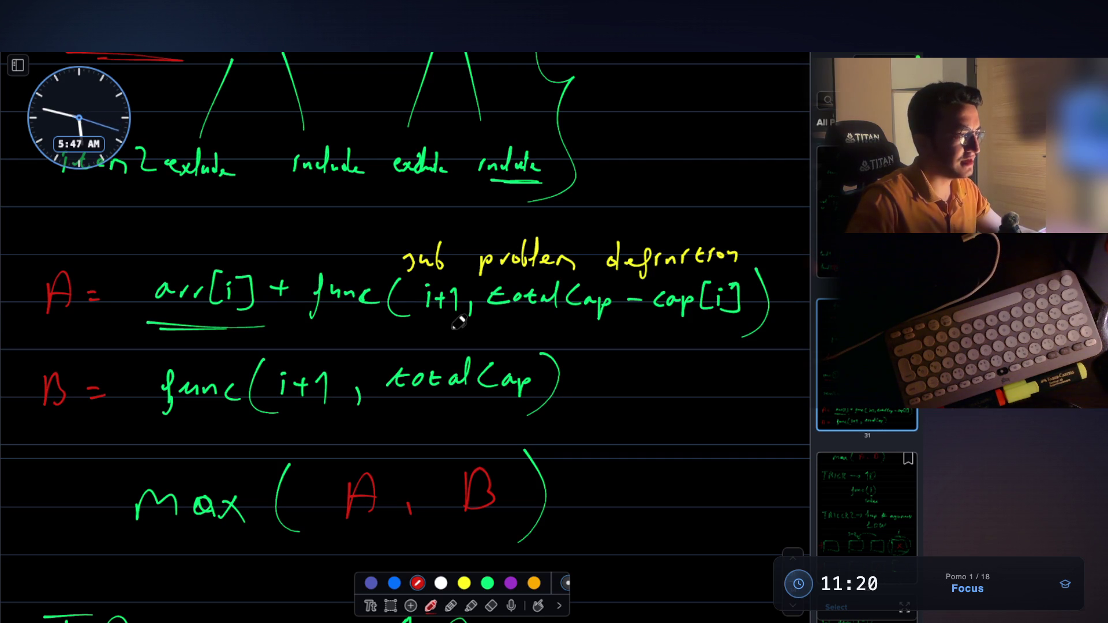
scroll(459, 323, "down", 10)
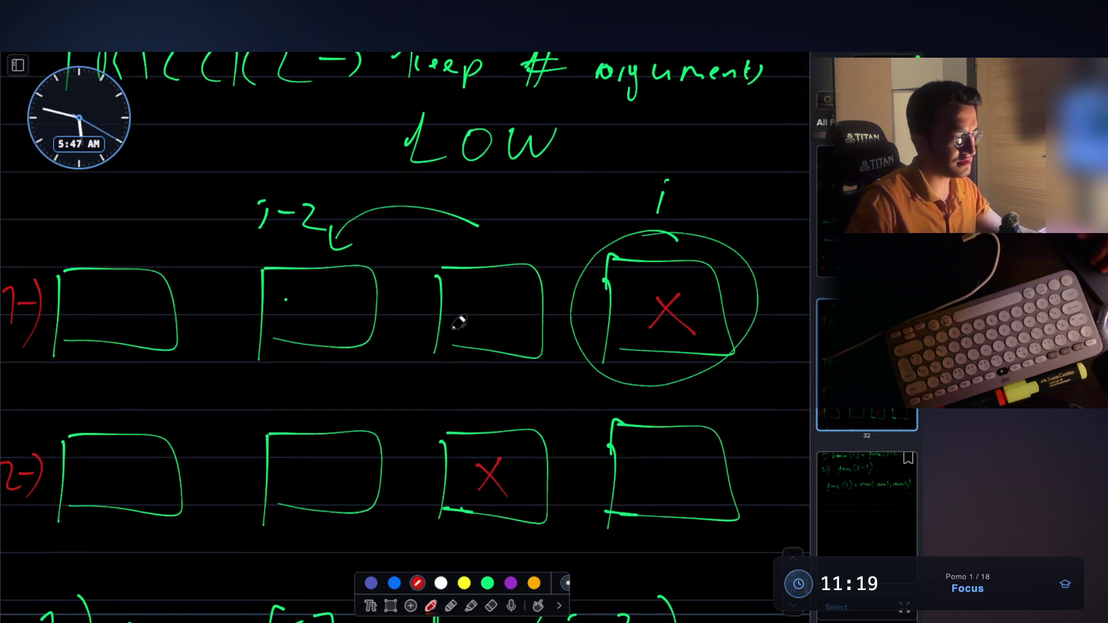
scroll(459, 323, "down", 2)
scroll(459, 323, "down", 2)
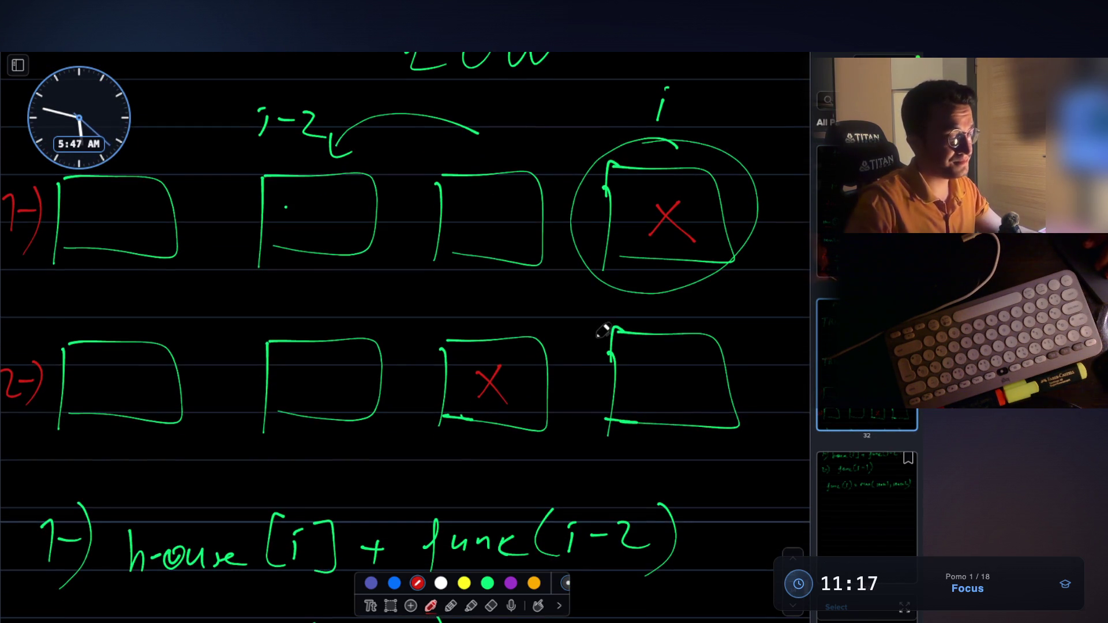
scroll(606, 323, "down", 4)
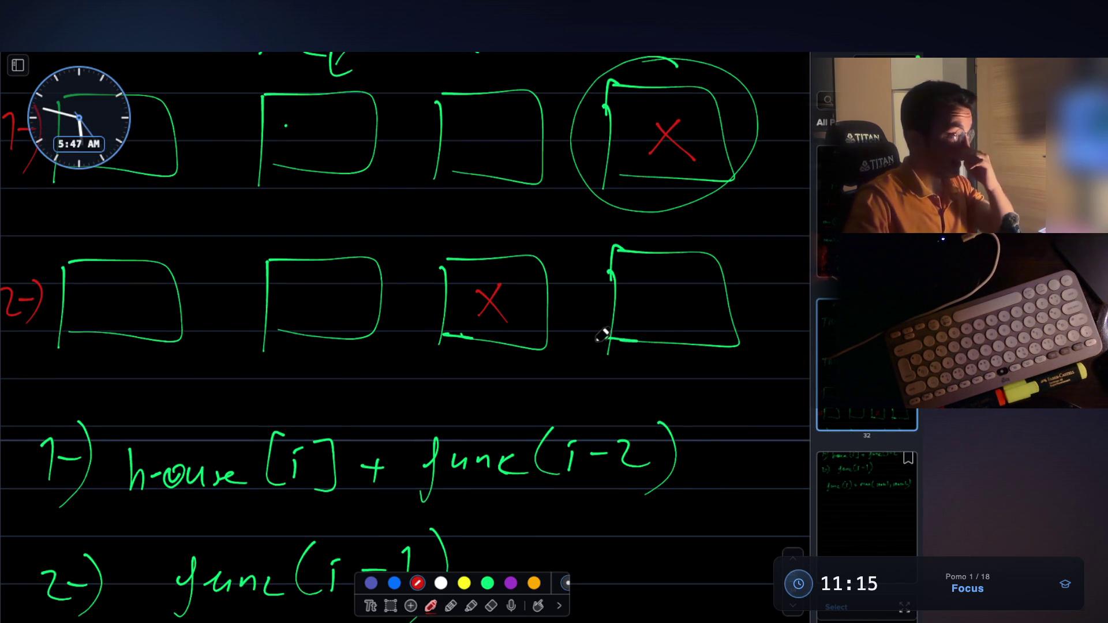
scroll(312, 408, "down", 1)
mouse_move(10, 448)
left_mouse_down()
mouse_move(32, 446)
mouse_move(25, 463)
left_mouse_up()
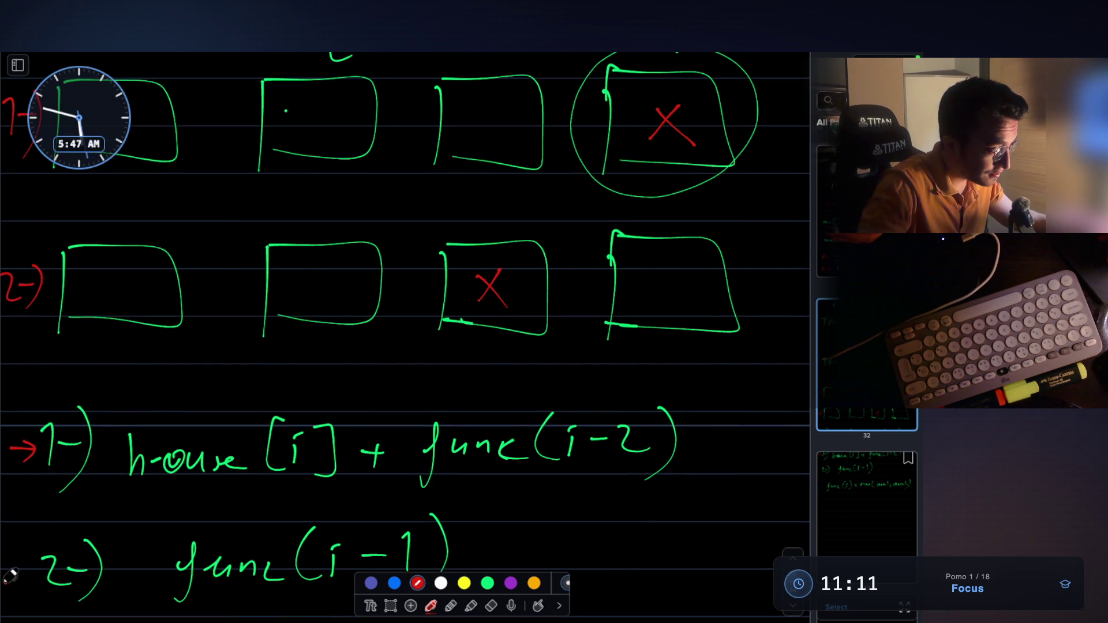
left_click_drag(25, 573, 26, 591)
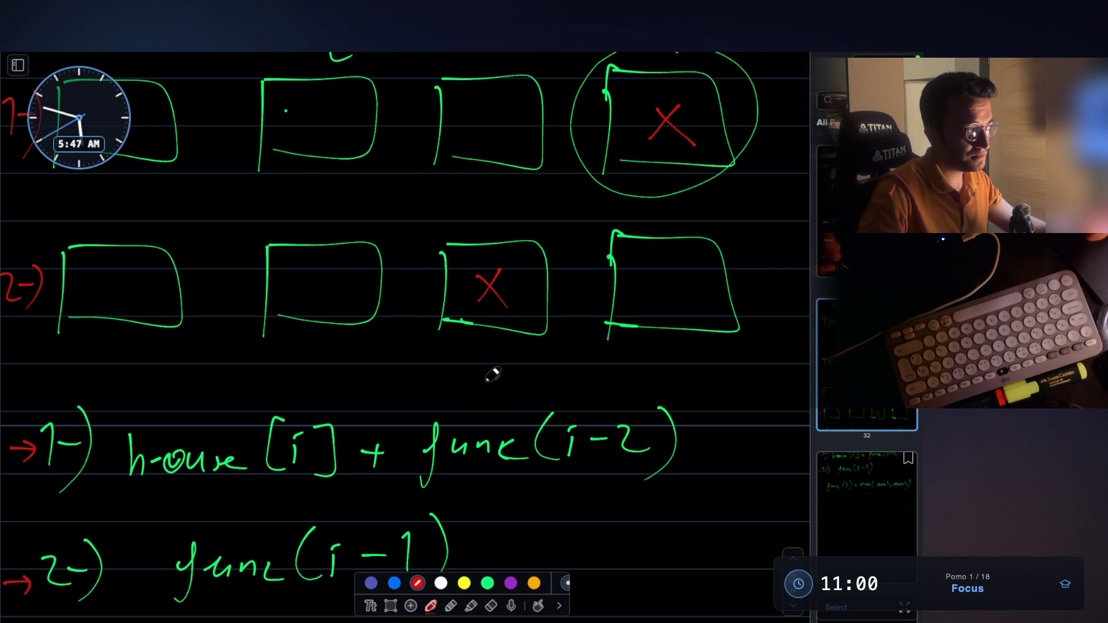
scroll(491, 346, "up", 3)
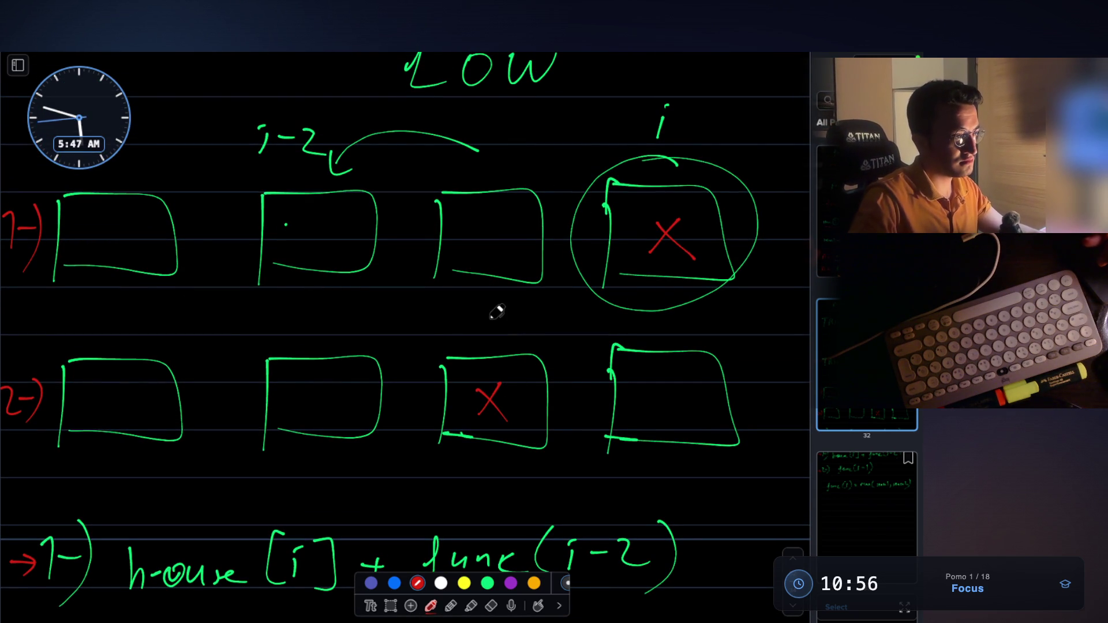
key("super+Tab")
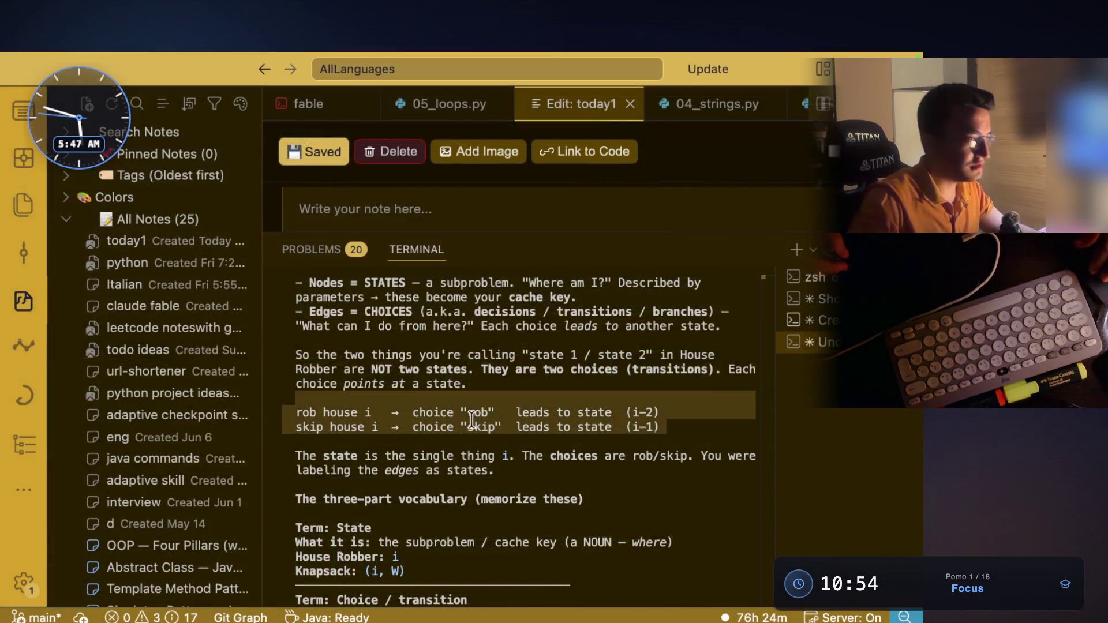
scroll(476, 405, "down", 1)
left_click_drag(322, 384, 420, 383)
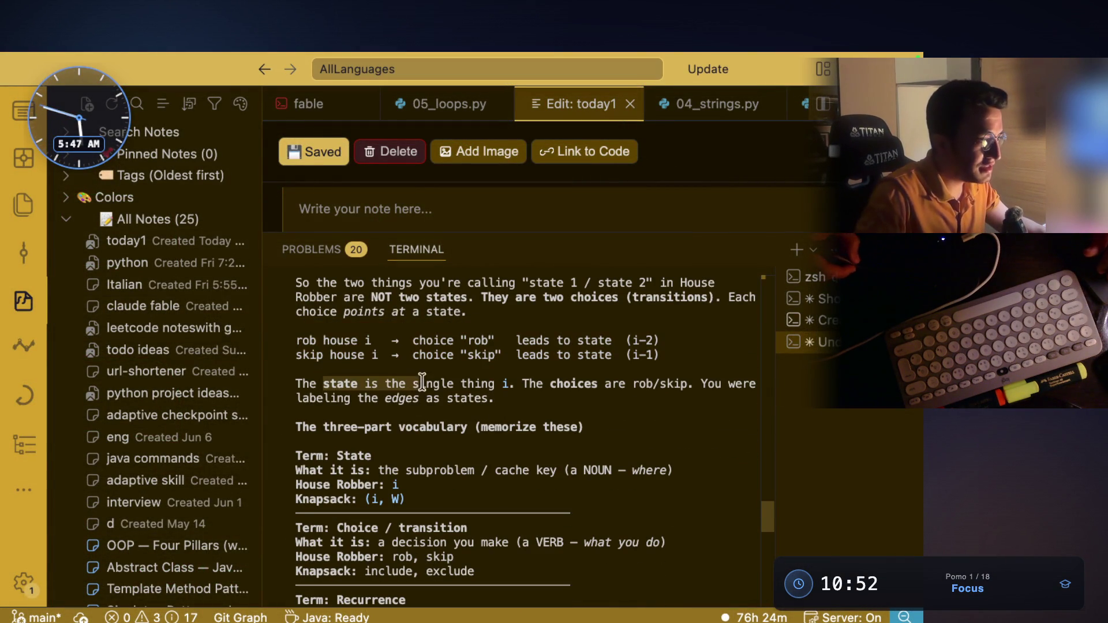
left_click(516, 396)
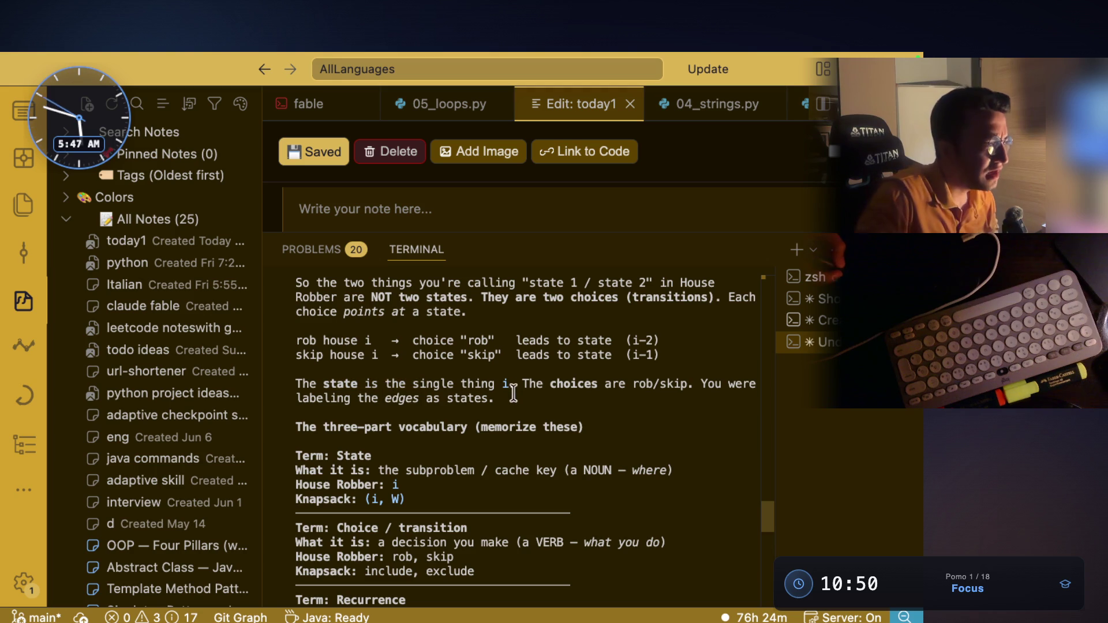
left_click_drag(517, 385, 675, 385)
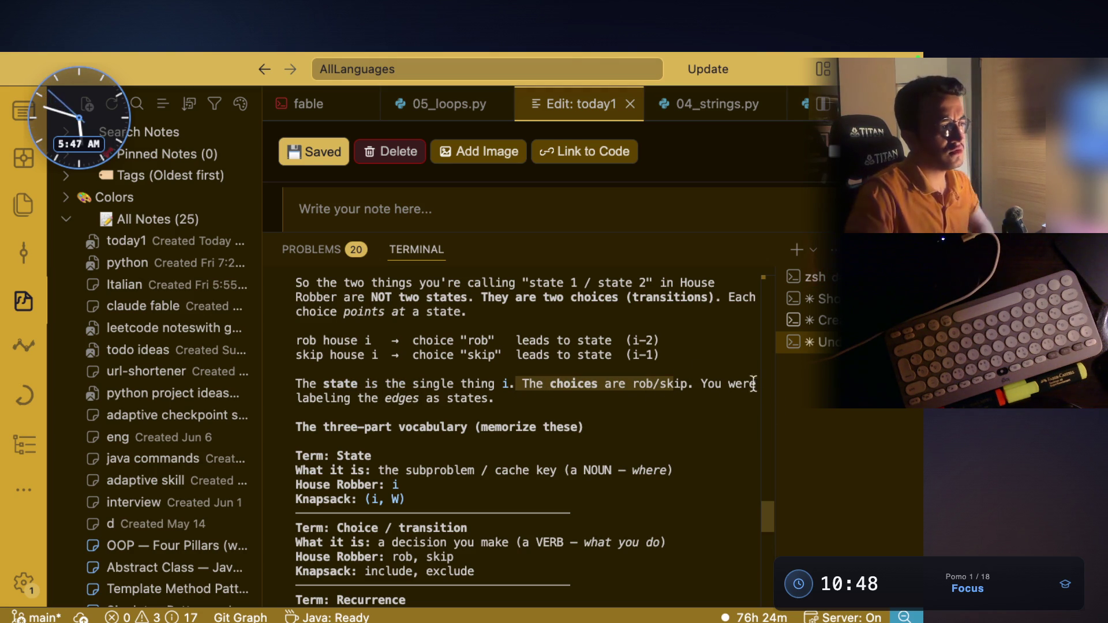
left_click_drag(358, 398, 482, 399)
scroll(621, 395, "down", 3)
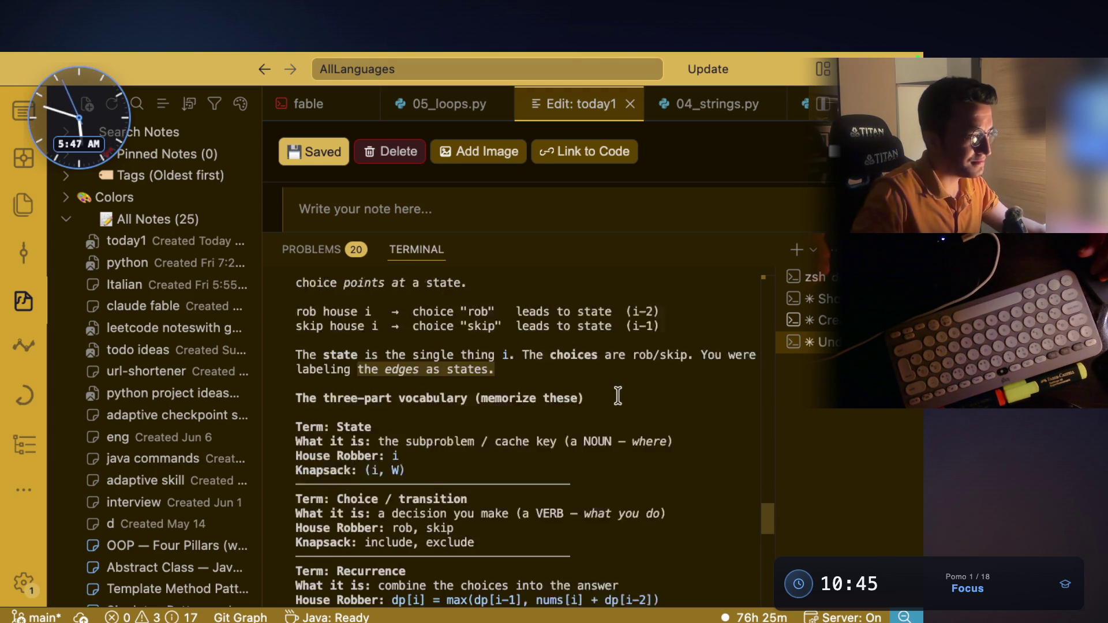
left_click_drag(326, 341, 477, 347)
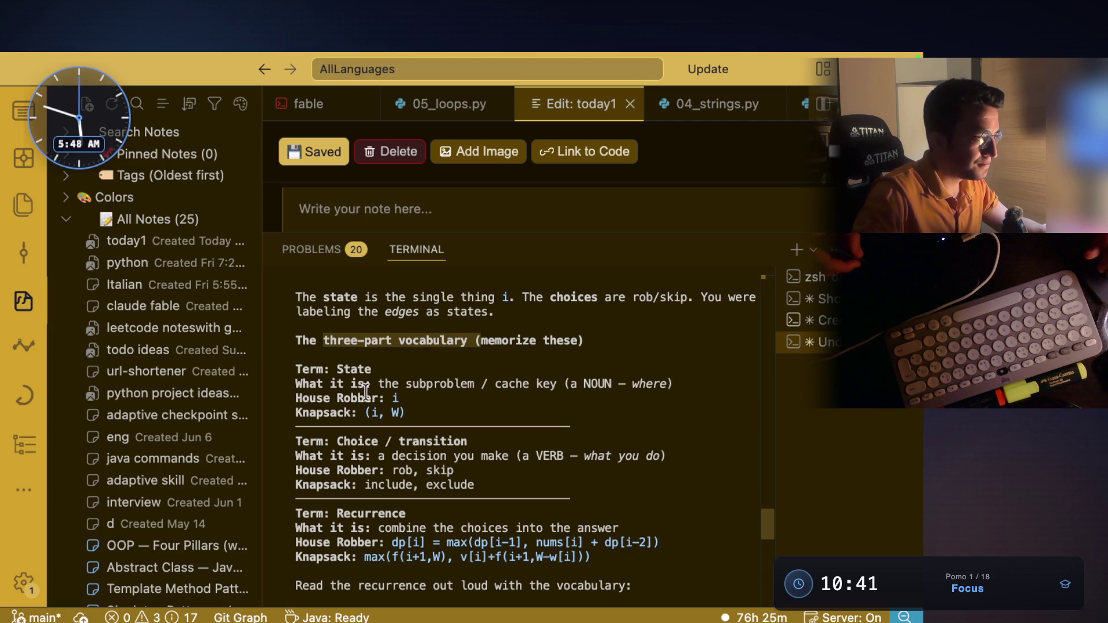
left_click_drag(392, 383, 563, 385)
scroll(513, 409, "down", 4)
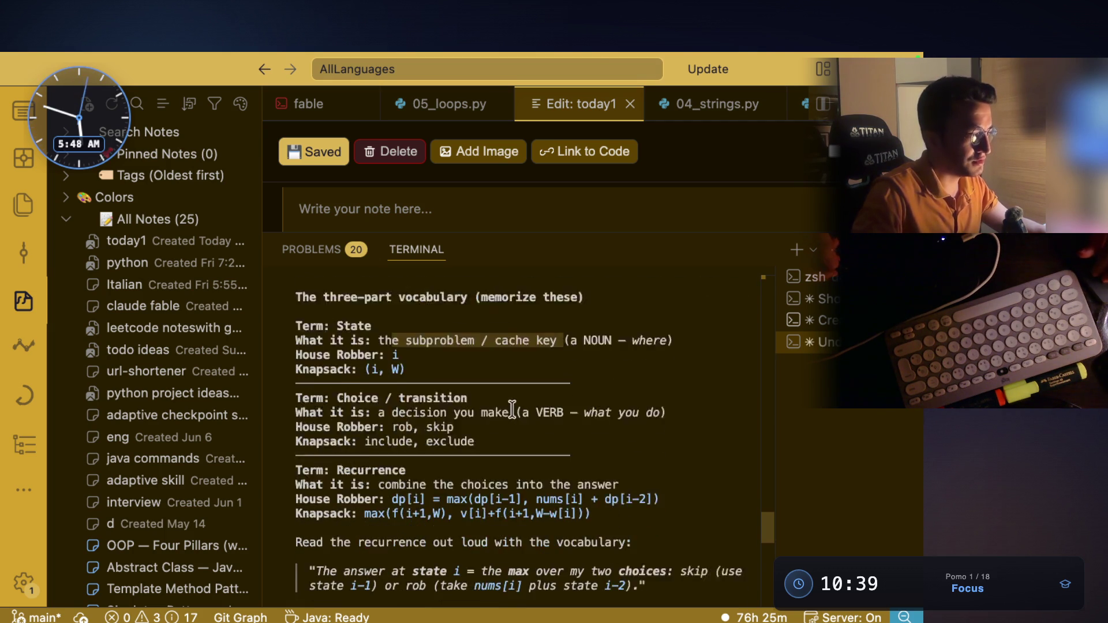
scroll(501, 411, "down", 5)
left_click_drag(361, 370, 614, 370)
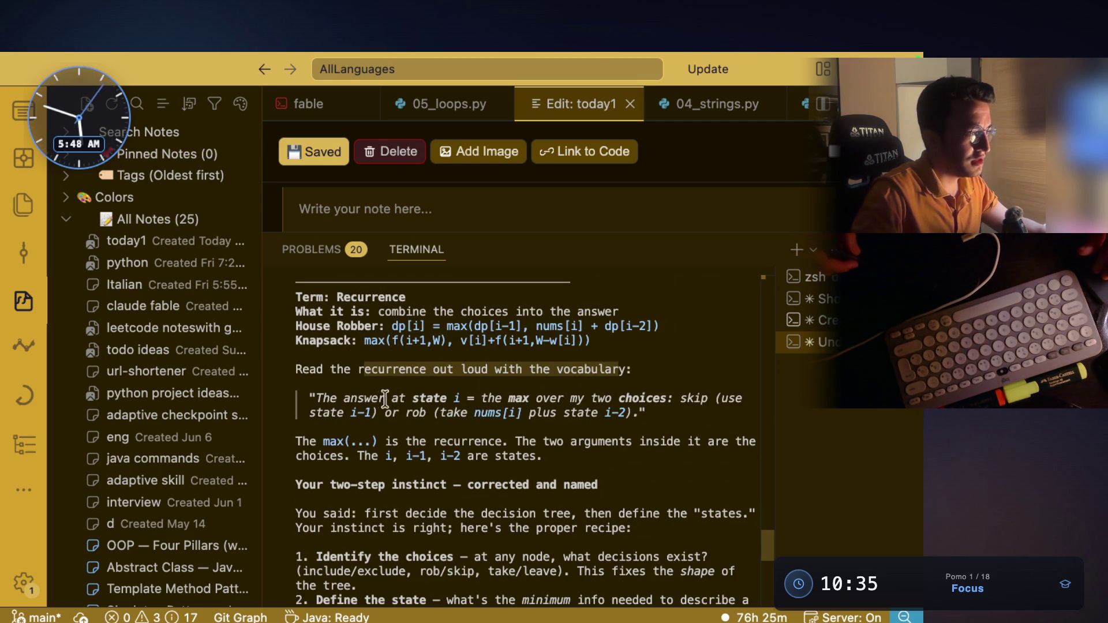
left_click_drag(387, 398, 442, 398)
left_click(458, 399)
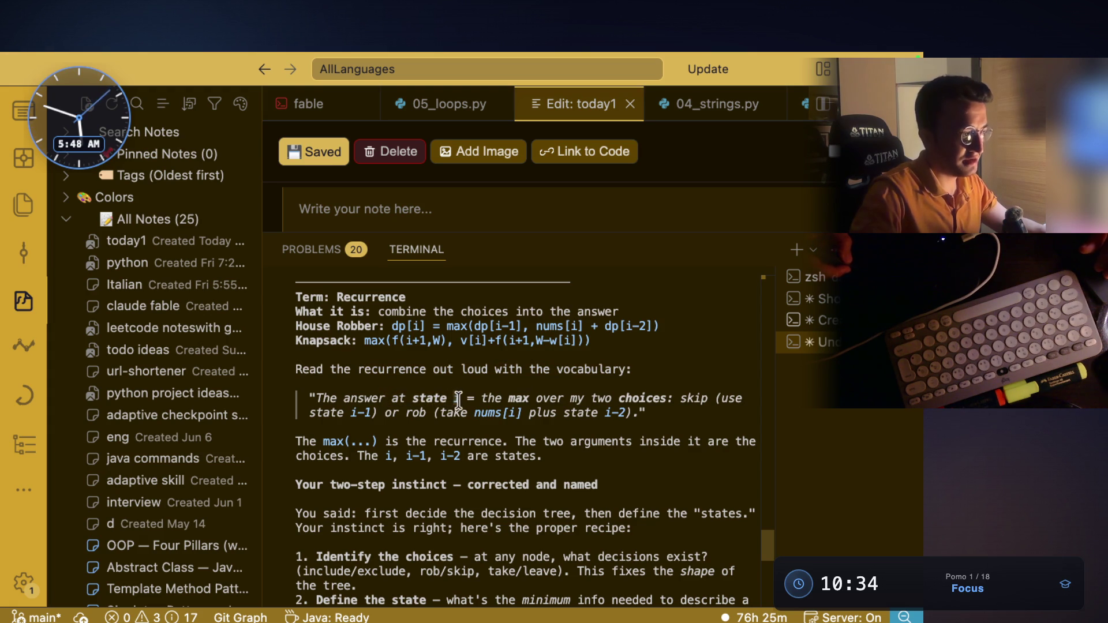
left_click_drag(483, 399, 559, 398)
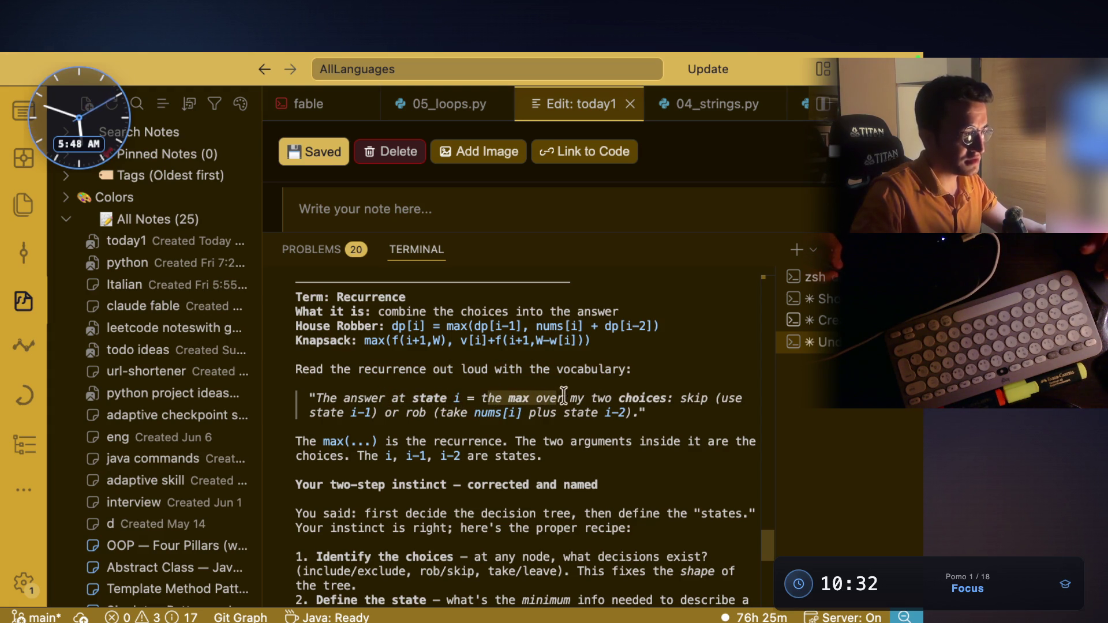
double_click(652, 398)
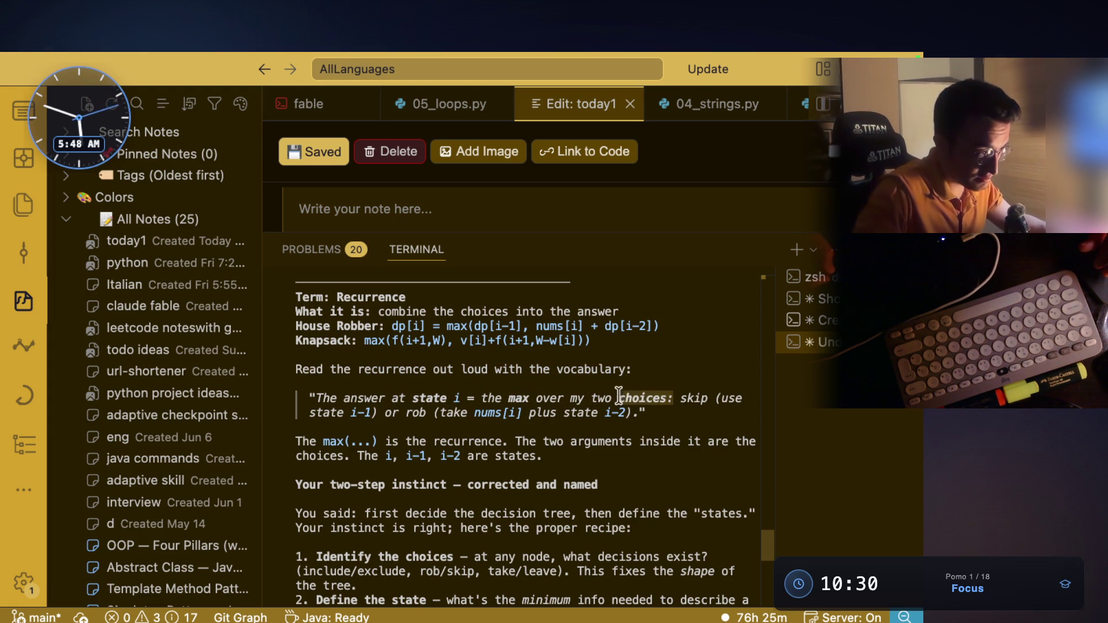
left_click_drag(633, 397, 519, 391)
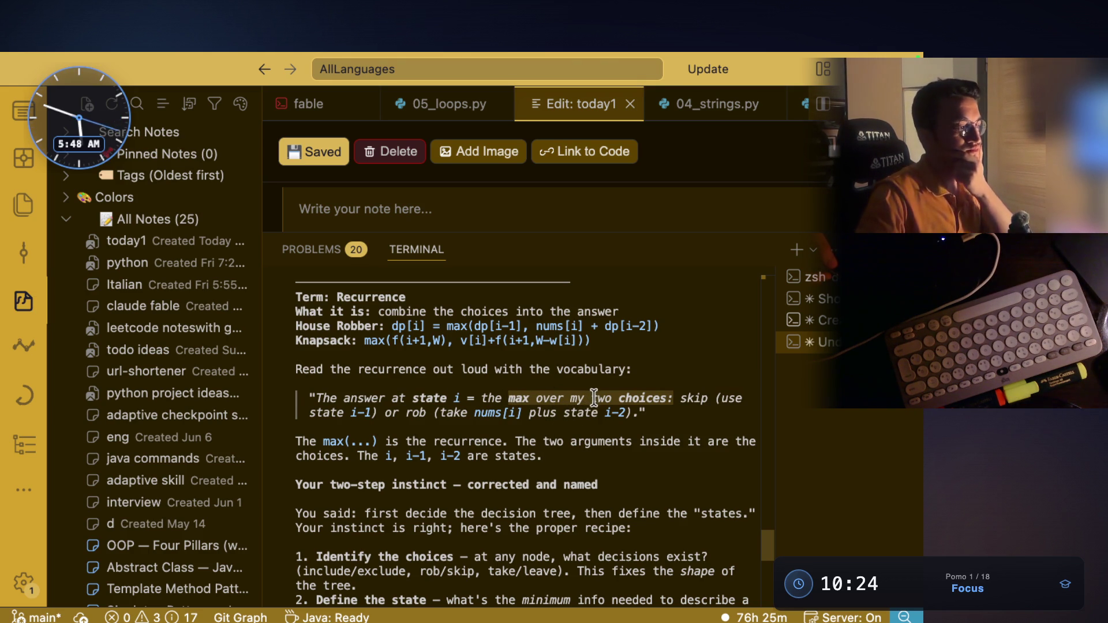
Step: In the notebook, circle the 1-) and 2-) case labels in red
key("super+Tab")
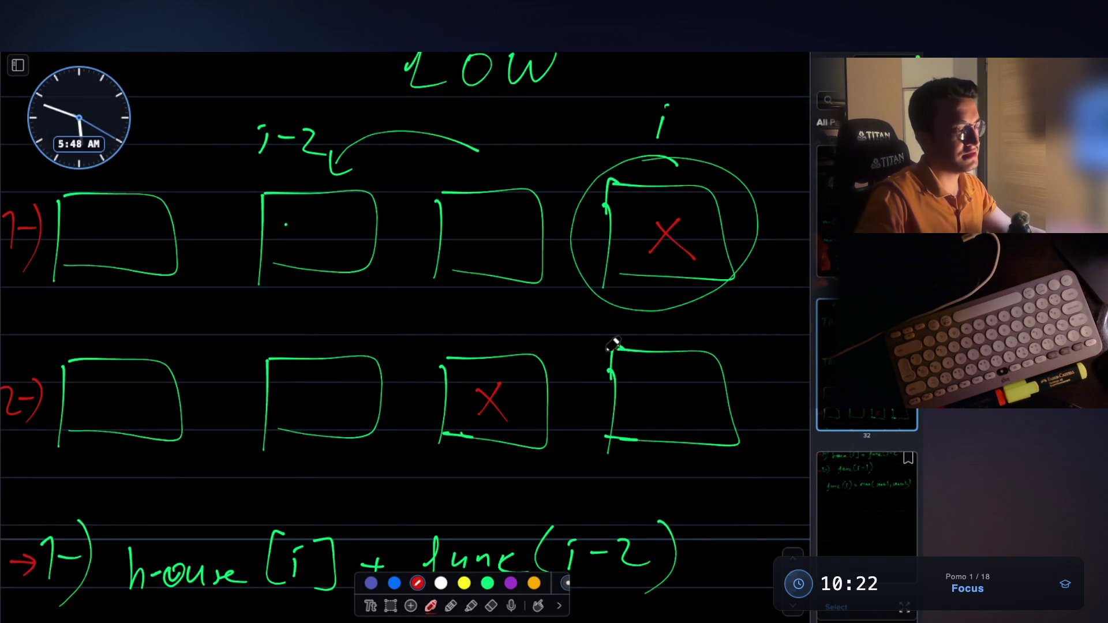
scroll(622, 345, "down", 5)
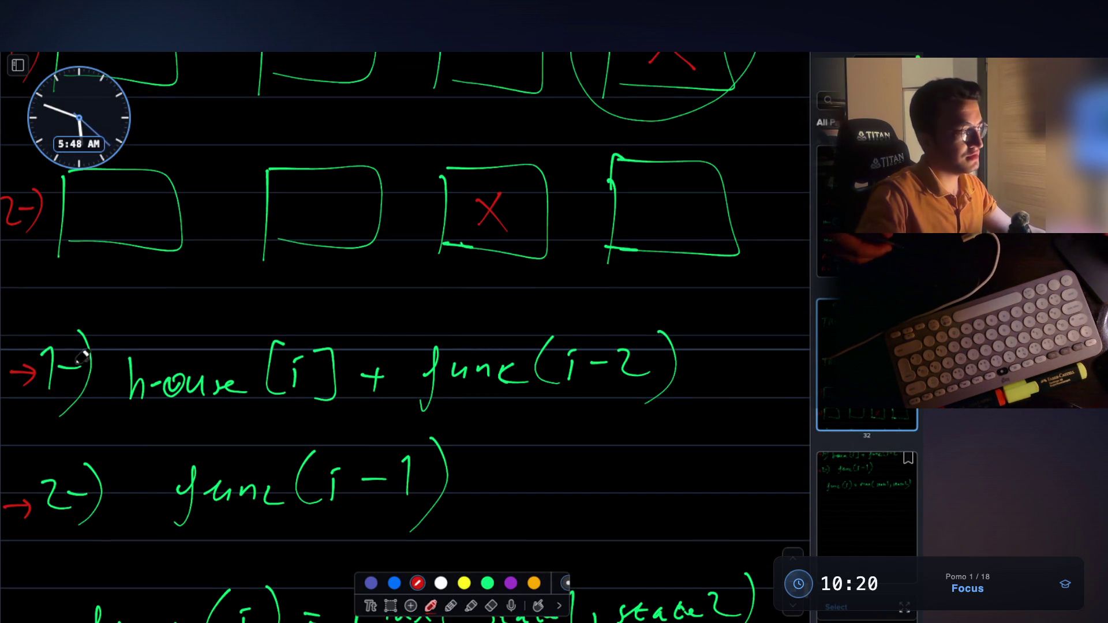
mouse_move(43, 326)
left_mouse_down()
mouse_move(86, 423)
mouse_move(70, 323)
mouse_move(76, 329)
left_mouse_up()
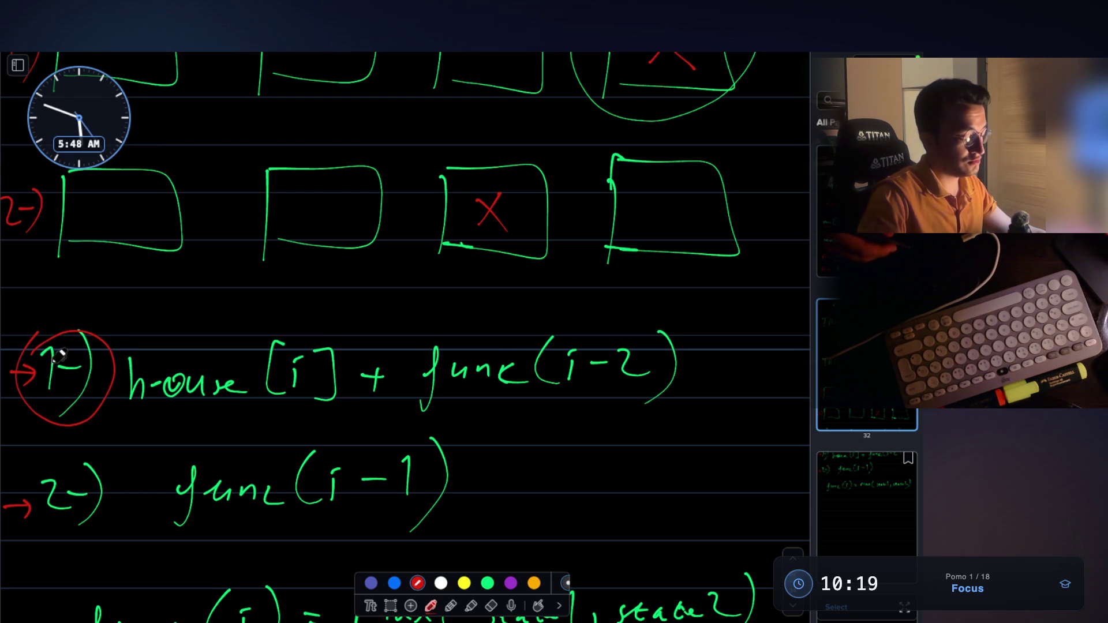
mouse_move(62, 453)
left_mouse_down()
mouse_move(94, 515)
mouse_move(56, 456)
left_mouse_up()
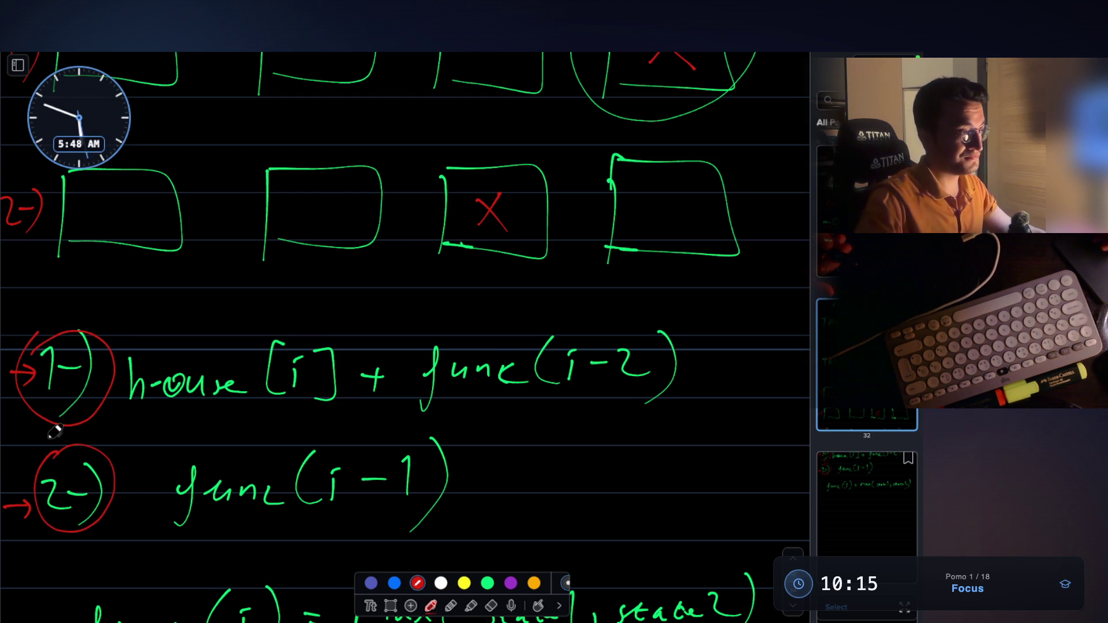
scroll(54, 430, "down", 10)
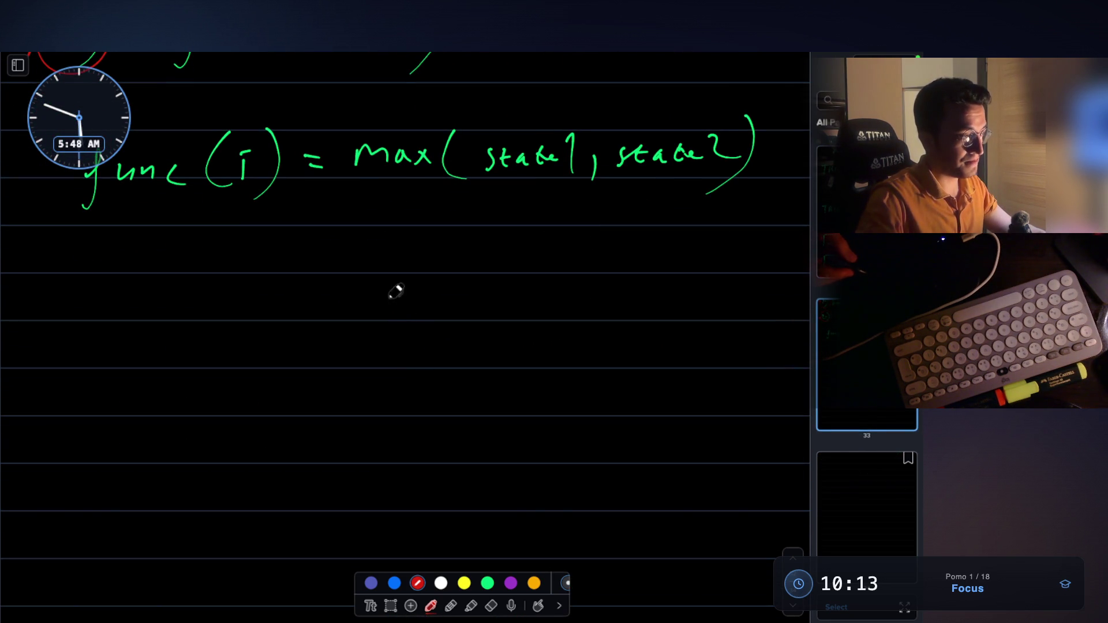
mouse_move(355, 322)
left_mouse_down()
mouse_move(413, 287)
mouse_move(371, 290)
left_mouse_up()
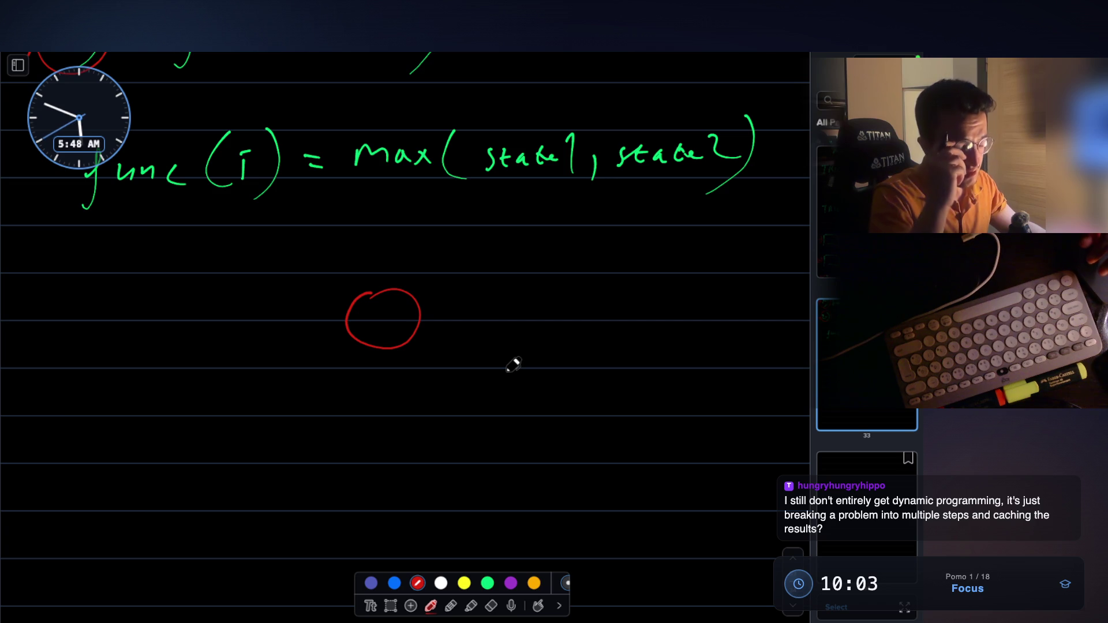
Step: Handwrite 'defining your recurrence rel. between sub problems' in red
scroll(513, 364, "down", 2)
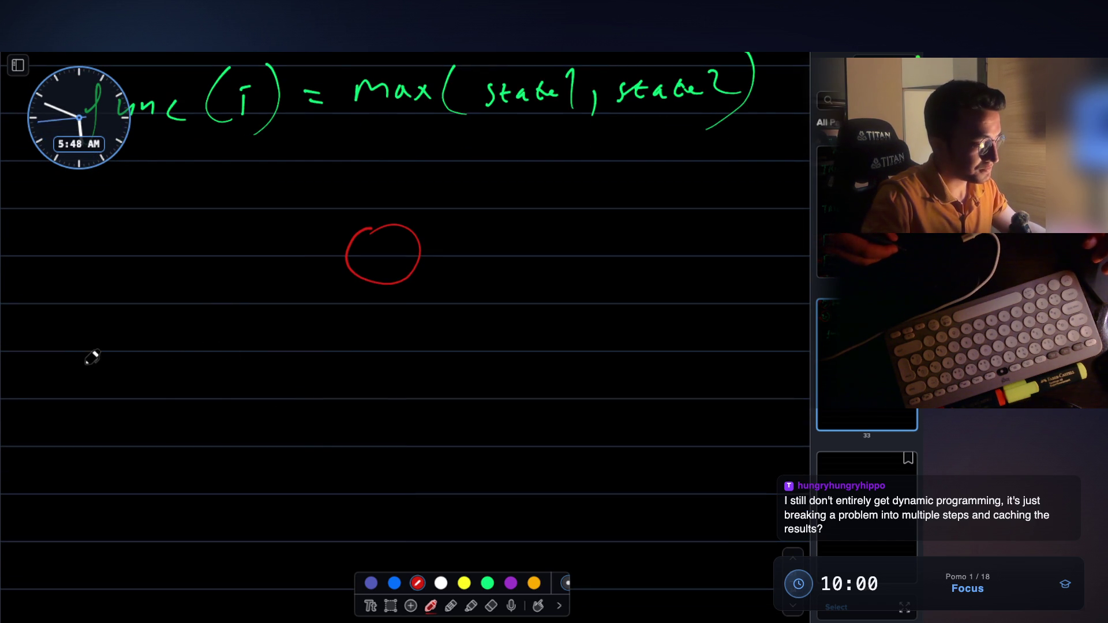
left_click_drag(91, 350, 237, 366)
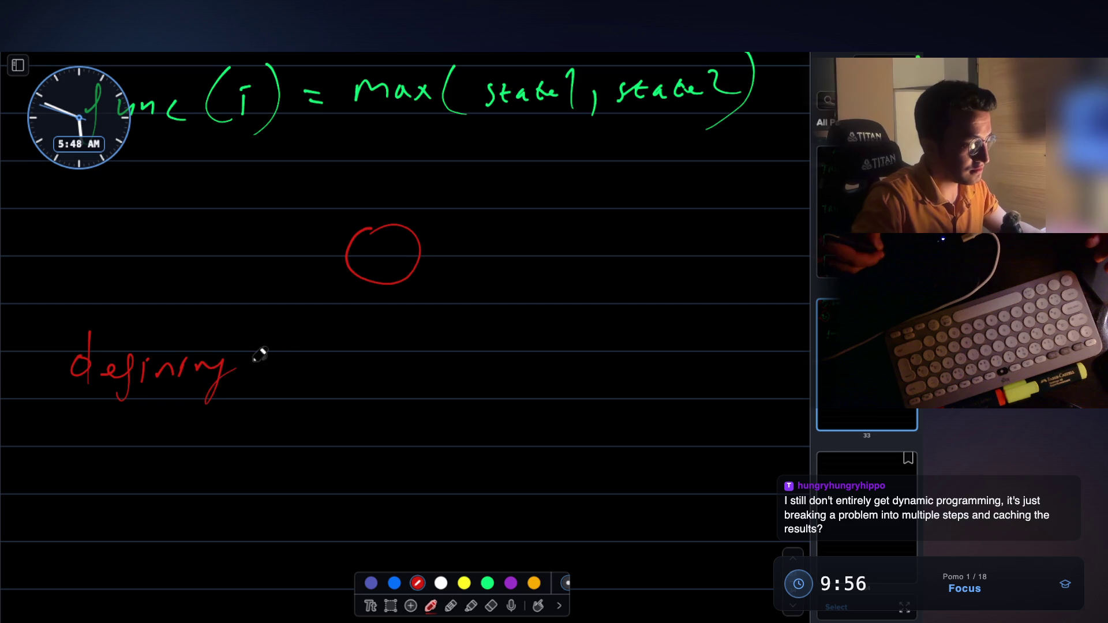
mouse_move(300, 349)
left_mouse_down()
mouse_move(307, 396)
mouse_move(362, 354)
mouse_move(467, 354)
left_mouse_up()
left_click_drag(474, 368, 493, 372)
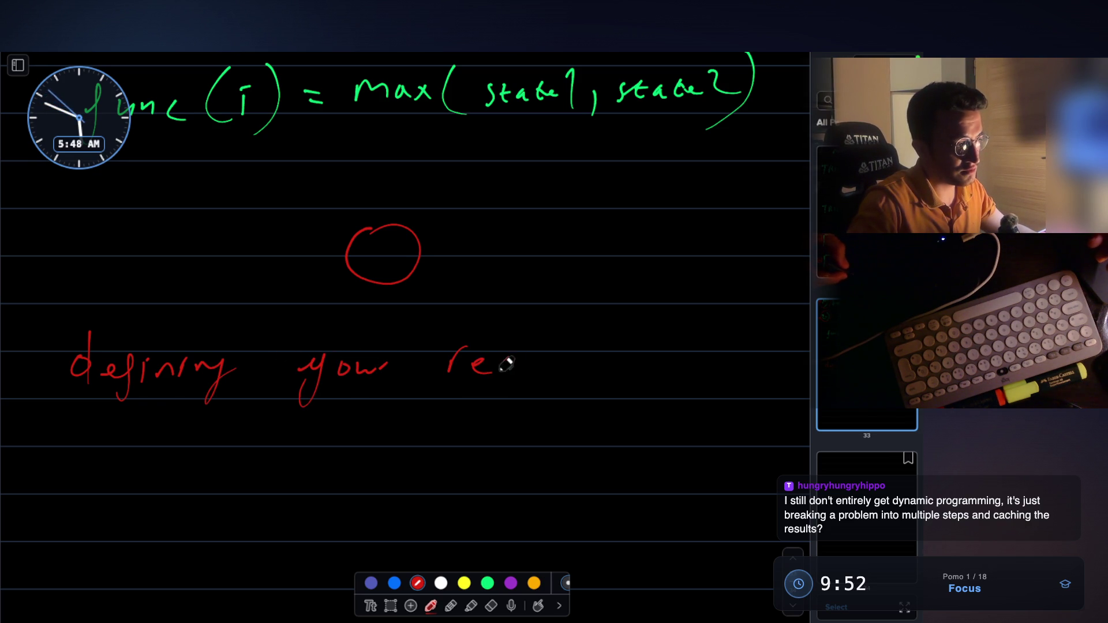
mouse_move(606, 359)
left_mouse_down()
mouse_move(648, 354)
mouse_move(677, 369)
mouse_move(732, 348)
mouse_move(756, 354)
left_mouse_up()
scroll(758, 353, "down", 2)
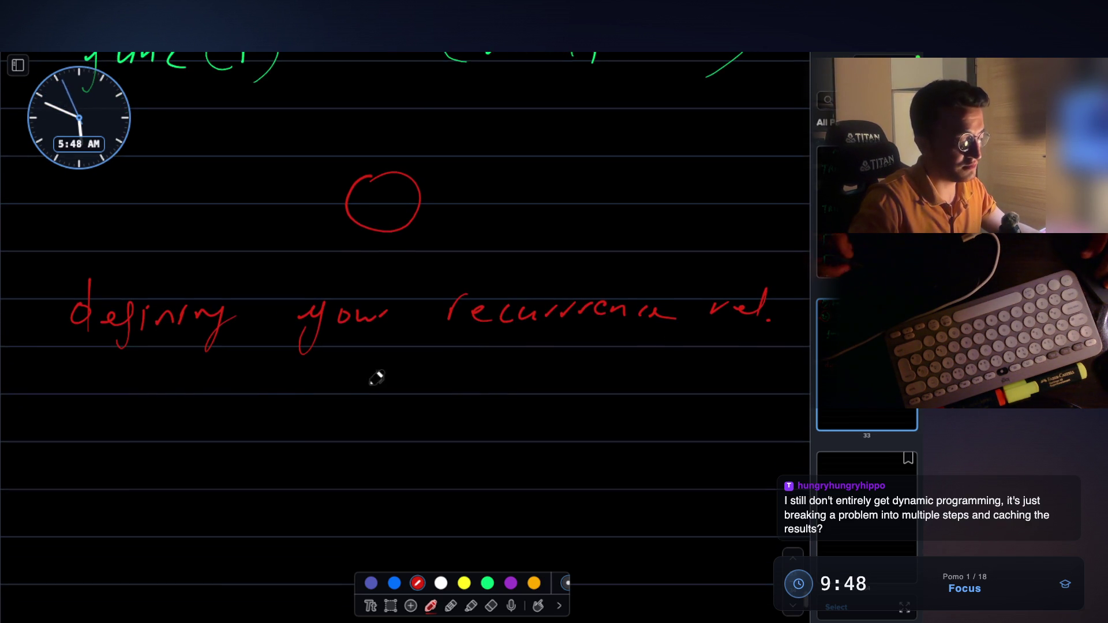
mouse_move(241, 388)
left_mouse_down()
mouse_move(358, 383)
mouse_move(375, 396)
left_mouse_up()
mouse_move(449, 388)
left_mouse_down()
mouse_move(460, 376)
mouse_move(497, 398)
mouse_move(621, 381)
left_mouse_up()
left_click_drag(688, 379, 696, 393)
left_click_drag(703, 384, 693, 413)
left_click_drag(571, 430, 693, 431)
left_click_drag(584, 449, 647, 448)
Step: Sketch a staircase further down the page
scroll(658, 370, "down", 1)
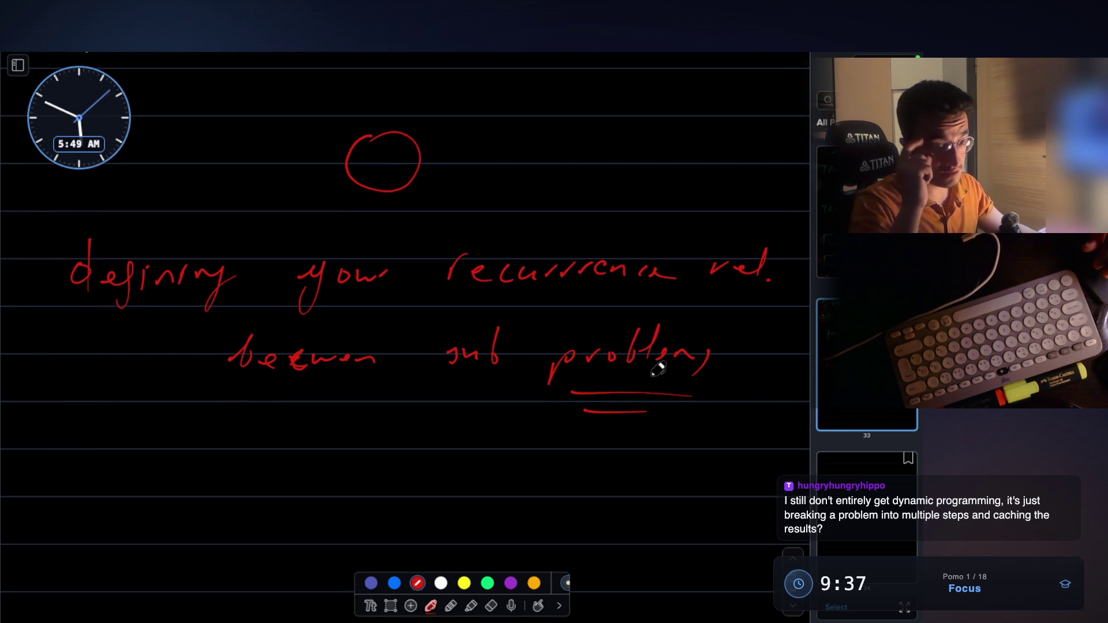
scroll(470, 296, "down", 3)
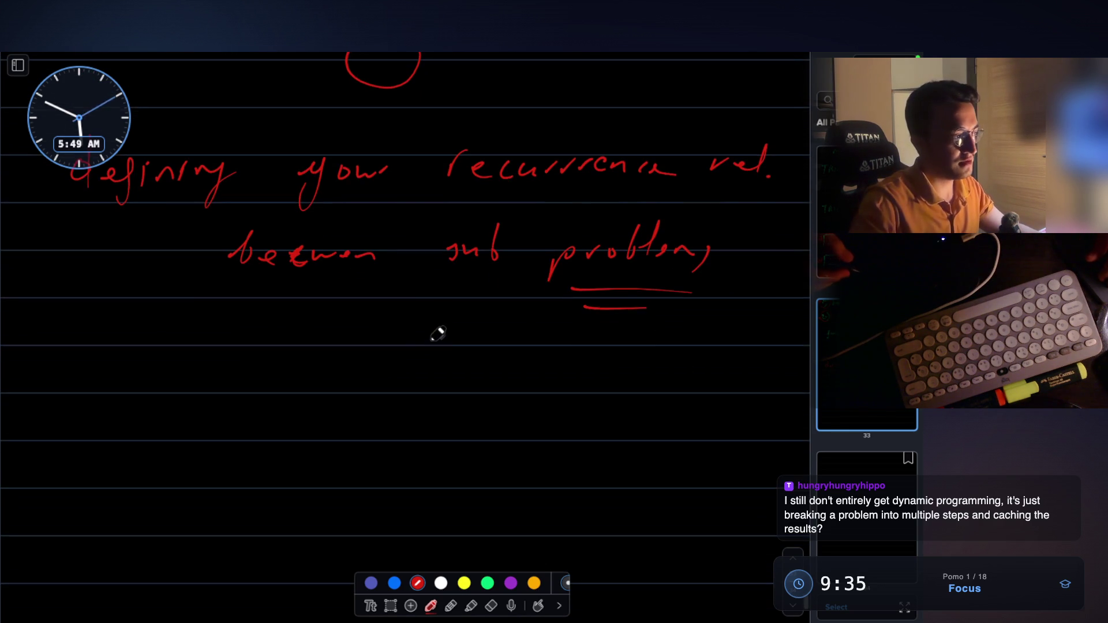
scroll(423, 302, "down", 2)
mouse_move(42, 455)
left_mouse_down()
mouse_move(107, 395)
mouse_move(181, 393)
mouse_move(285, 315)
mouse_move(309, 279)
mouse_move(386, 247)
left_mouse_up()
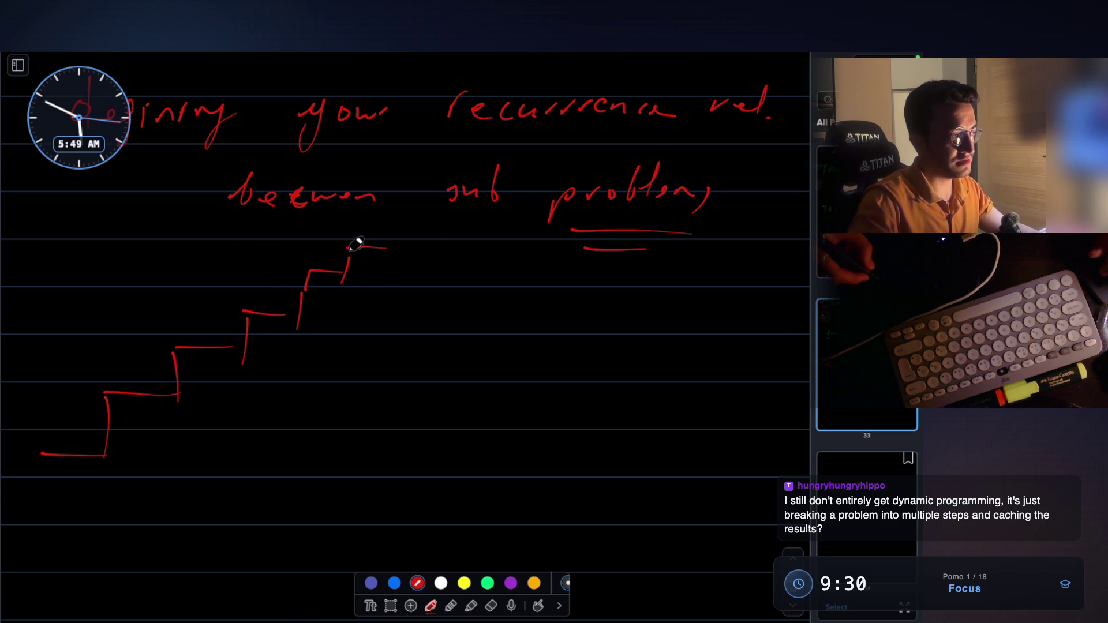
Step: Write the stairs recurrence F(i) = F(i-1) + F(i-2) beside the staircase
mouse_move(303, 347)
left_mouse_down()
mouse_move(307, 371)
mouse_move(335, 338)
mouse_move(329, 381)
left_mouse_up()
left_click_drag(363, 355, 365, 380)
left_click_drag(378, 332, 366, 396)
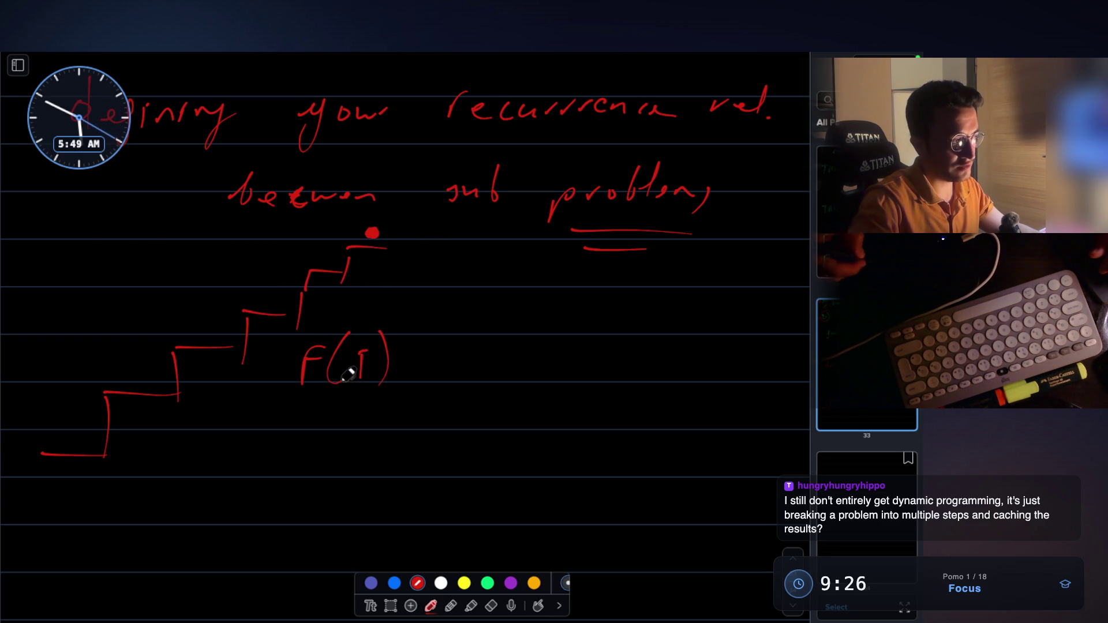
left_click_drag(422, 359, 434, 357)
left_click_drag(423, 367, 472, 379)
mouse_move(473, 354)
left_mouse_down()
mouse_move(506, 341)
mouse_move(510, 378)
mouse_move(558, 358)
left_mouse_up()
left_click_drag(569, 341, 571, 369)
left_click_drag(589, 334, 580, 378)
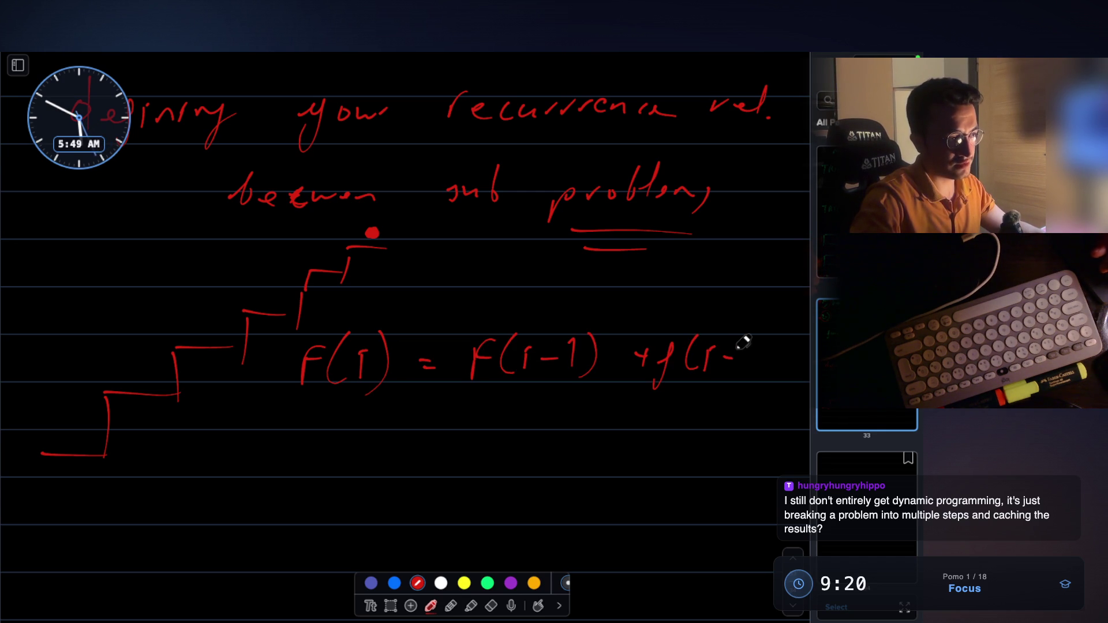
left_click_drag(756, 363, 762, 371)
left_click_drag(774, 339, 767, 381)
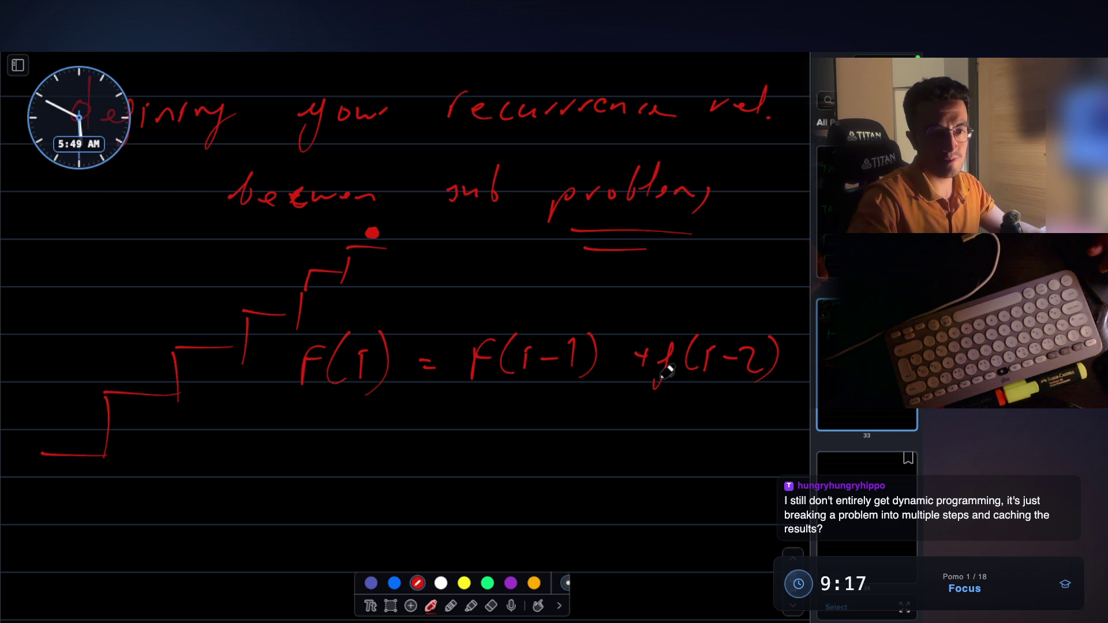
Step: Underline F(i), F(i-1) and F(i-2) in red
left_click_drag(384, 411, 294, 405)
left_click_drag(301, 404, 361, 408)
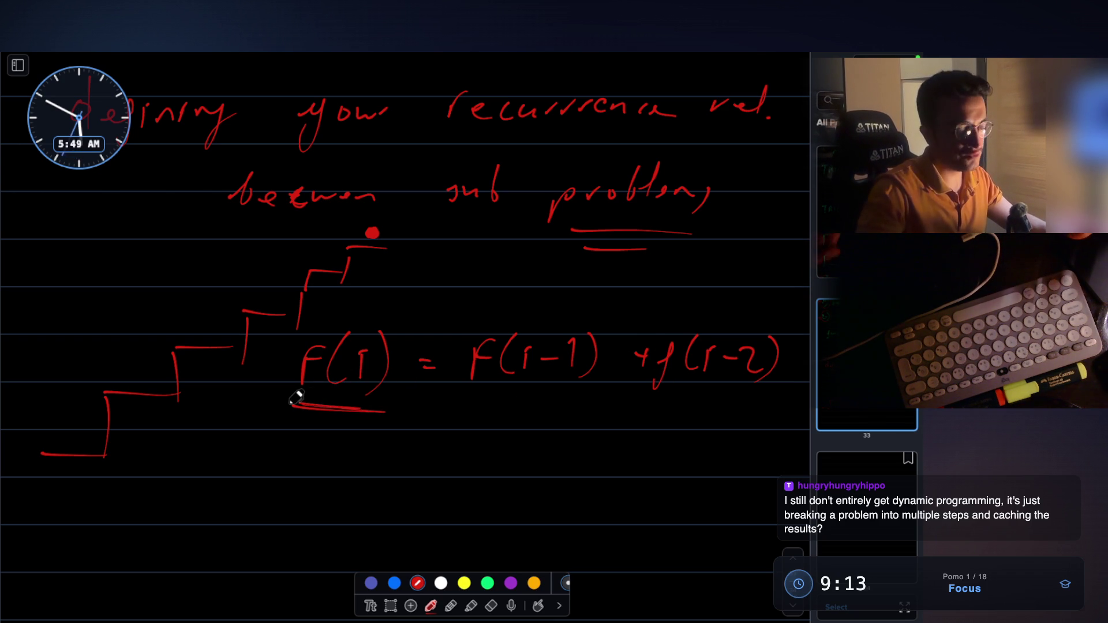
mouse_move(540, 408)
left_mouse_down()
mouse_move(473, 406)
mouse_move(570, 408)
left_mouse_up()
left_click_drag(660, 406, 741, 400)
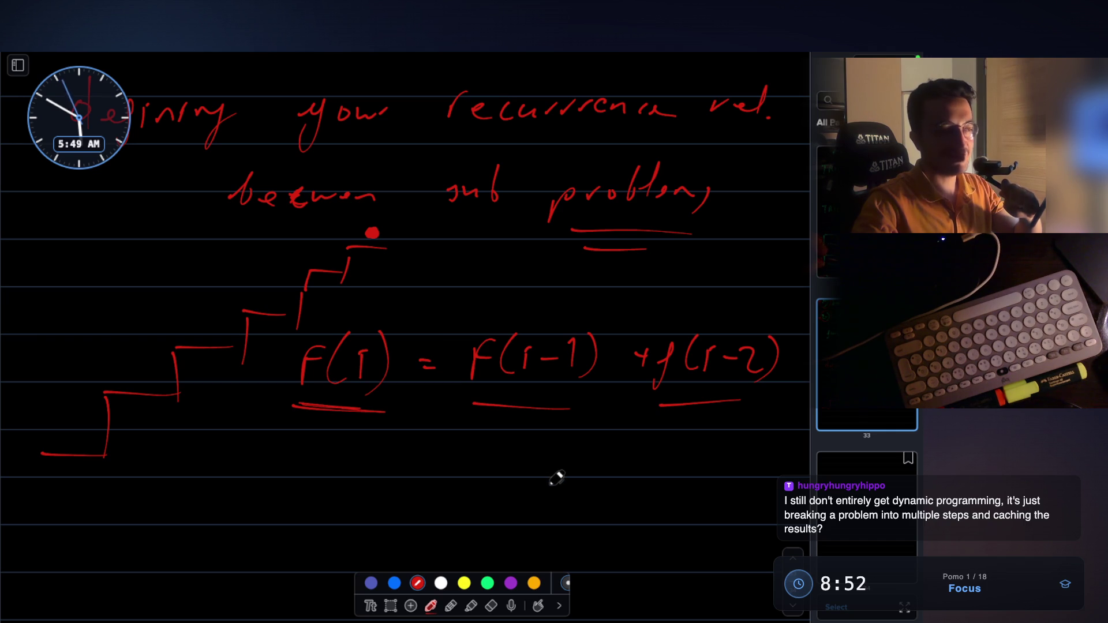
Step: Thicken the F(i) and F(i-1) underlines and write the example f(x) = x² - 2xy beneath
left_click_drag(294, 408, 384, 412)
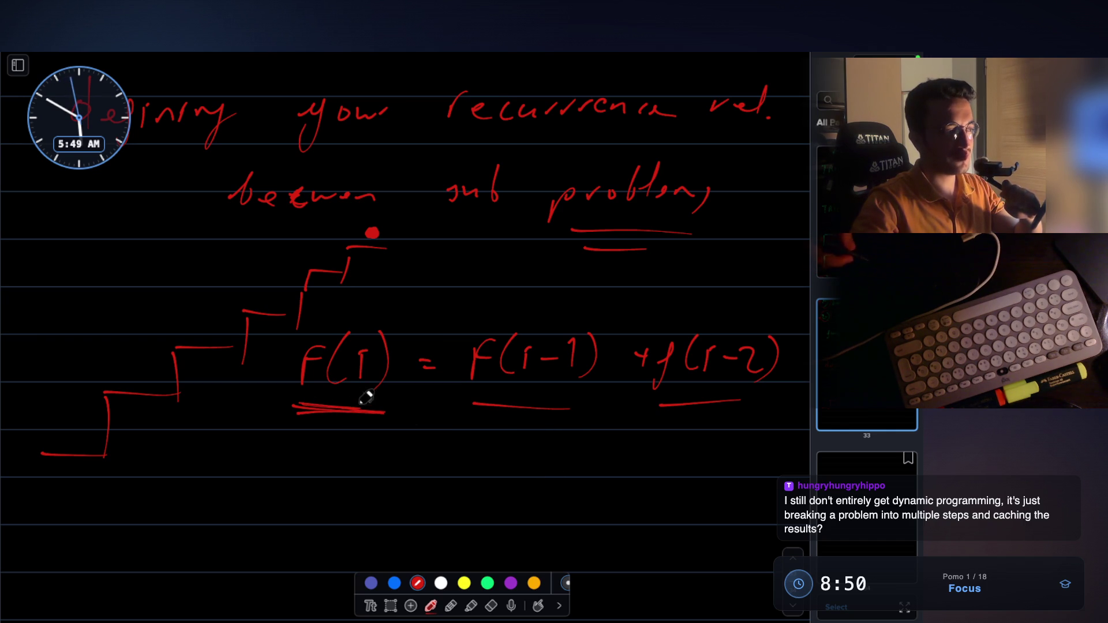
left_click_drag(524, 397, 568, 406)
left_click_drag(296, 503, 322, 460)
mouse_move(297, 480)
left_mouse_down()
mouse_move(359, 480)
mouse_move(347, 491)
left_mouse_up()
mouse_move(390, 447)
left_mouse_down()
mouse_move(396, 498)
mouse_move(436, 465)
left_mouse_up()
left_click_drag(416, 484, 504, 492)
left_click_drag(506, 467, 477, 493)
mouse_move(521, 445)
left_mouse_down()
mouse_move(559, 478)
mouse_move(600, 484)
left_mouse_up()
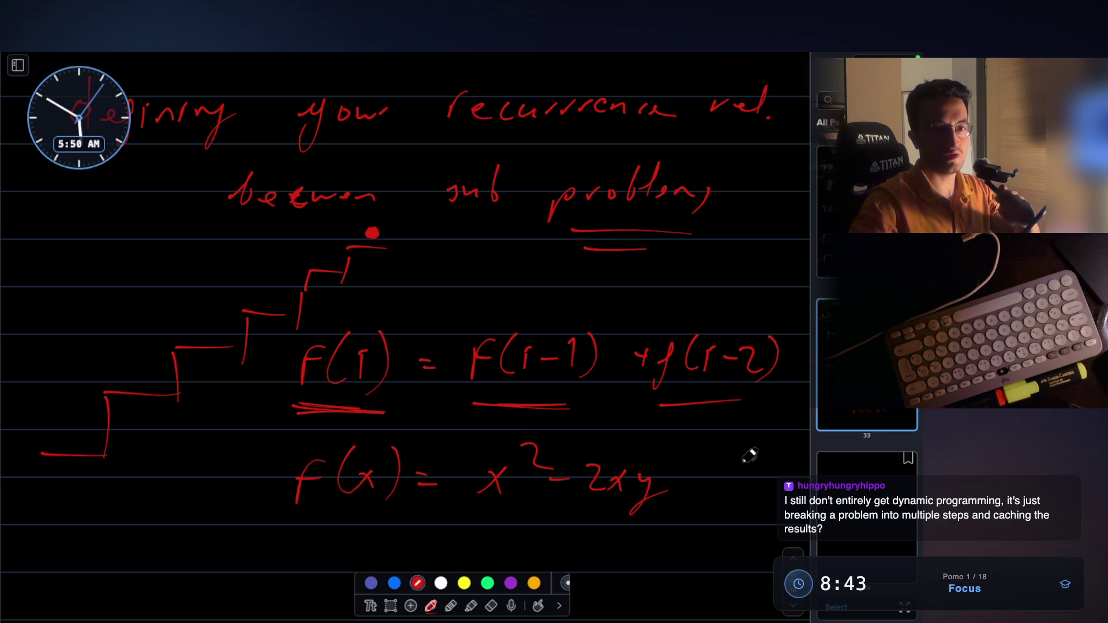
Step: Circle F(i-1) and F(i-2) in red and double the underlines under F(i) and F(i-1)
mouse_move(536, 318)
left_mouse_down()
mouse_move(449, 358)
mouse_move(548, 317)
left_mouse_up()
left_click_drag(673, 321, 674, 319)
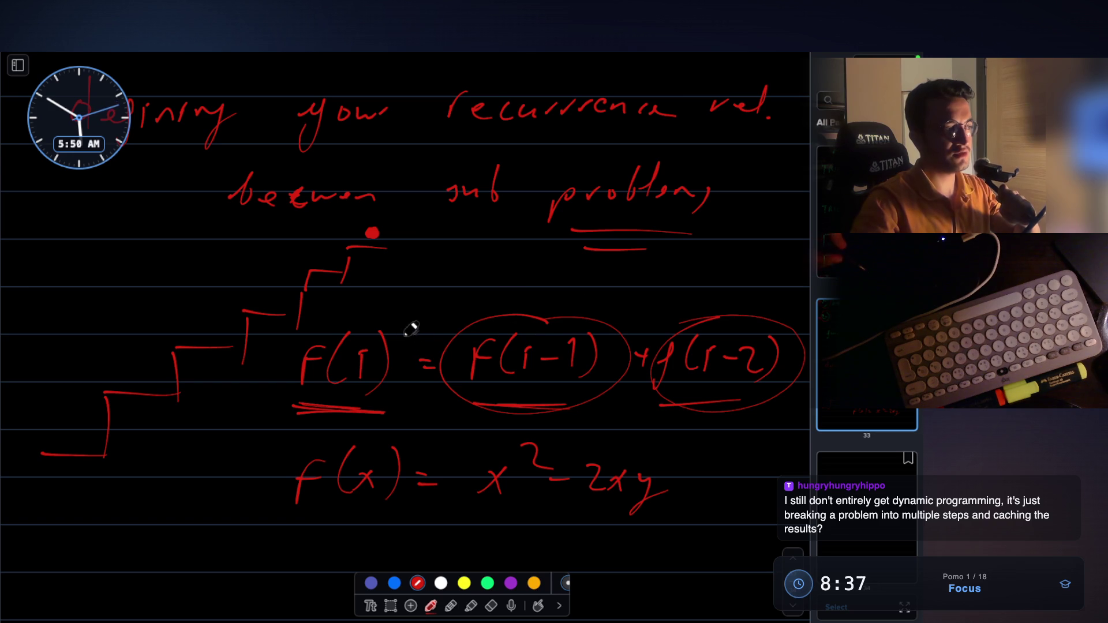
left_click_drag(327, 394, 392, 409)
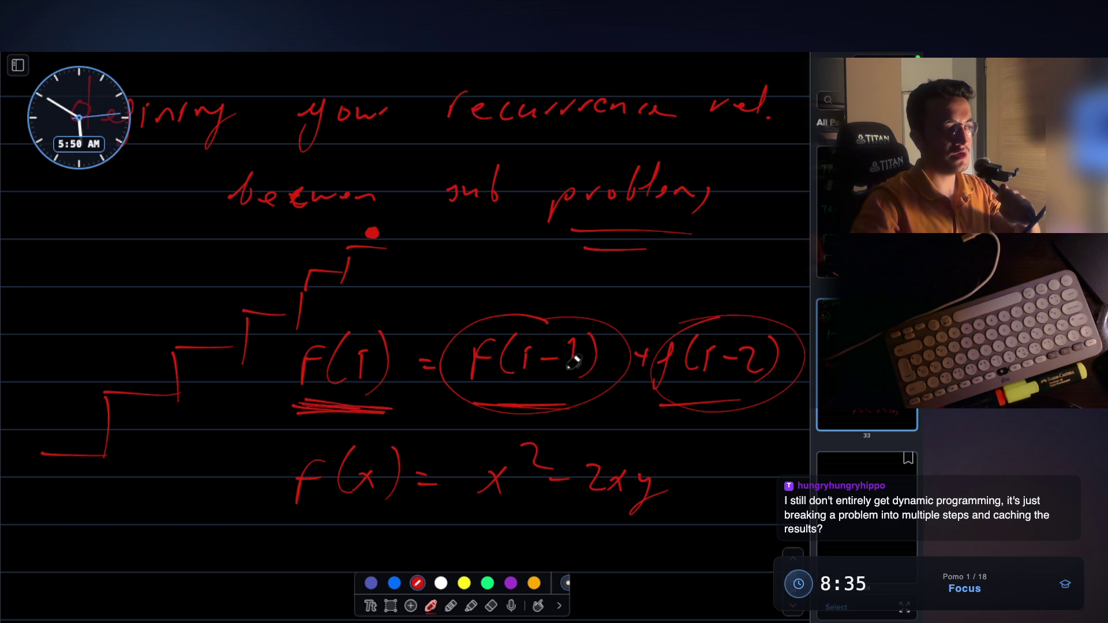
left_click_drag(595, 406, 472, 394)
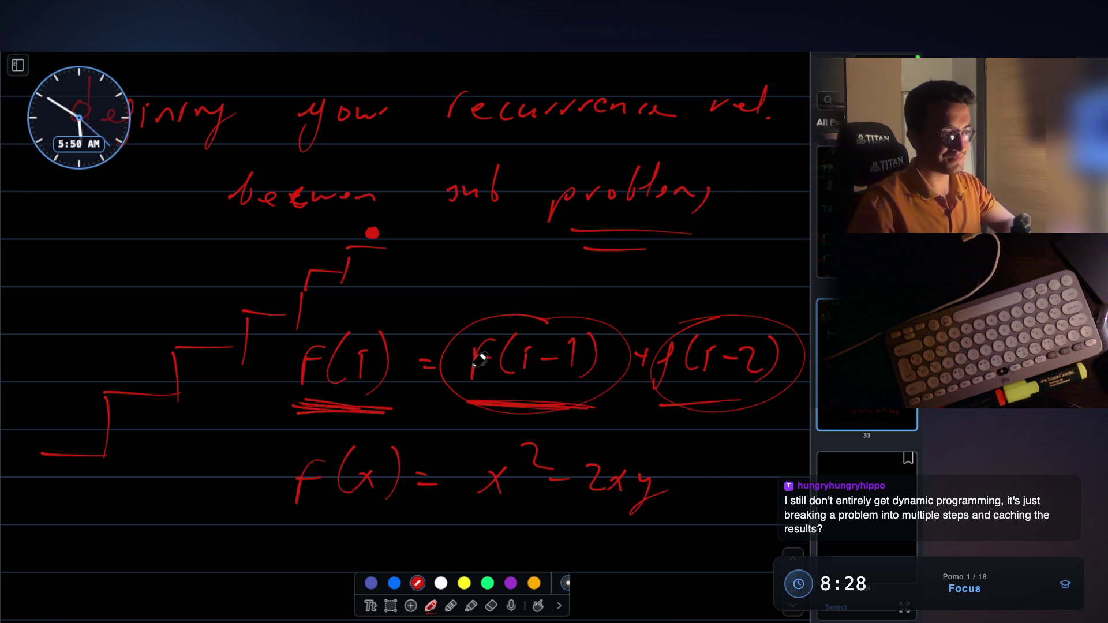
Step: Back on the house-robber page, draw red boxes around func(i-2) and func(i-1)
scroll(600, 352, "up", 2)
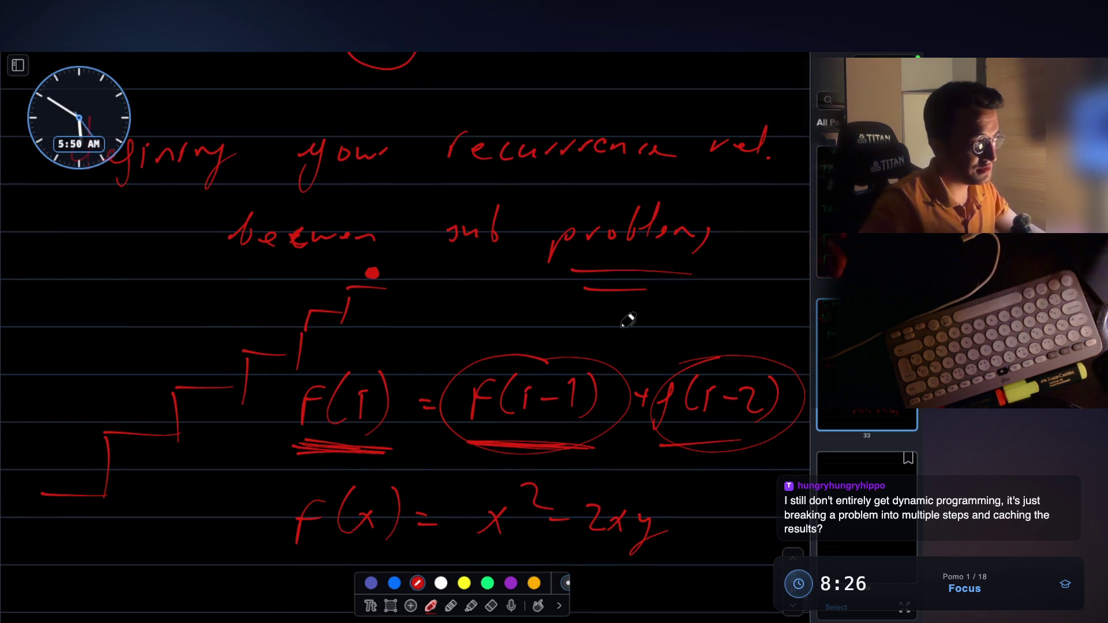
scroll(628, 321, "up", 15)
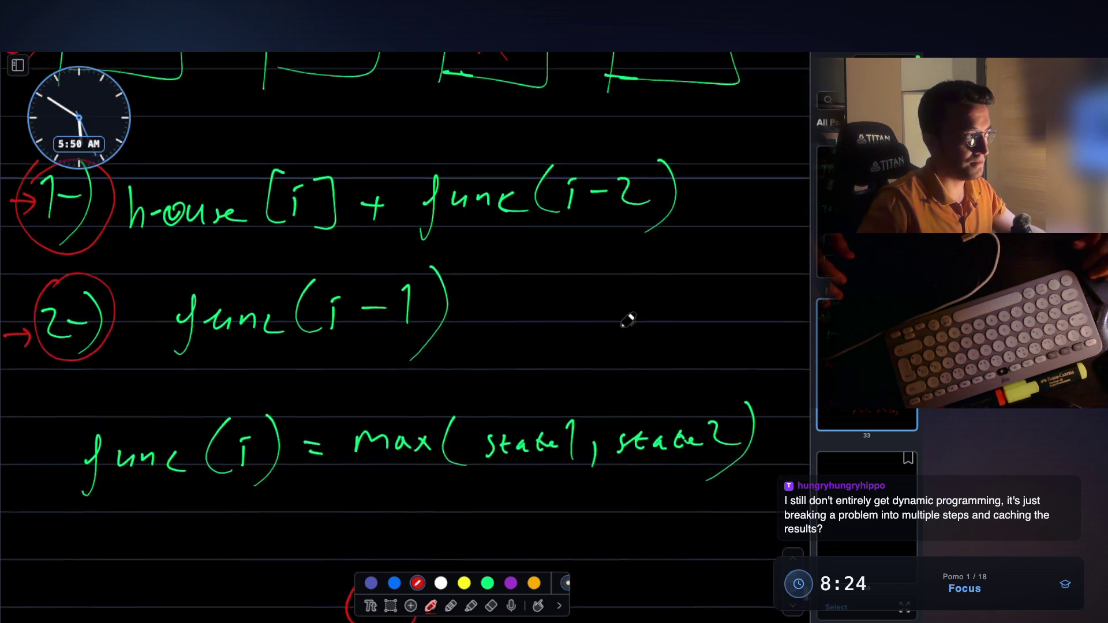
scroll(628, 321, "up", 3)
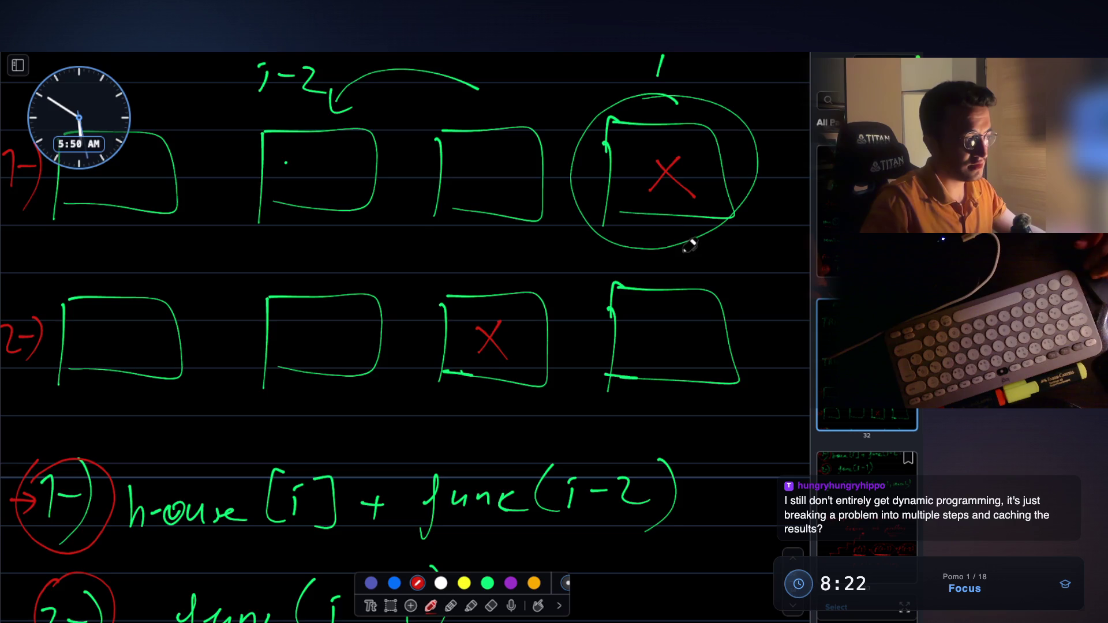
scroll(670, 230, "down", 2)
scroll(574, 247, "down", 4)
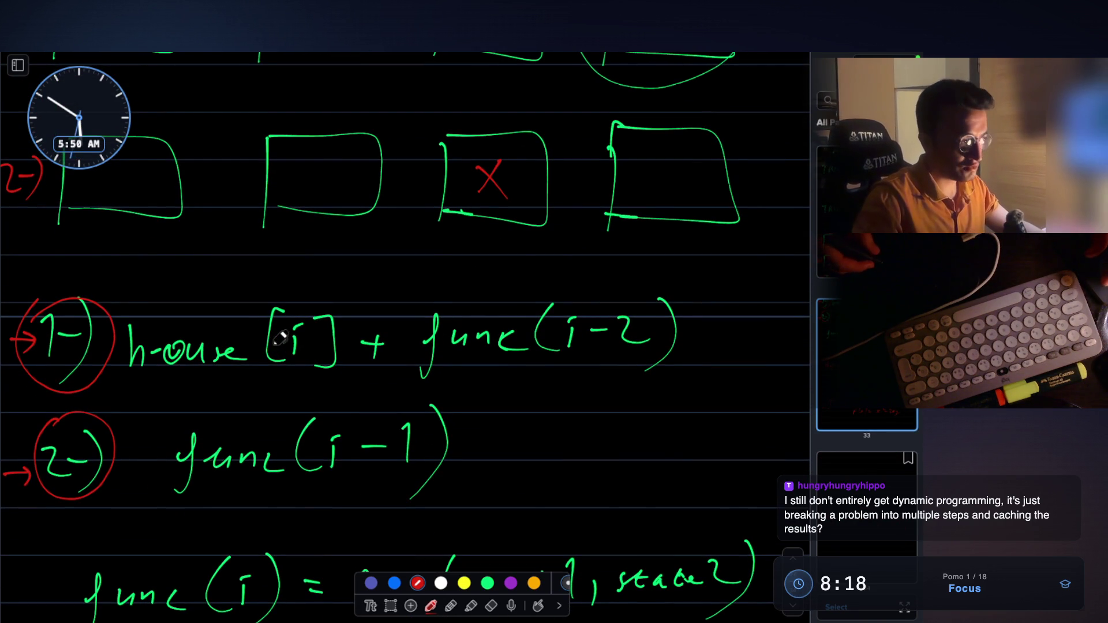
mouse_move(398, 299)
left_mouse_down()
mouse_move(522, 291)
mouse_move(713, 387)
mouse_move(391, 367)
left_mouse_up()
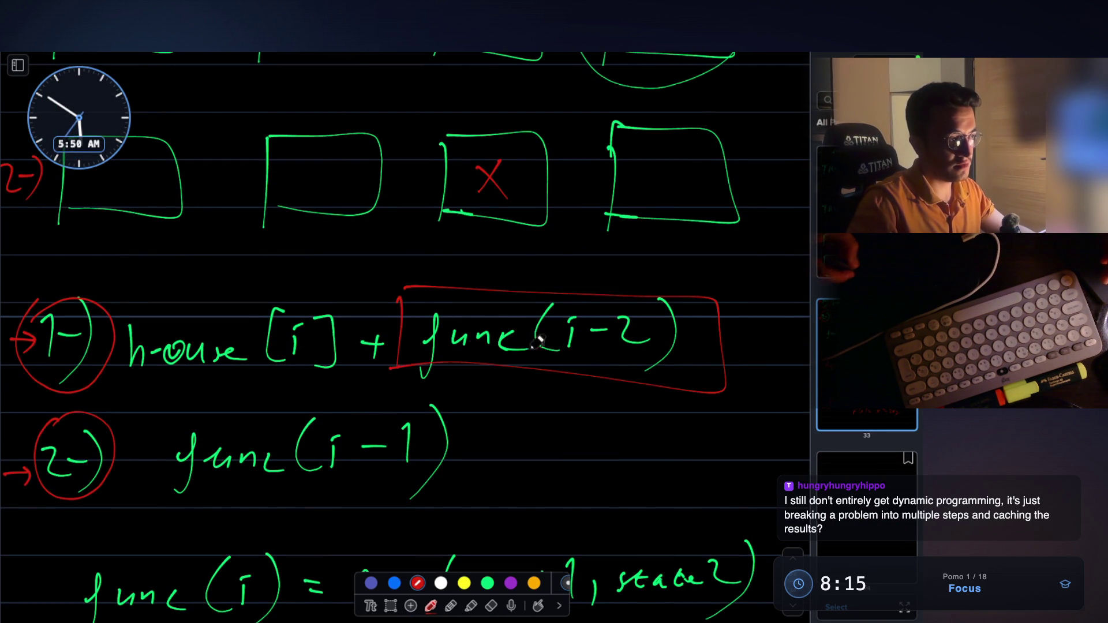
left_click_drag(167, 501, 286, 400)
mouse_move(357, 388)
left_mouse_down()
mouse_move(260, 490)
mouse_move(173, 492)
left_mouse_up()
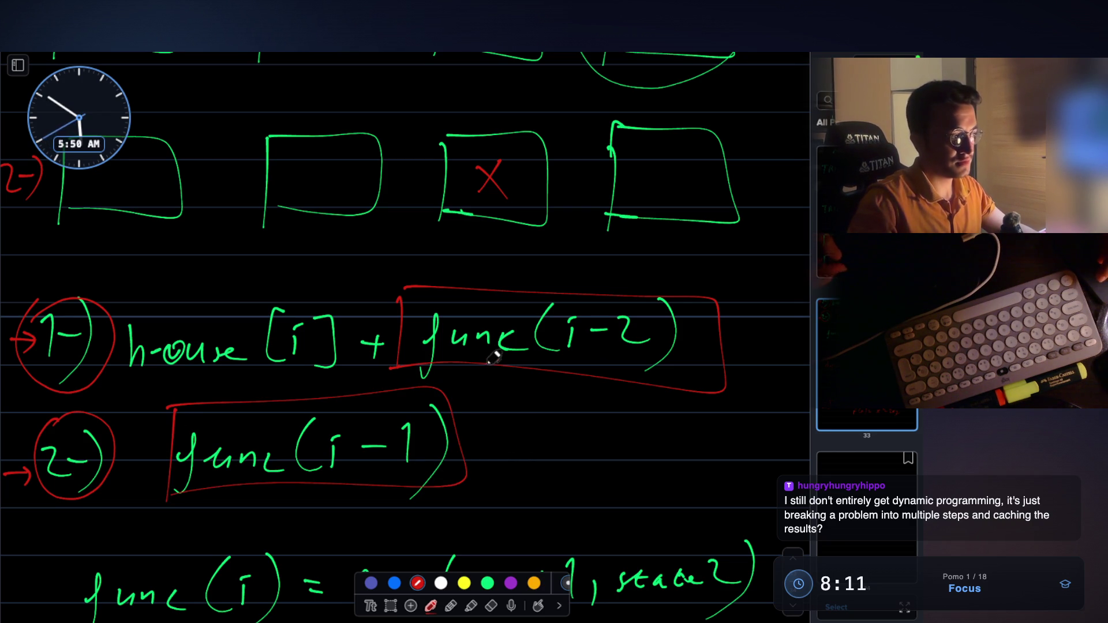
Step: Handwrite f(i) = max(h[i] + f(i-2), func(i-1)) in red beside func(i-1)
mouse_move(510, 418)
left_mouse_down()
mouse_move(500, 454)
mouse_move(516, 432)
left_mouse_up()
mouse_move(536, 411)
left_mouse_down()
mouse_move(527, 444)
mouse_move(554, 460)
mouse_move(594, 438)
left_mouse_up()
left_click_drag(585, 443, 594, 444)
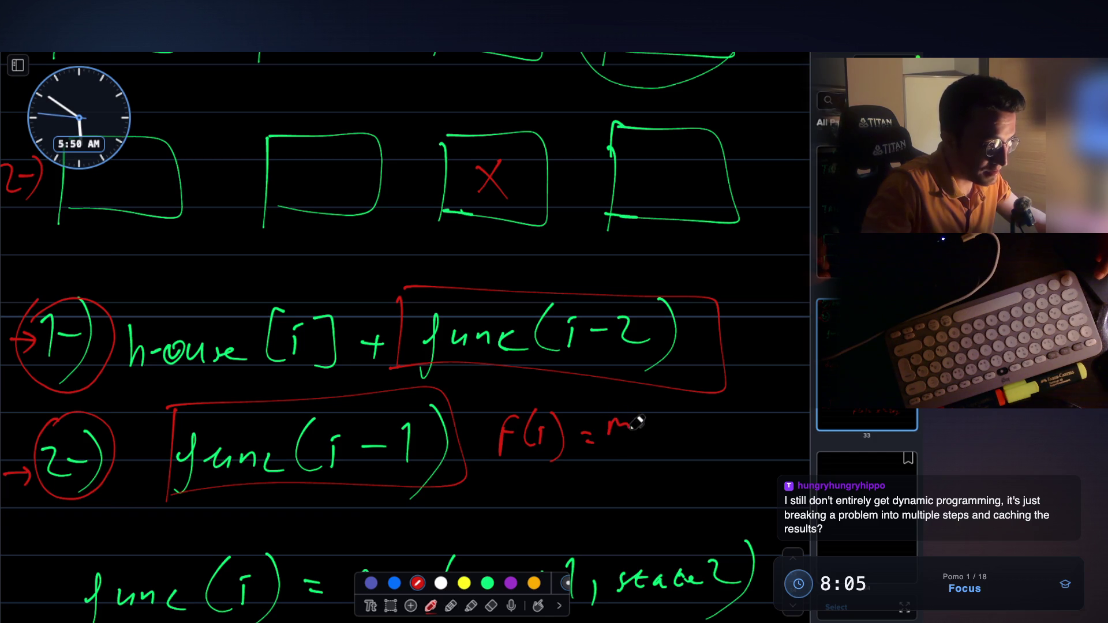
left_click_drag(675, 441, 769, 441)
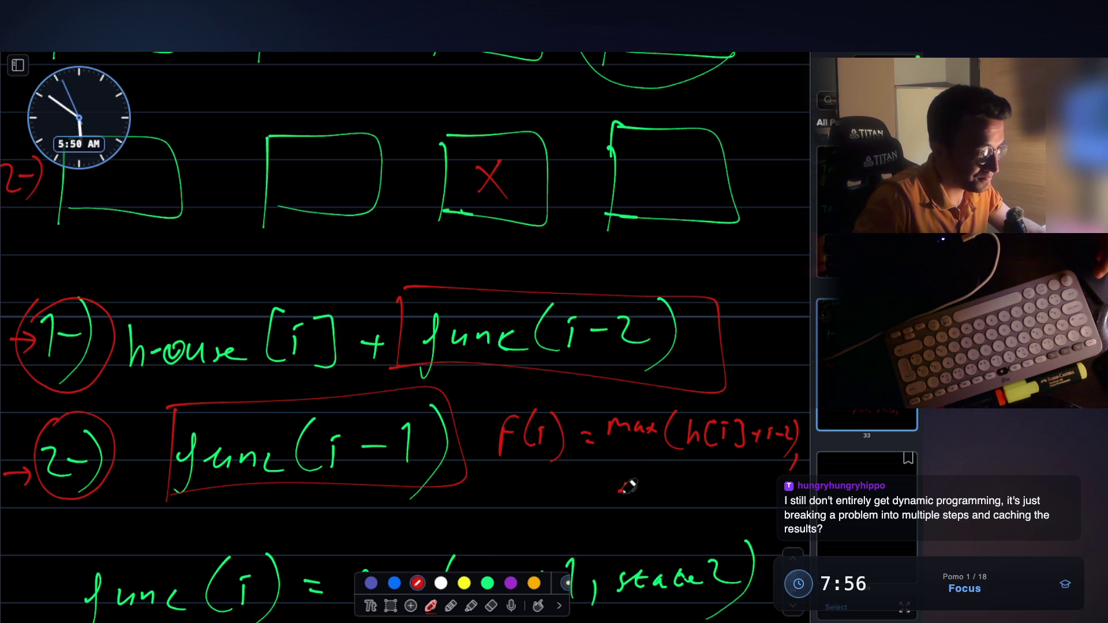
left_click_drag(662, 486, 660, 495)
left_click_drag(676, 483, 673, 501)
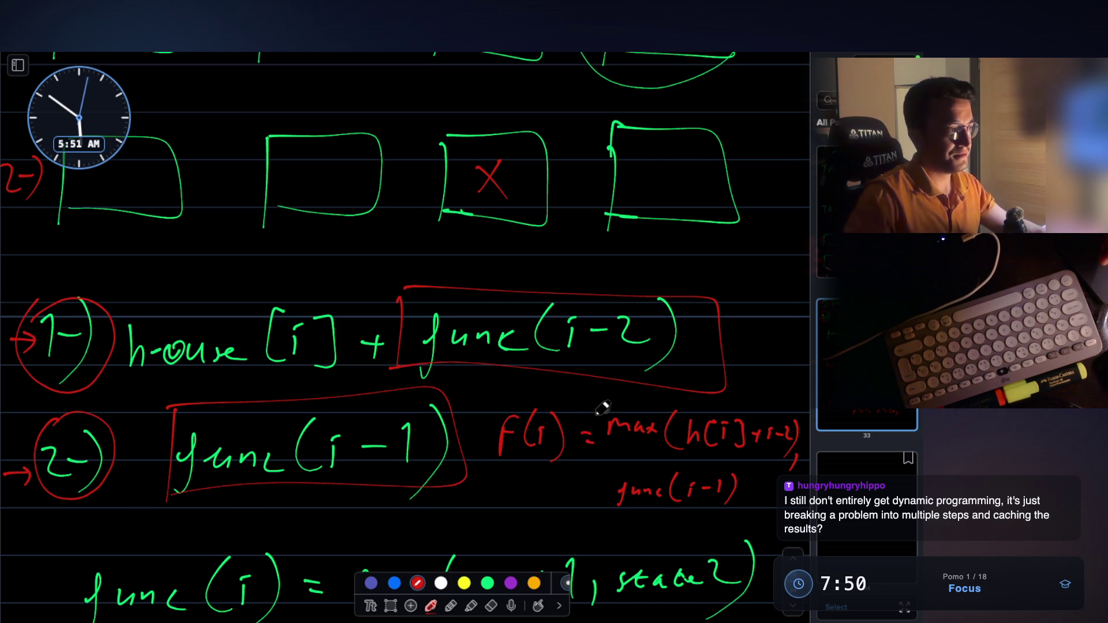
Step: Scroll up to the knapsack A =, B = and max(A, B) lines, then hide the notebook
scroll(602, 407, "up", 3)
scroll(602, 390, "up", 15)
scroll(601, 390, "up", 1)
scroll(601, 390, "up", 3)
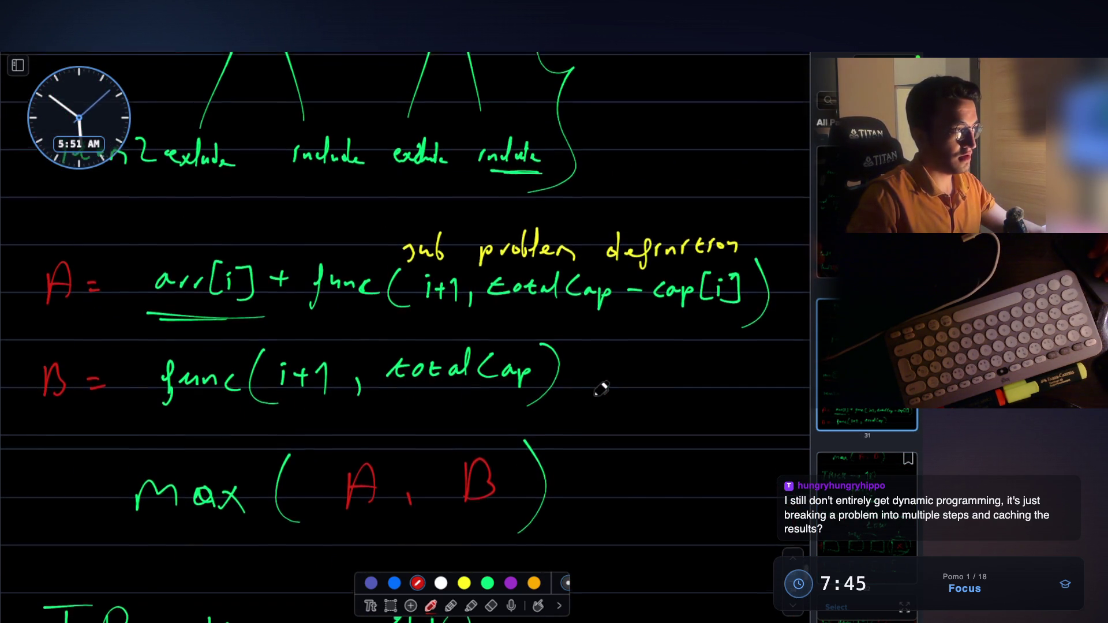
scroll(602, 389, "down", 1)
scroll(602, 390, "down", 1)
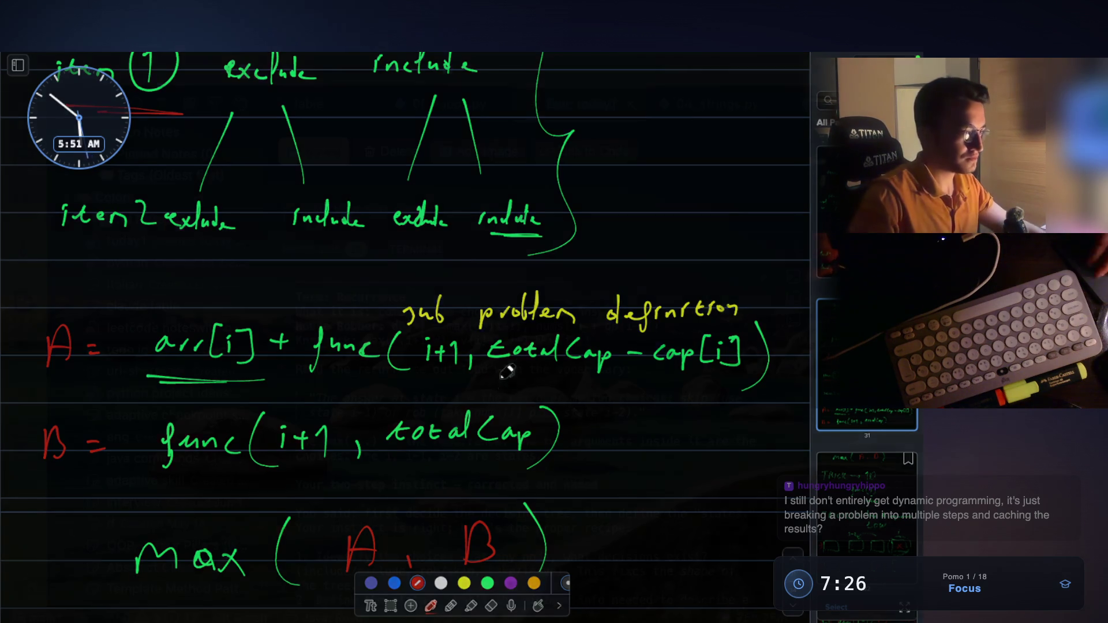
key("Escape")
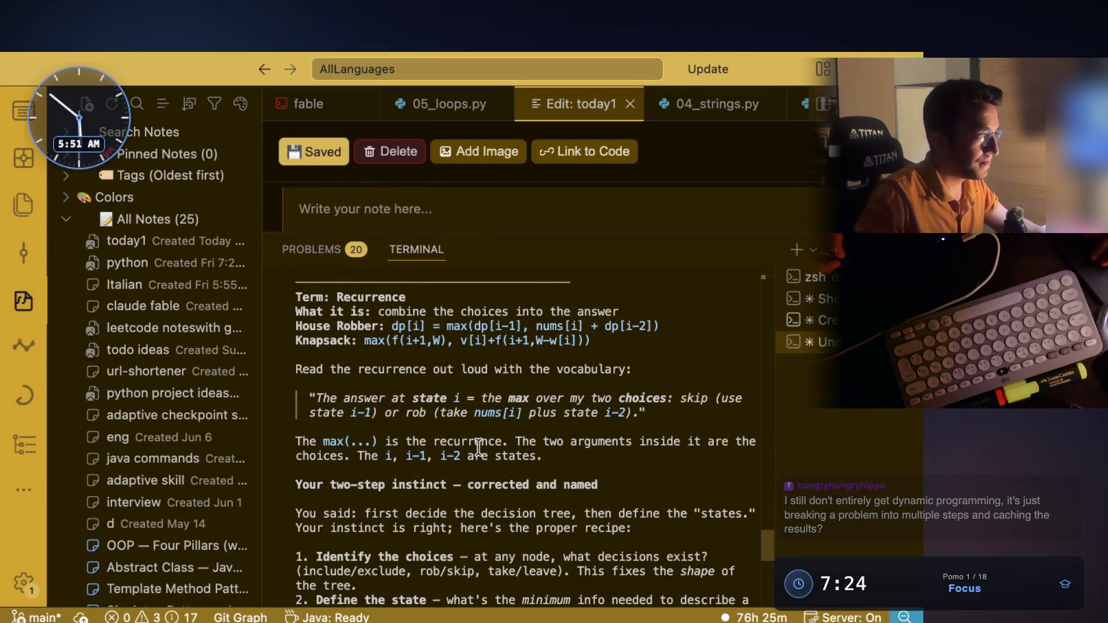
Step: Show the Explorer file tree and highlight the lines on max as the recurrence and i, i-1, i-2 as states
scroll(481, 430, "down", 3)
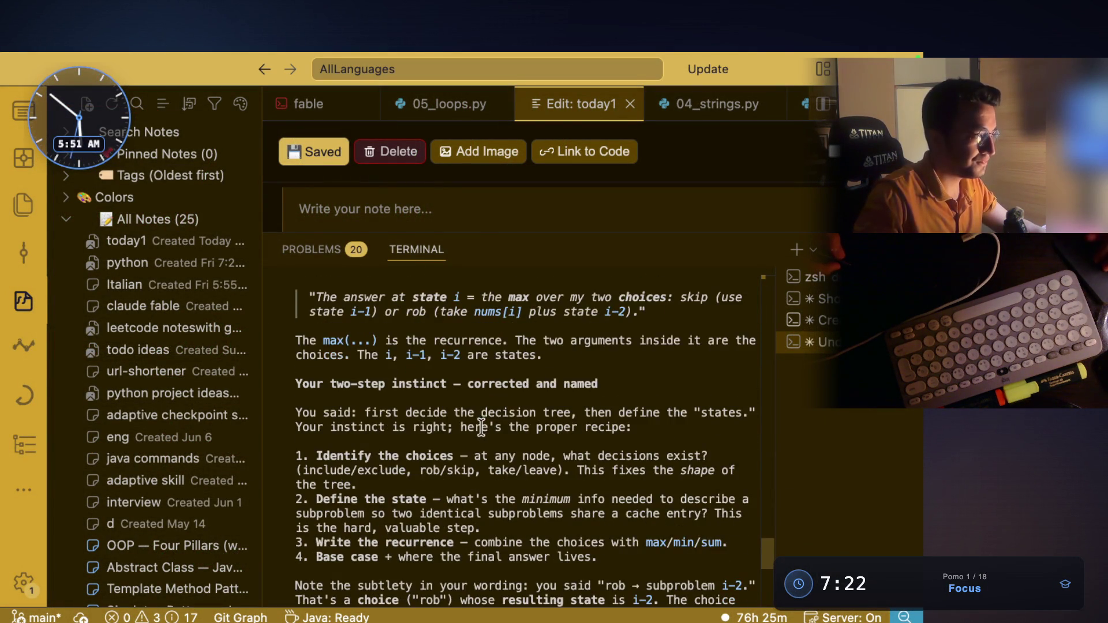
left_click(21, 206)
scroll(517, 398, "down", 1)
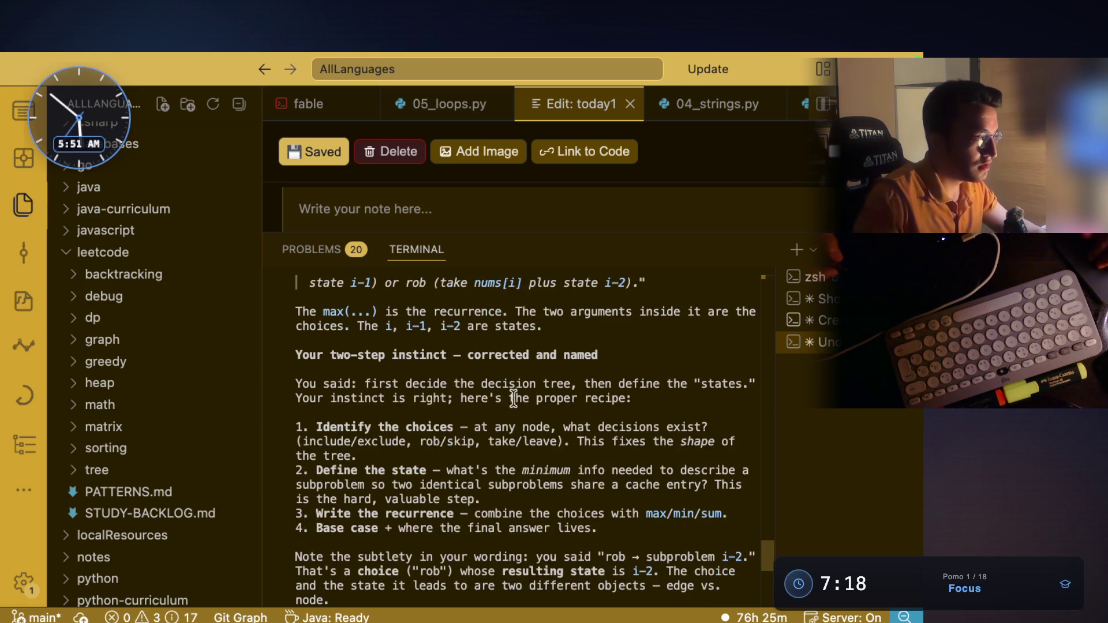
left_click_drag(373, 354, 558, 363)
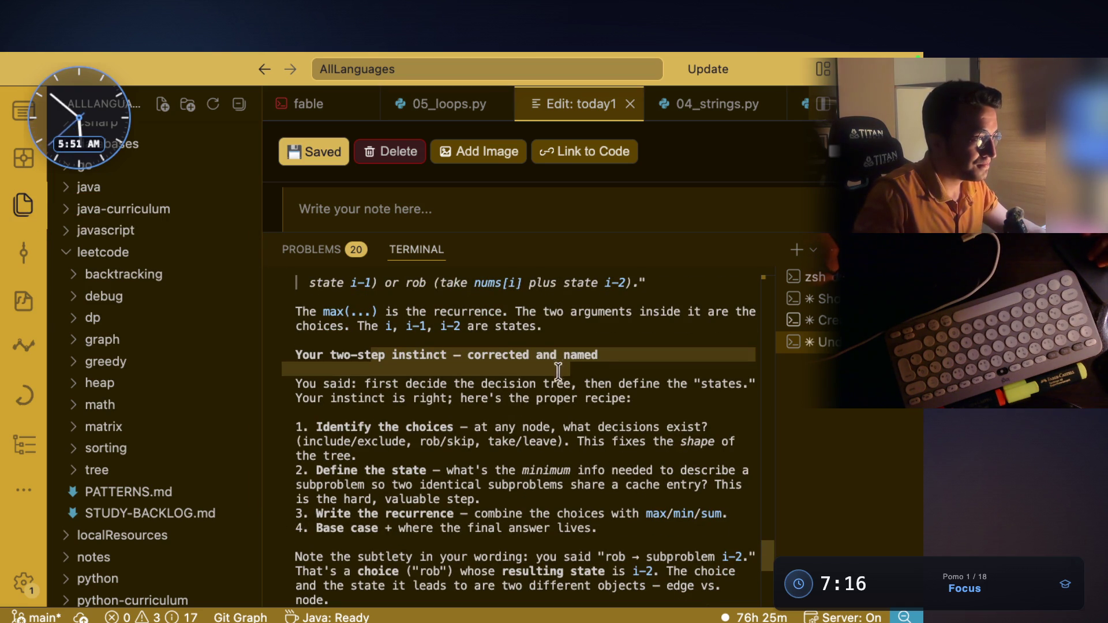
left_click(515, 374)
left_click_drag(523, 312, 739, 314)
left_click_drag(345, 326, 540, 328)
Step: Highlight the decision-tree, defining-states, Identify the choices and make-or-break passages down to Coin Change
scroll(444, 363, "down", 1)
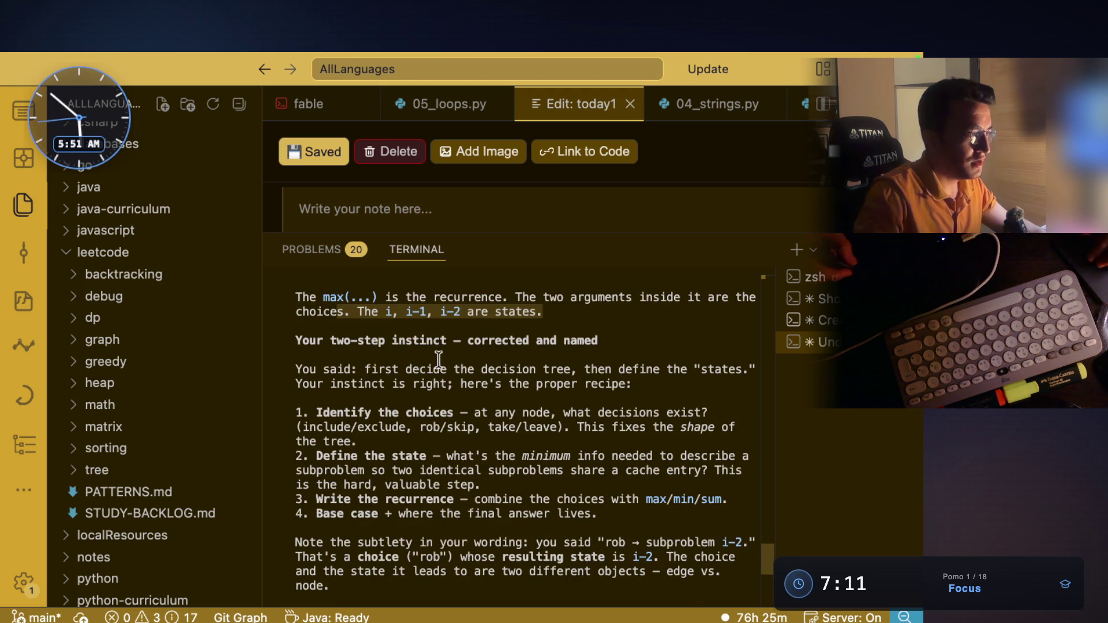
mouse_move(381, 368)
left_mouse_down()
mouse_move(573, 359)
mouse_move(724, 369)
left_mouse_up()
left_click_drag(349, 384, 447, 384)
left_click_drag(532, 384, 603, 384)
scroll(541, 369, "down", 3)
left_click_drag(317, 368, 448, 369)
left_click_drag(364, 412, 427, 412)
scroll(398, 453, "down", 2)
left_click_drag(355, 428, 456, 429)
scroll(434, 430, "down", 5)
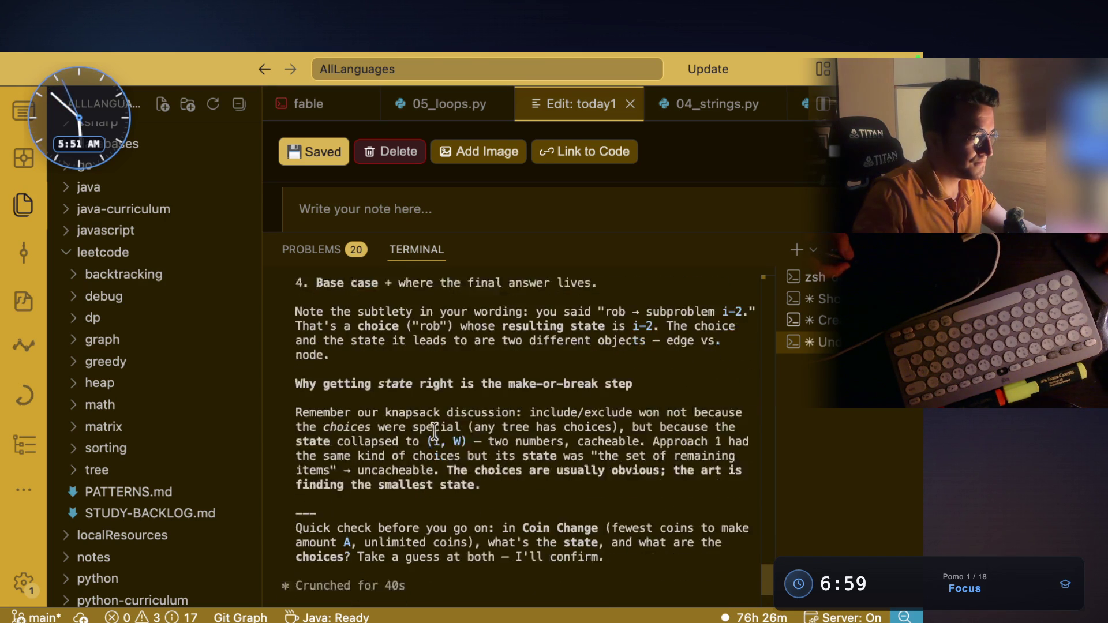
left_click_drag(506, 381, 611, 385)
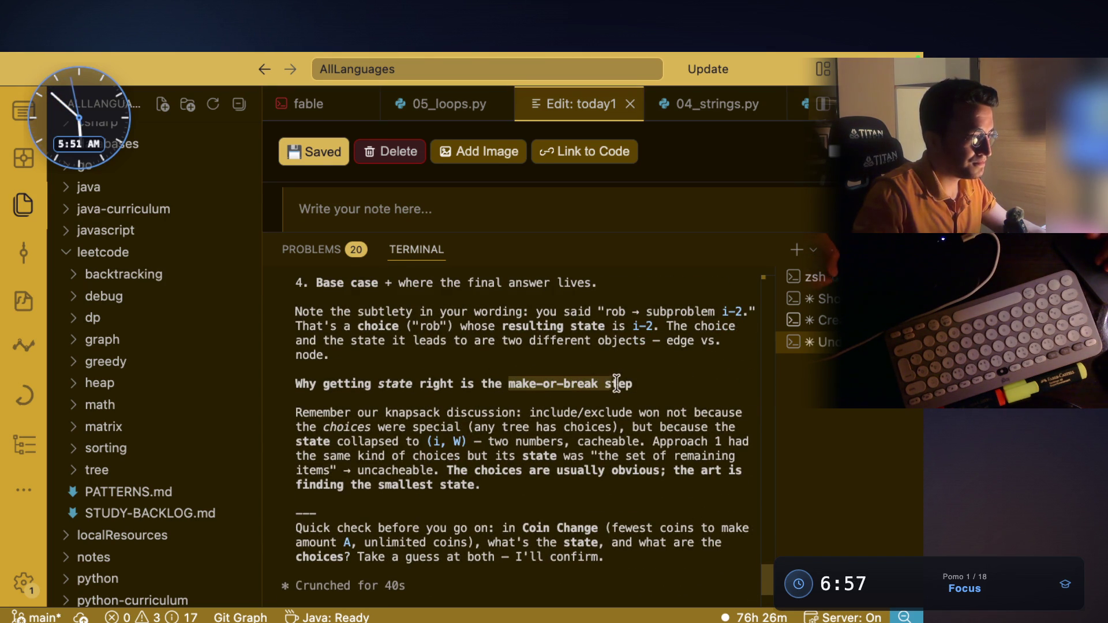
scroll(488, 407, "down", 4)
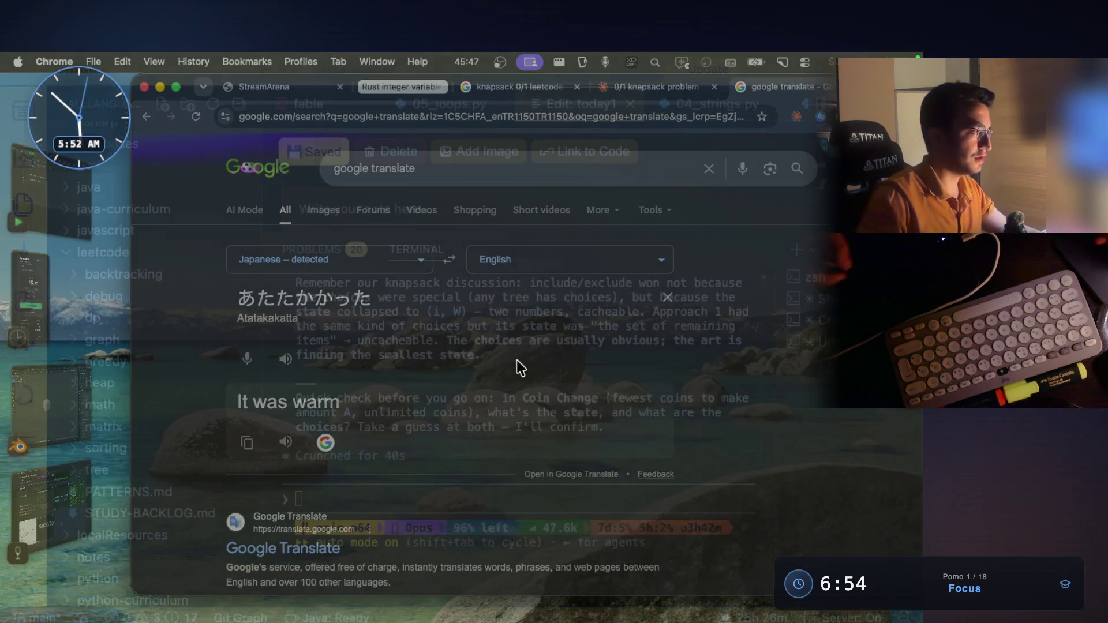
Step: Open the Greedy notes' Mark 21 Two City Scheduling entry and view its problem screenshot full size
left_click(68, 468)
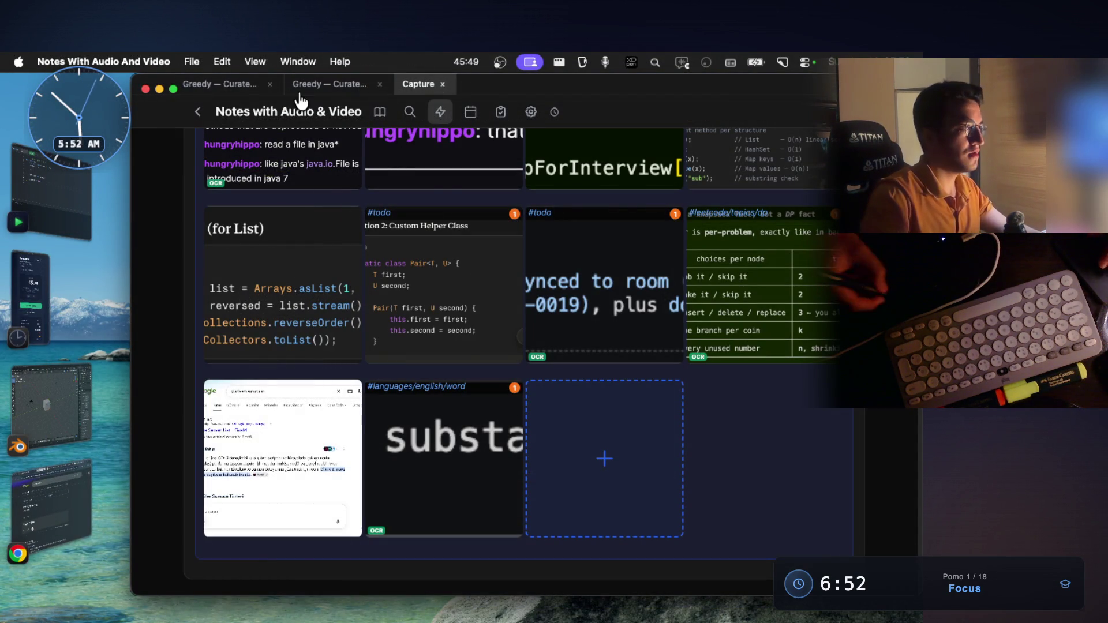
left_click(220, 83)
scroll(557, 316, "down", 1)
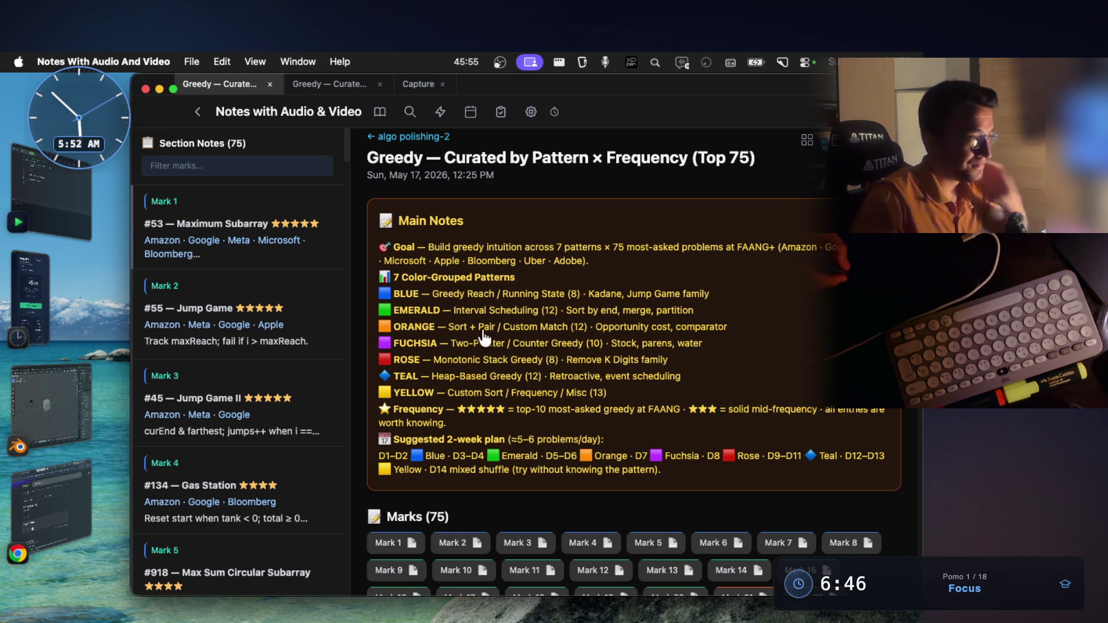
scroll(577, 340, "down", 5)
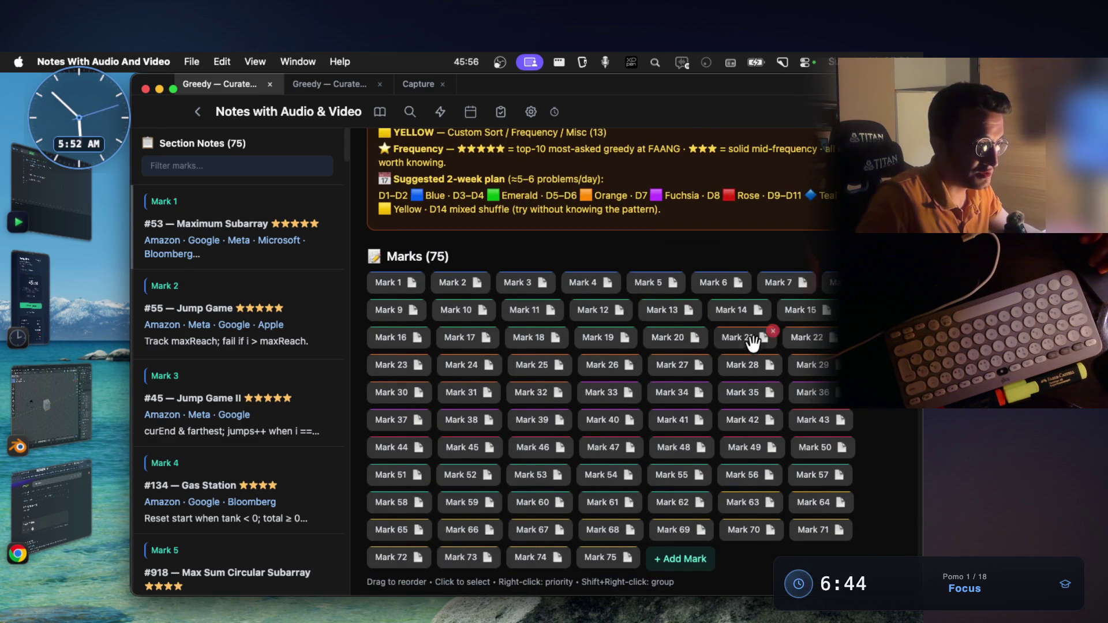
left_click(756, 345)
scroll(686, 370, "down", 7)
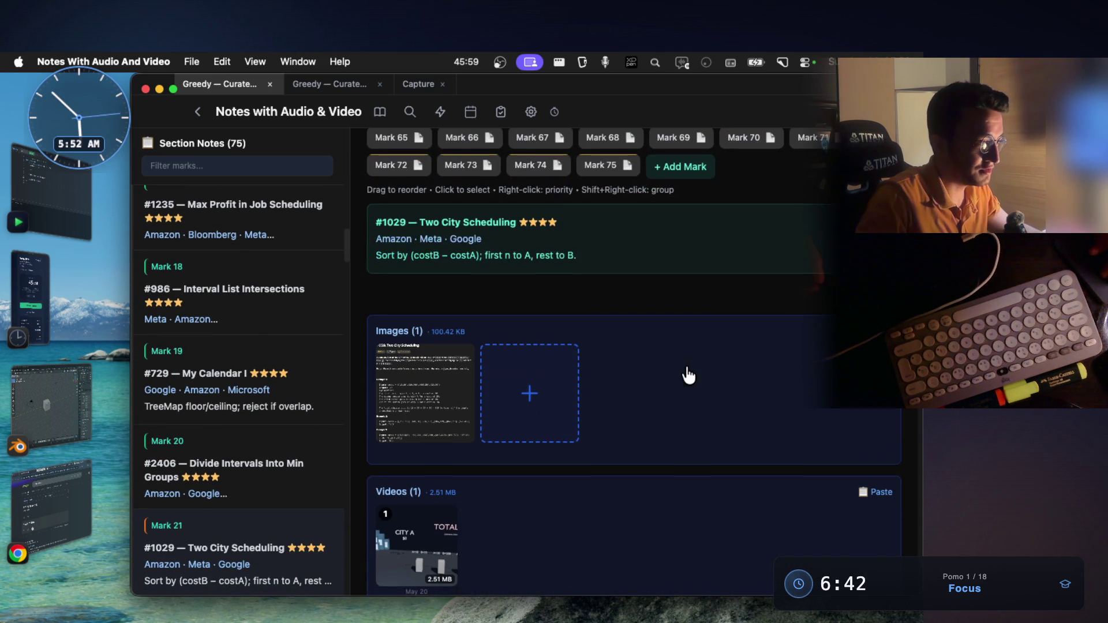
left_click_drag(421, 227, 517, 227)
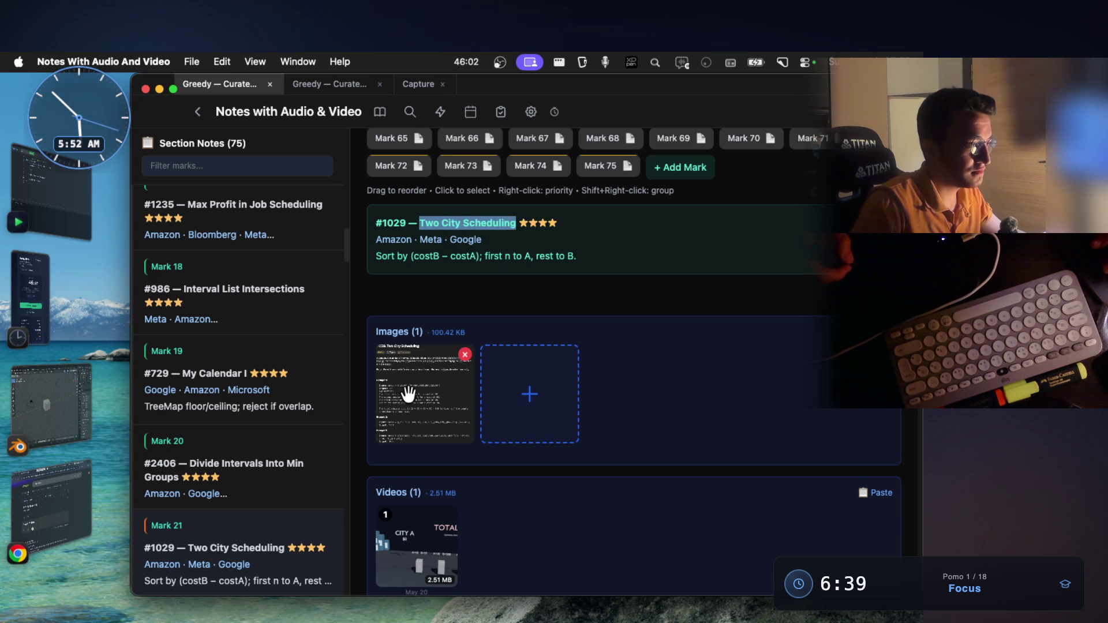
left_click(407, 395)
scroll(489, 298, "up", 3)
scroll(489, 297, "up", 2)
scroll(491, 306, "up", 1)
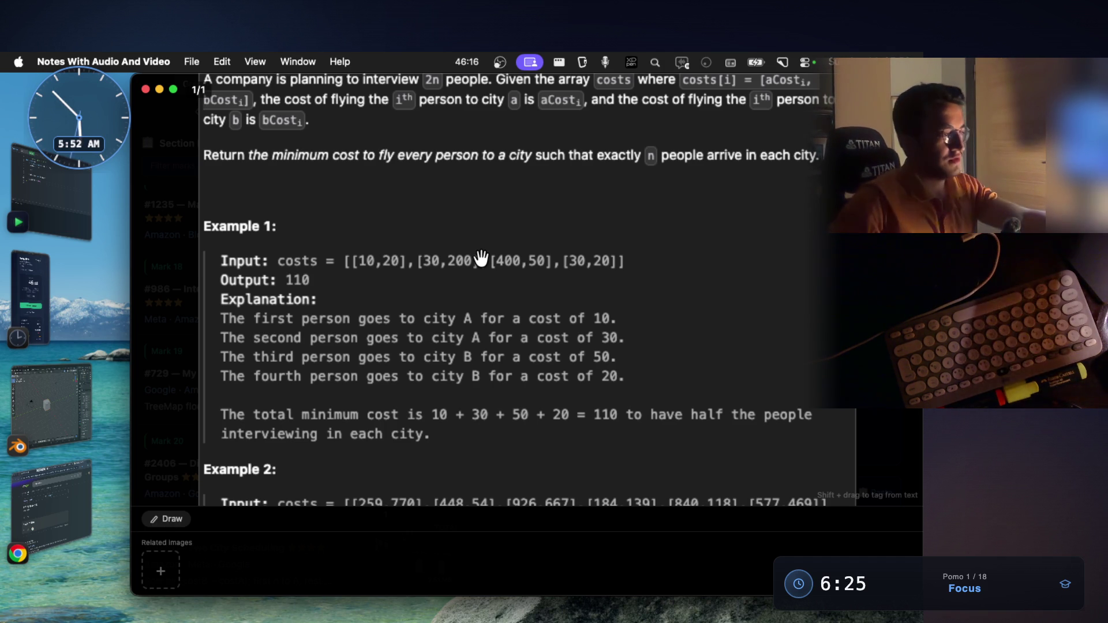
Step: Reset the focus timer, restart tracking, and return to the Two City Scheduling screenshot
left_click(40, 271)
left_click(523, 426)
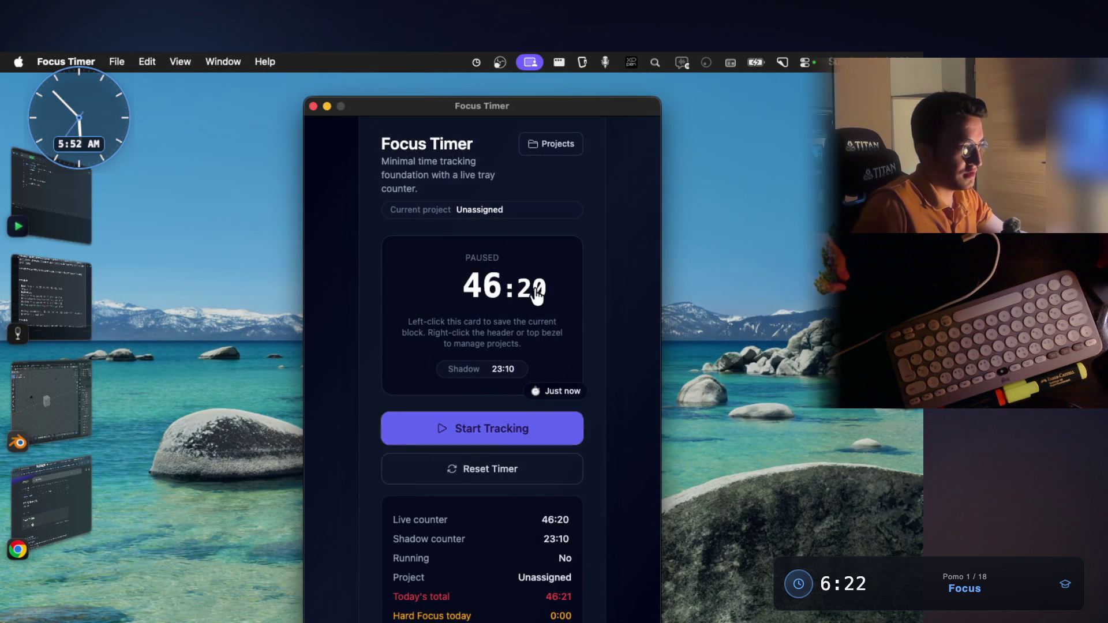
left_click(518, 425)
left_click(73, 293)
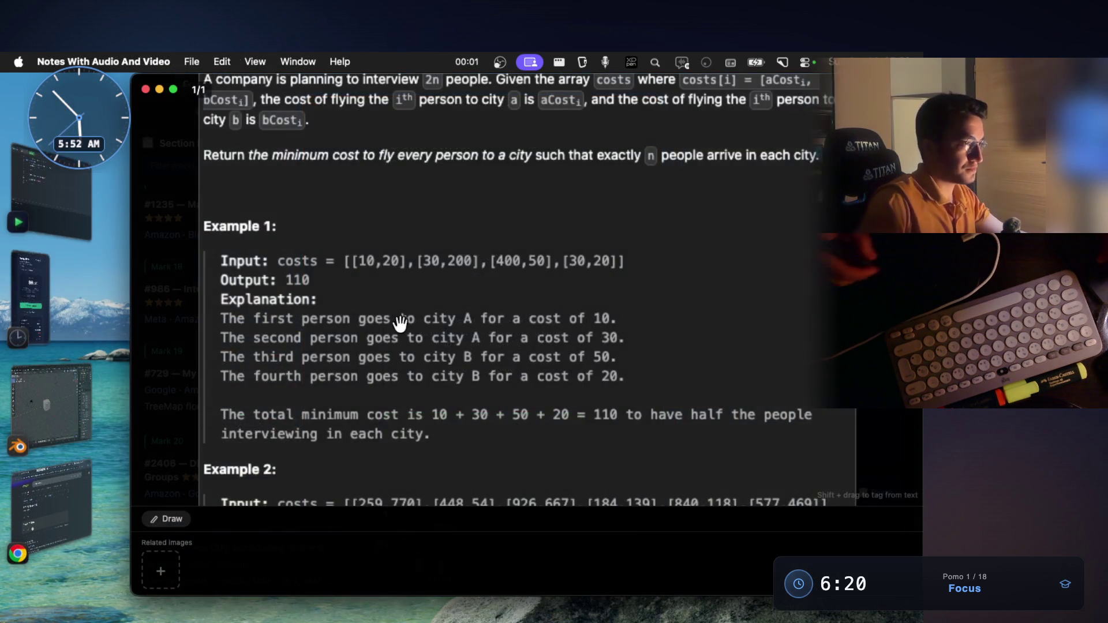
scroll(473, 323, "up", 3)
scroll(473, 323, "up", 1)
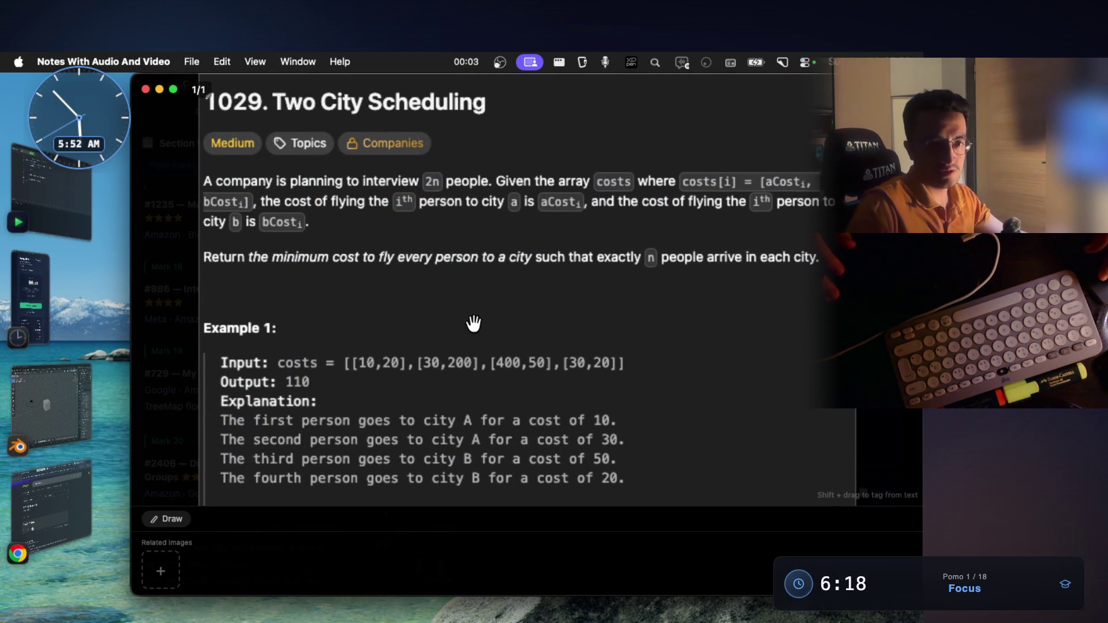
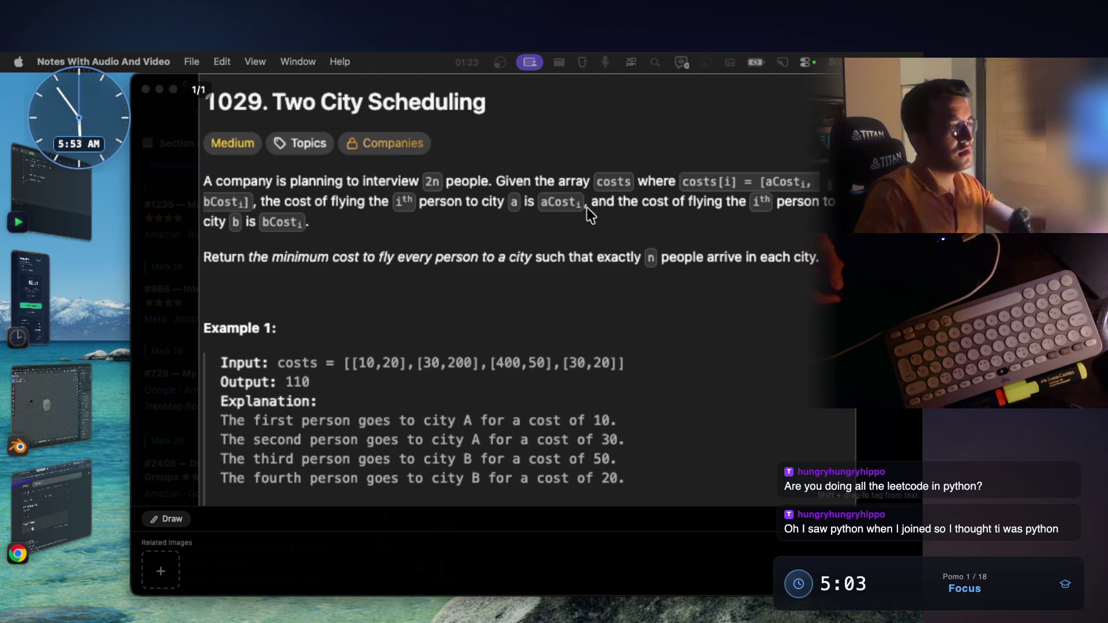
Step: Switch from the Two City Scheduling problem back to the full-screen Notability whiteboard
key("super+Tab")
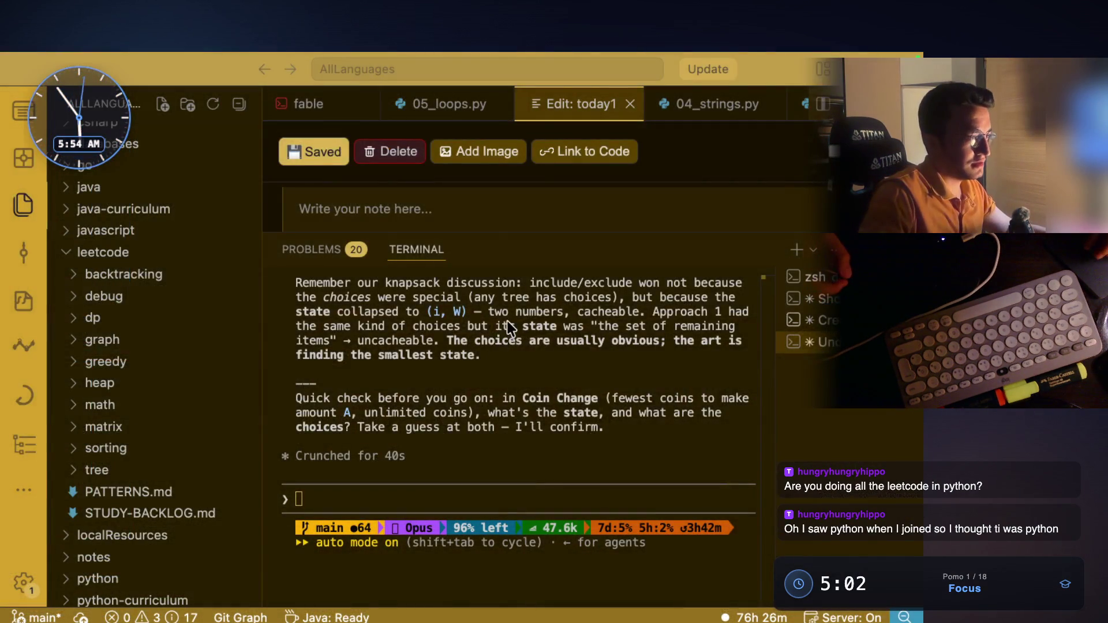
key("super+Tab")
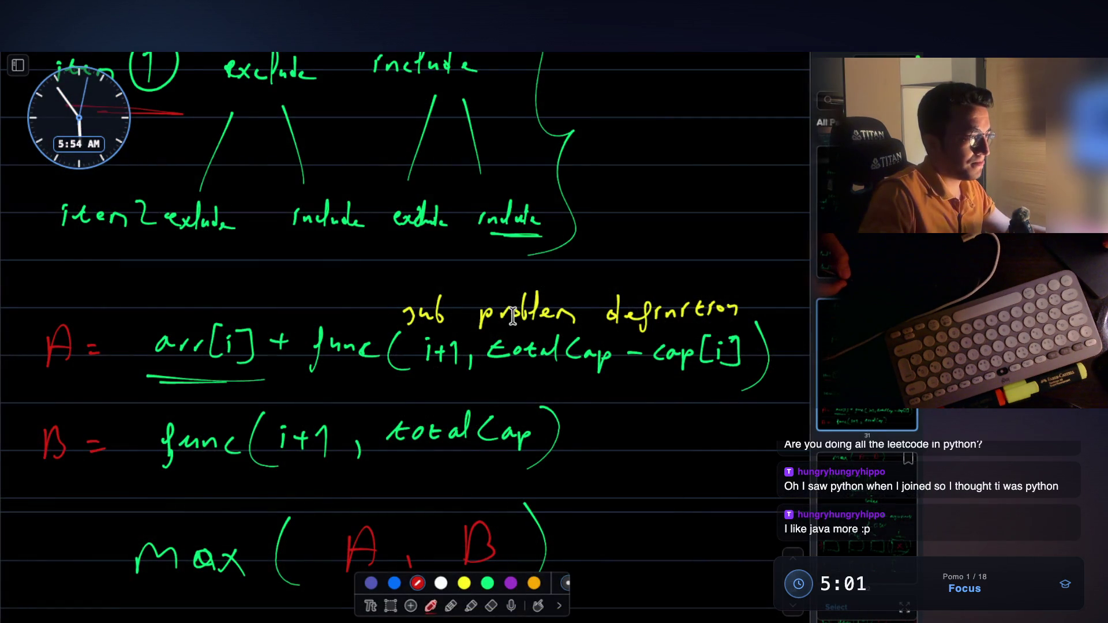
key("ctrl+Up")
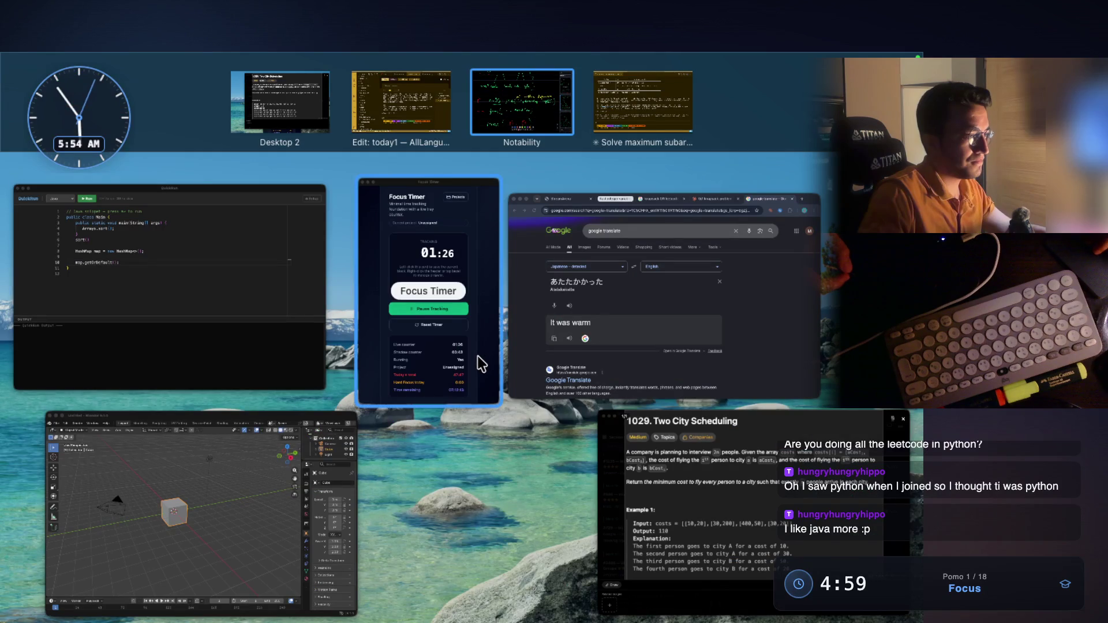
left_click(542, 123)
scroll(457, 348, "down", 15)
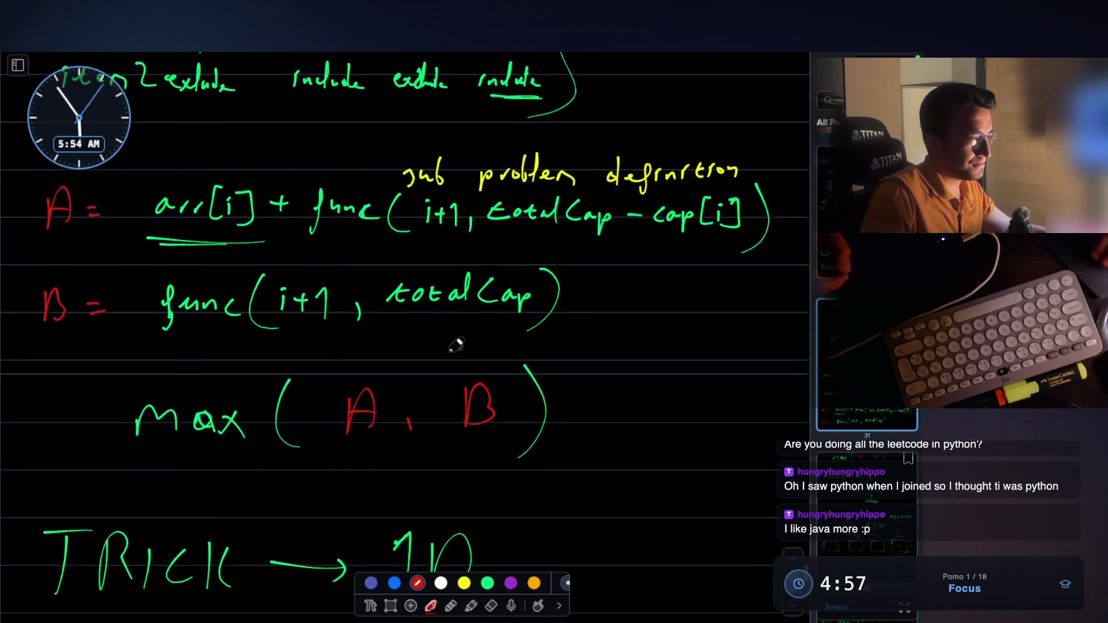
Step: Scroll past the max(A, B) notes to a blank ruled page
scroll(458, 348, "down", 10)
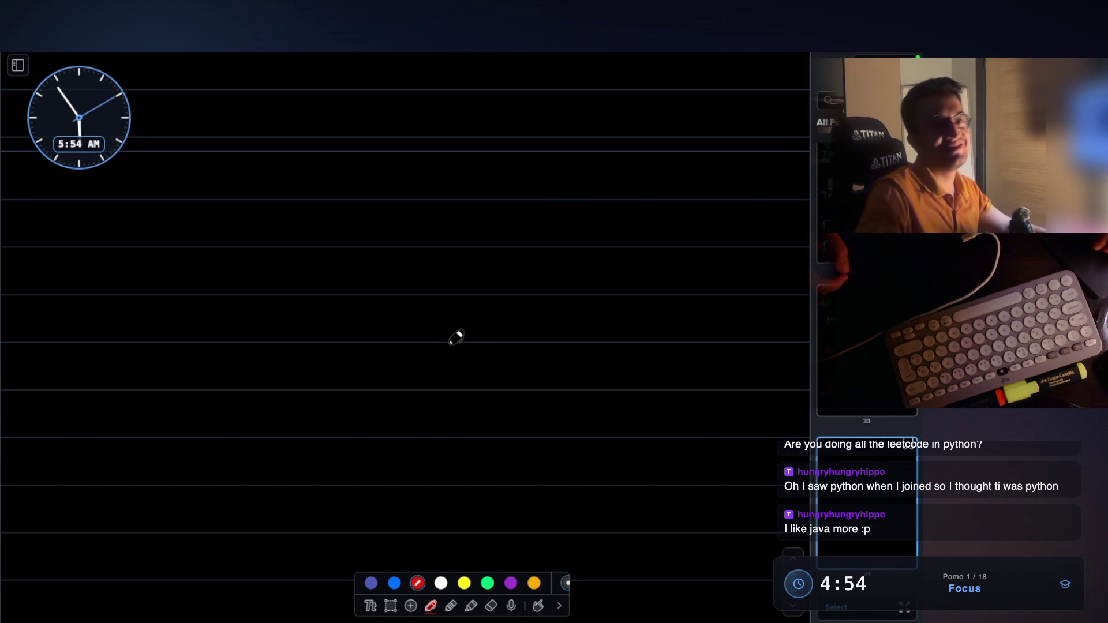
scroll(468, 243, "up", 3)
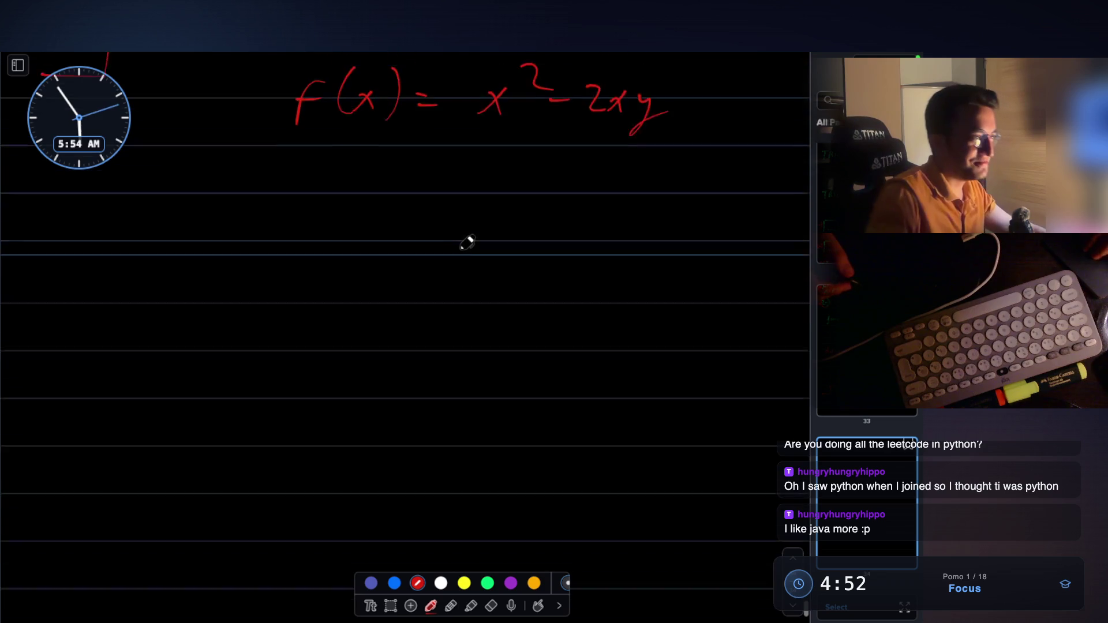
scroll(459, 248, "down", 3)
Step: In green ink, write cost[i] and start a second 'cost' line beneath it
left_click(488, 583)
left_click(101, 200)
mouse_move(77, 192)
left_mouse_down()
mouse_move(87, 216)
mouse_move(187, 215)
left_mouse_up()
left_click(187, 192)
mouse_move(202, 179)
left_mouse_down()
mouse_move(214, 196)
mouse_move(202, 226)
left_mouse_up()
left_click_drag(81, 274, 85, 295)
mouse_move(105, 280)
left_mouse_down()
mouse_move(118, 292)
mouse_move(152, 277)
left_mouse_up()
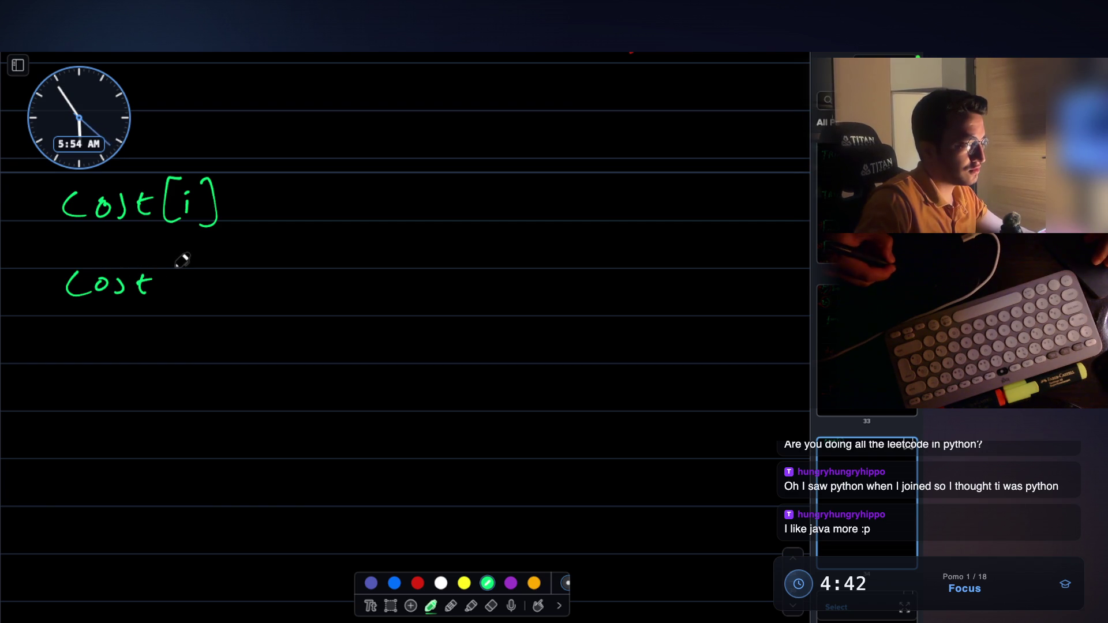
left_click_drag(191, 163, 228, 124)
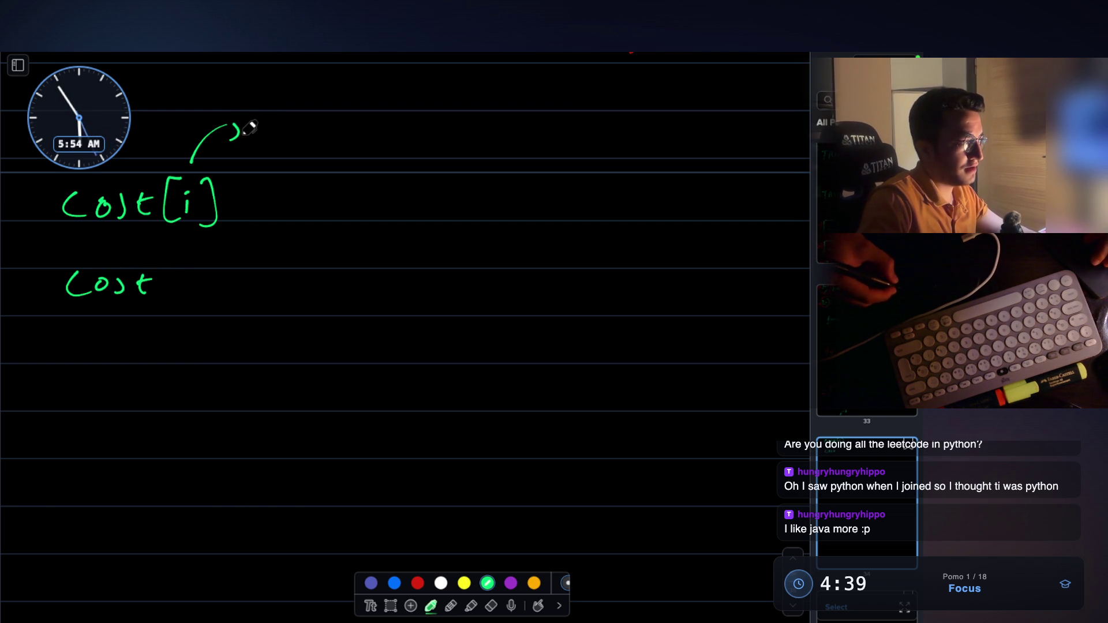
Step: Complete Cost(i) = [10, 20] and label the two values A and B
mouse_move(174, 271)
left_mouse_down()
mouse_move(171, 300)
mouse_move(191, 296)
left_mouse_up()
left_click(191, 276)
mouse_move(201, 270)
left_mouse_down()
mouse_move(205, 303)
mouse_move(246, 281)
left_mouse_up()
left_click_drag(235, 289, 249, 288)
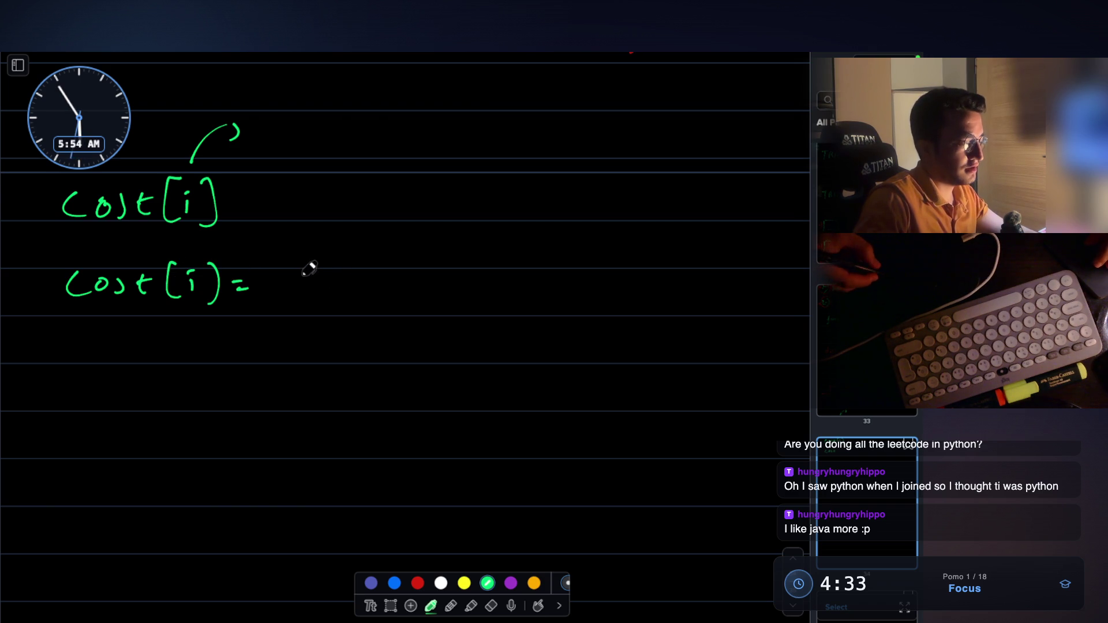
left_click_drag(299, 261, 317, 295)
mouse_move(455, 260)
left_mouse_down()
mouse_move(470, 283)
mouse_move(444, 301)
left_mouse_up()
left_click_drag(377, 286, 375, 303)
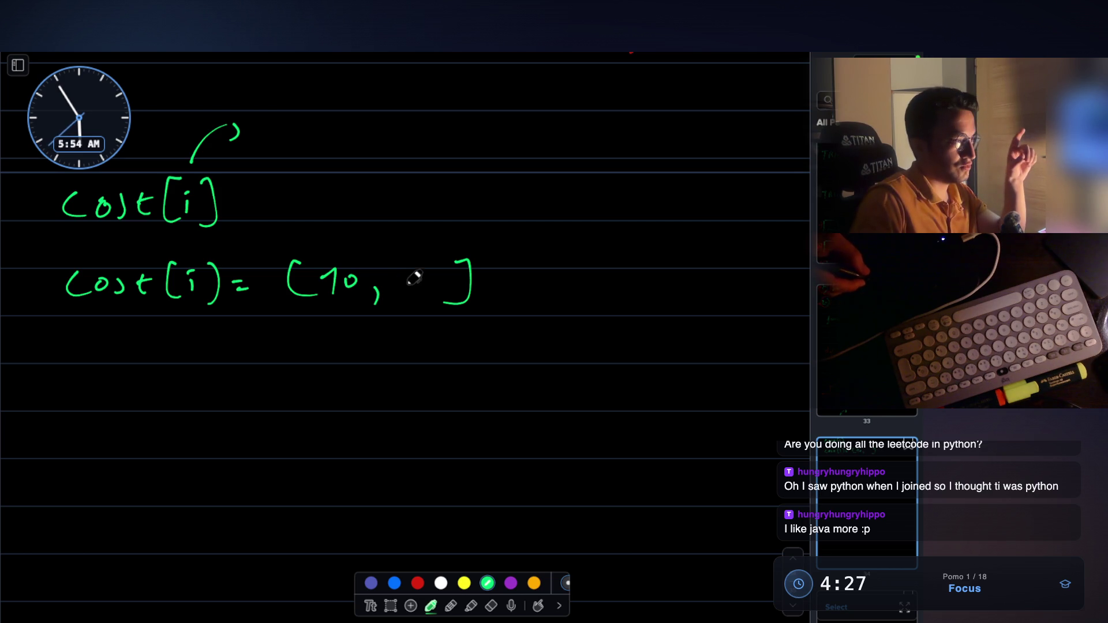
mouse_move(396, 276)
left_mouse_down()
mouse_move(413, 292)
mouse_move(425, 275)
left_mouse_up()
mouse_move(330, 248)
left_mouse_down()
mouse_move(340, 225)
mouse_move(352, 248)
mouse_move(350, 236)
mouse_move(430, 223)
left_mouse_up()
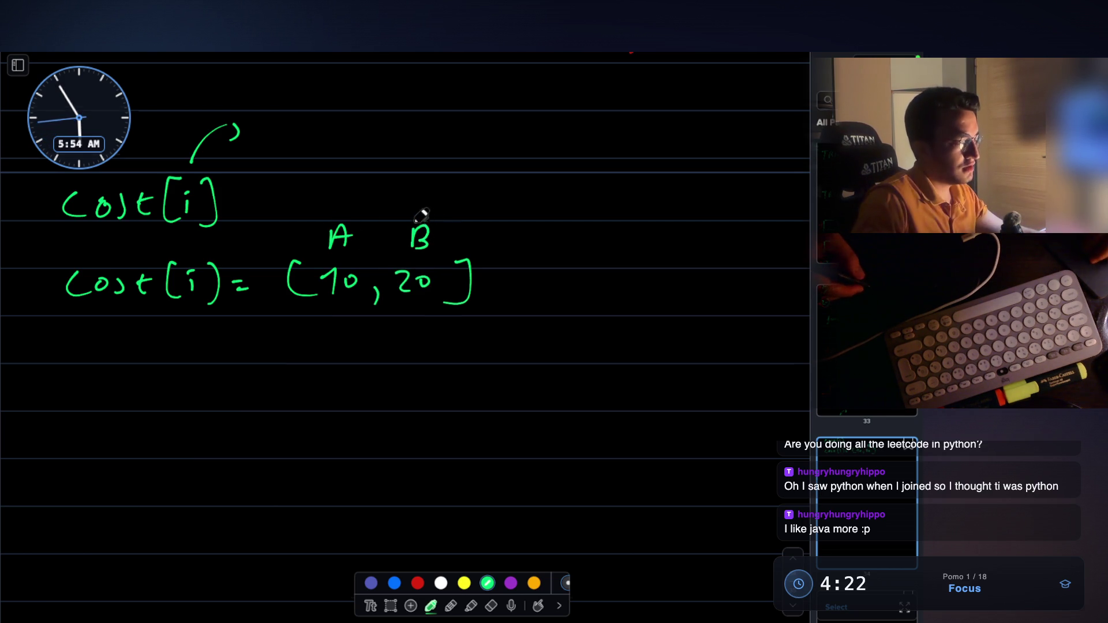
Step: Draw an arrow from Cost(i) down to '10 people'
scroll(423, 218, "down", 1)
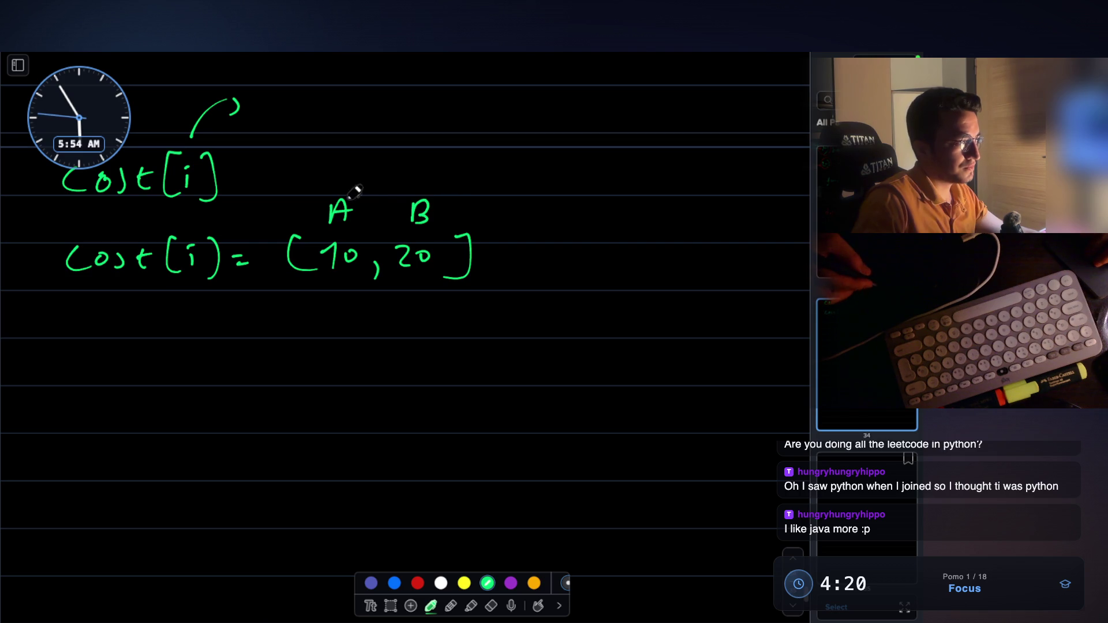
mouse_move(190, 292)
left_mouse_down()
mouse_move(190, 317)
mouse_move(198, 311)
left_mouse_up()
mouse_move(146, 356)
left_mouse_down()
mouse_move(152, 382)
mouse_move(173, 353)
mouse_move(293, 374)
left_mouse_up()
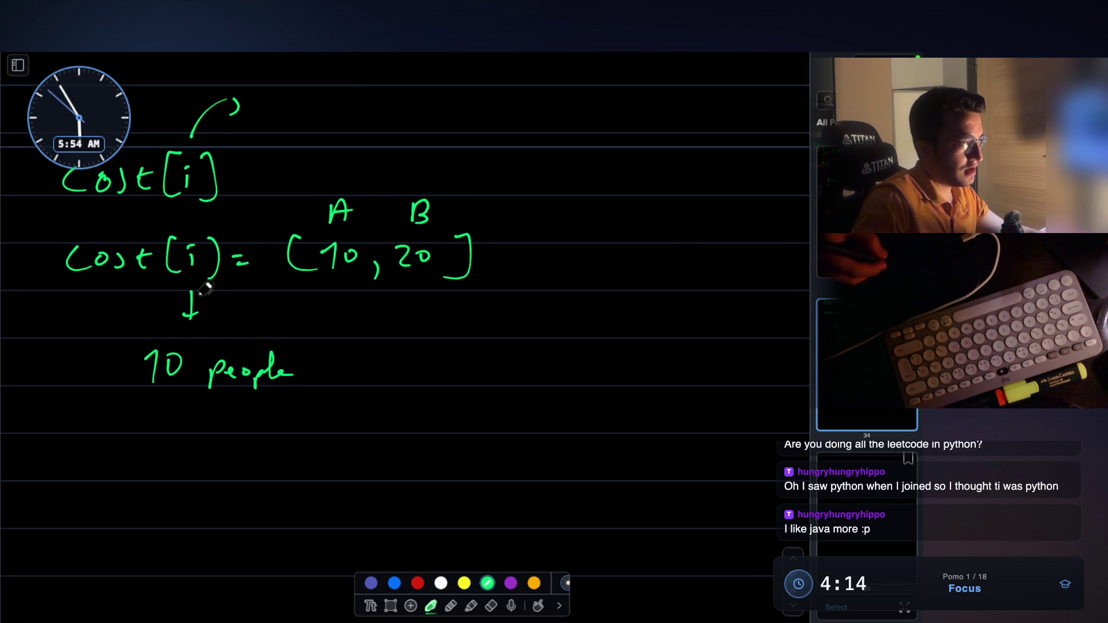
Step: Erase the i in cost( ) and write 2 in its place
left_click(492, 605)
left_click(192, 249)
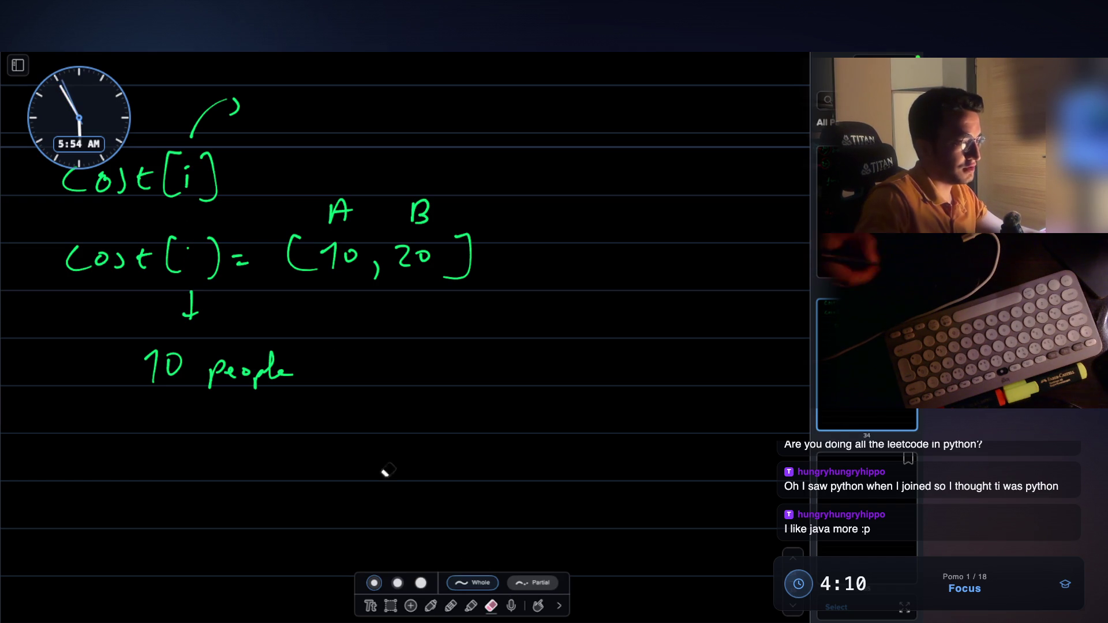
left_click(431, 604)
left_click_drag(186, 249, 205, 265)
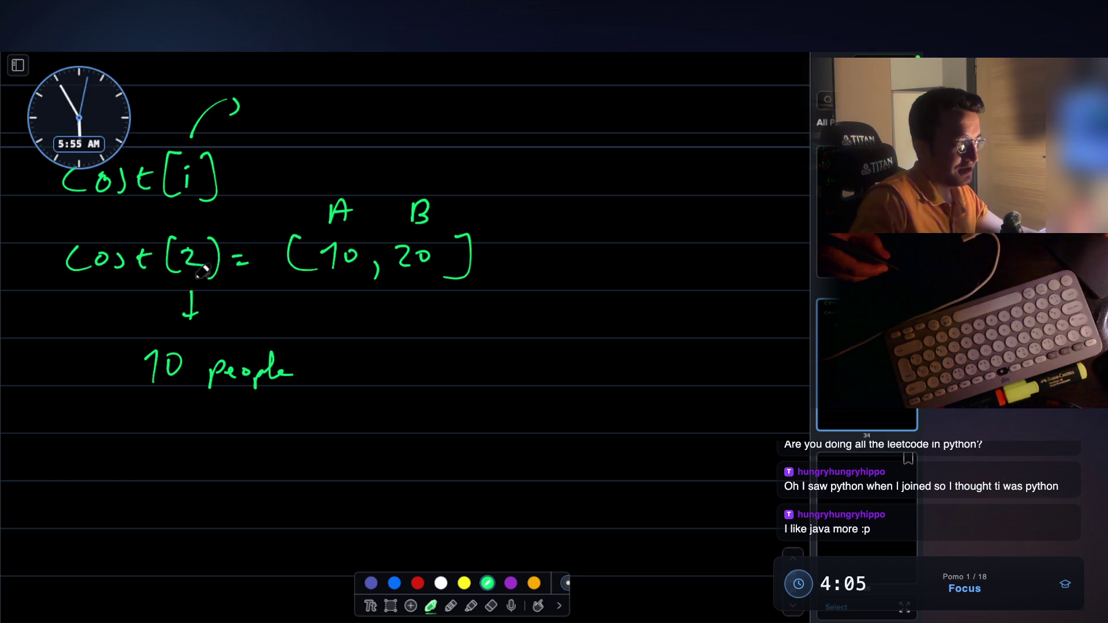
scroll(324, 363, "down", 3)
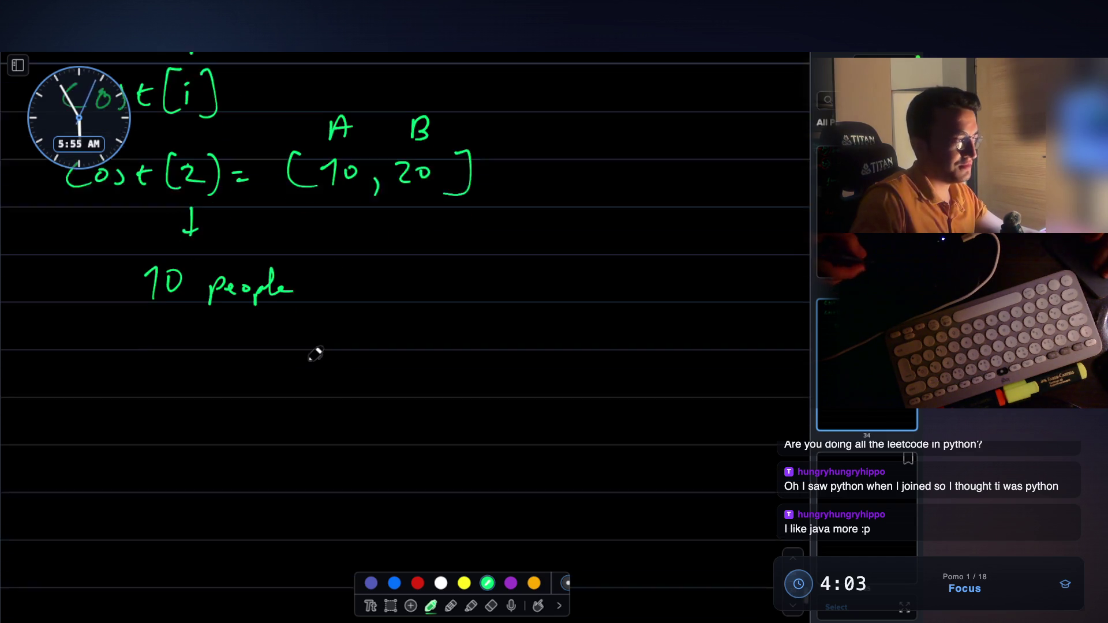
Step: Write A and B well apart below '10 people'
left_click_drag(161, 374, 198, 353)
left_click_drag(611, 339, 606, 374)
scroll(283, 341, "up", 1)
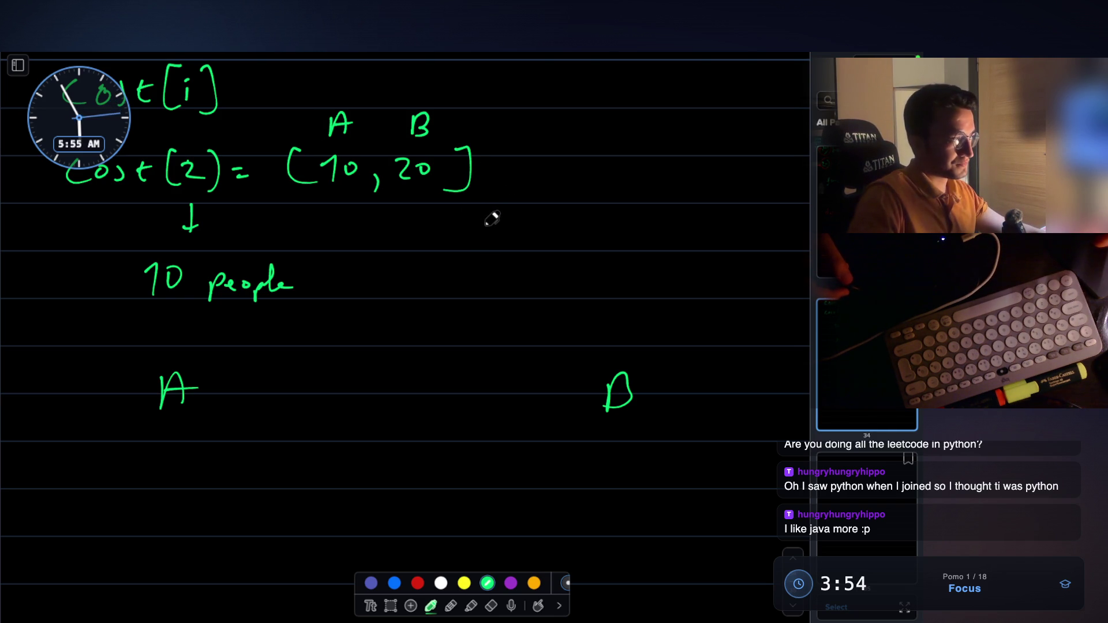
scroll(186, 93, "up", 1)
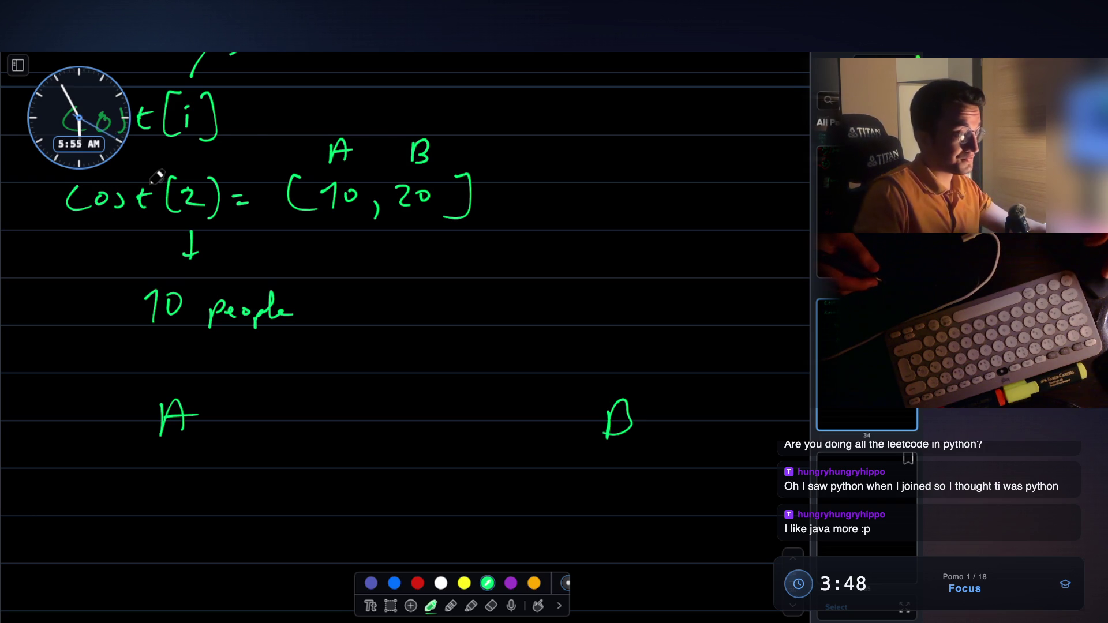
scroll(309, 186, "down", 1)
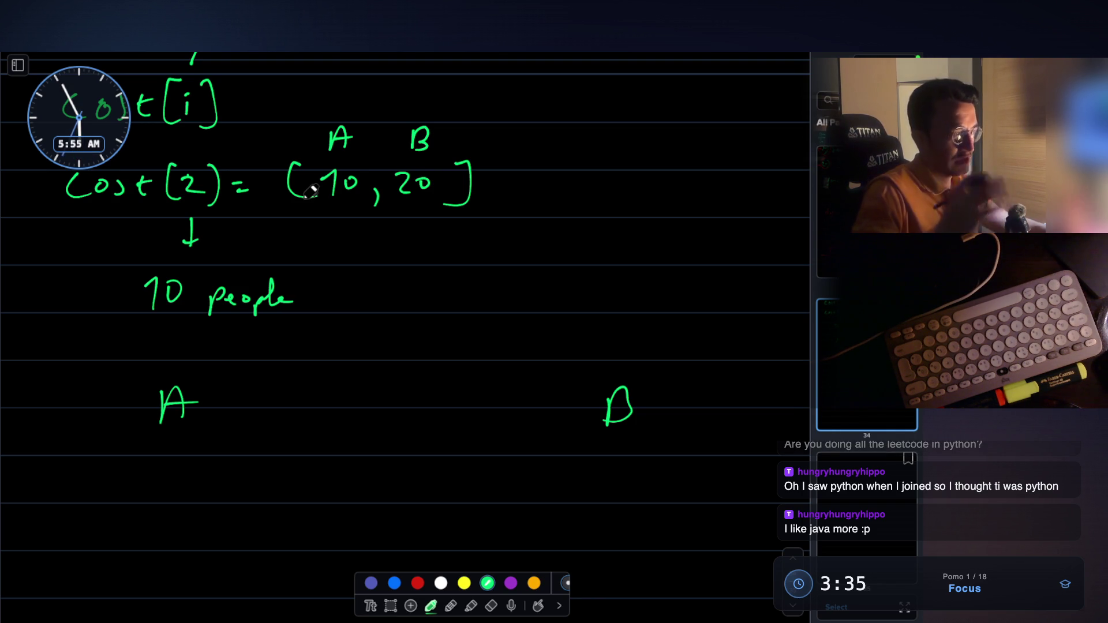
Step: Circle the A and B labels, then return to the Two City Scheduling problem
left_click_drag(148, 378, 151, 374)
mouse_move(618, 361)
left_mouse_down()
mouse_move(663, 391)
mouse_move(623, 369)
left_mouse_up()
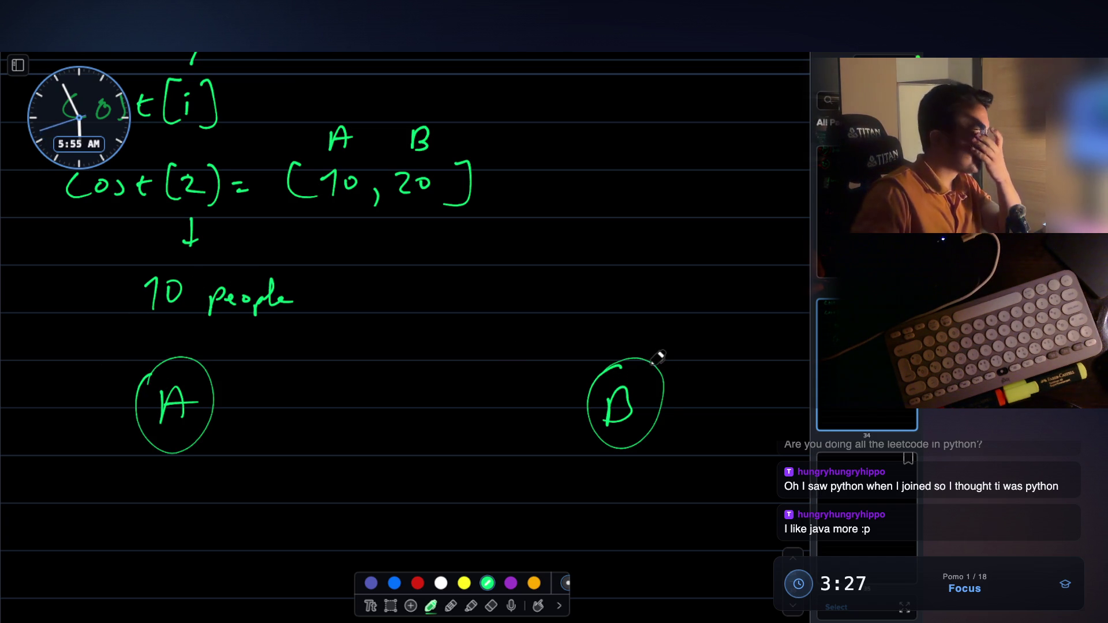
key("Escape")
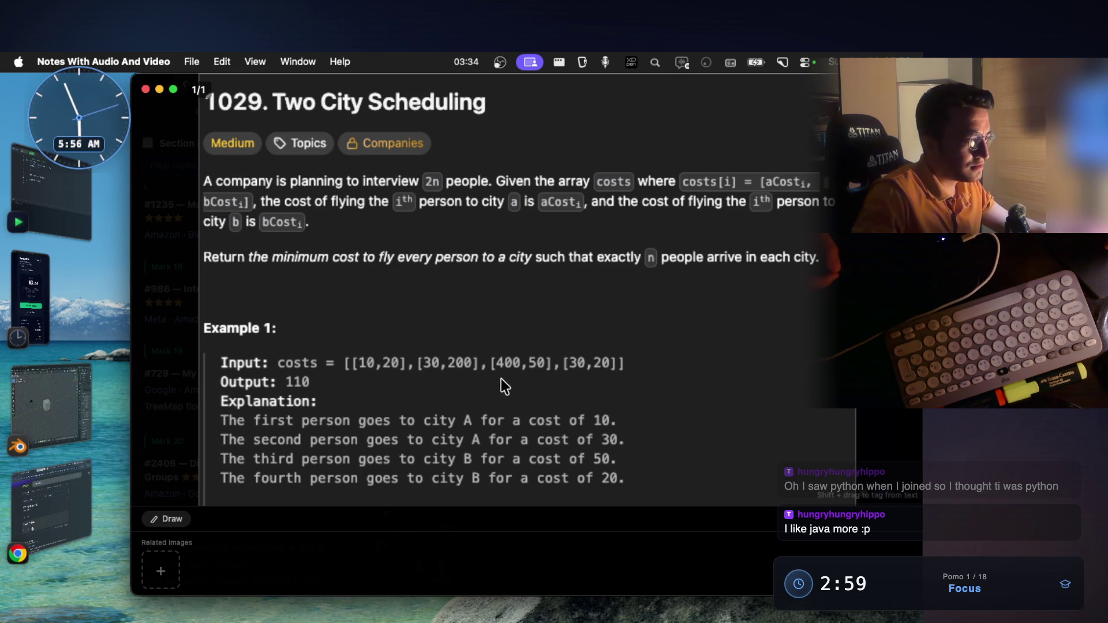
Step: Use Cmd+Tab to bring the Notability whiteboard with circled A and B forward
key("super+Tab")
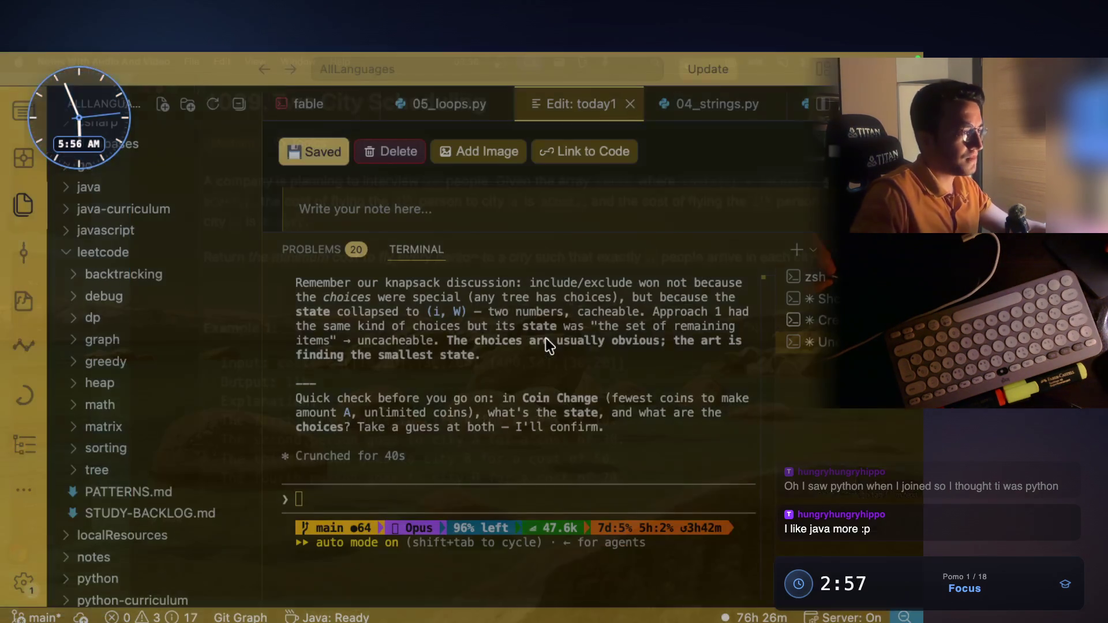
key("super+Tab")
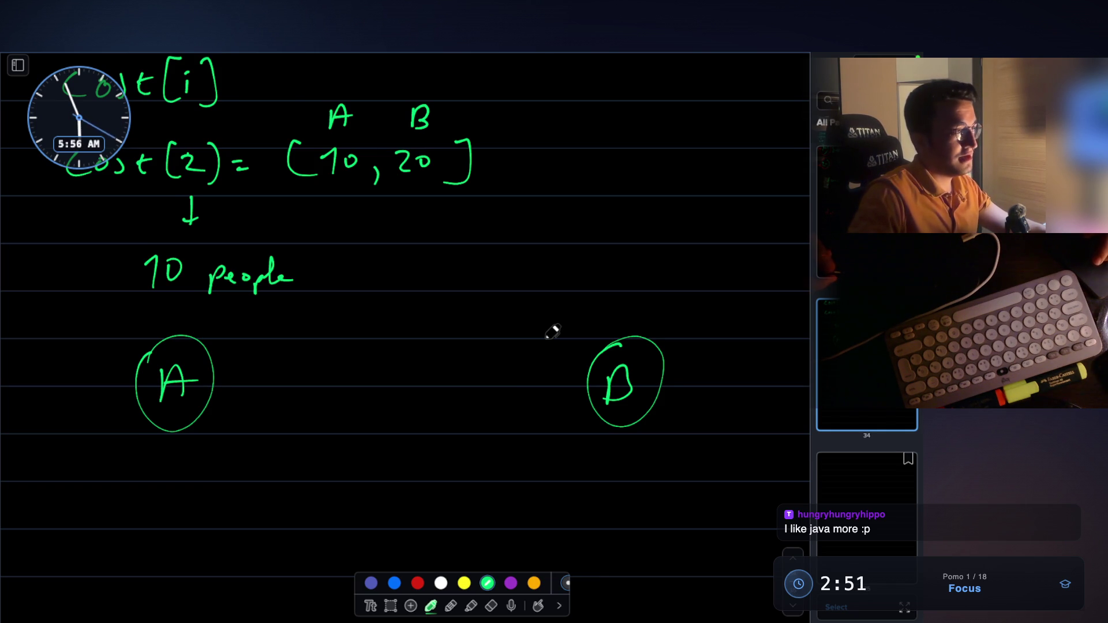
Step: Write 'smallest' and 'largest' beneath the circled A
scroll(552, 332, "down", 3)
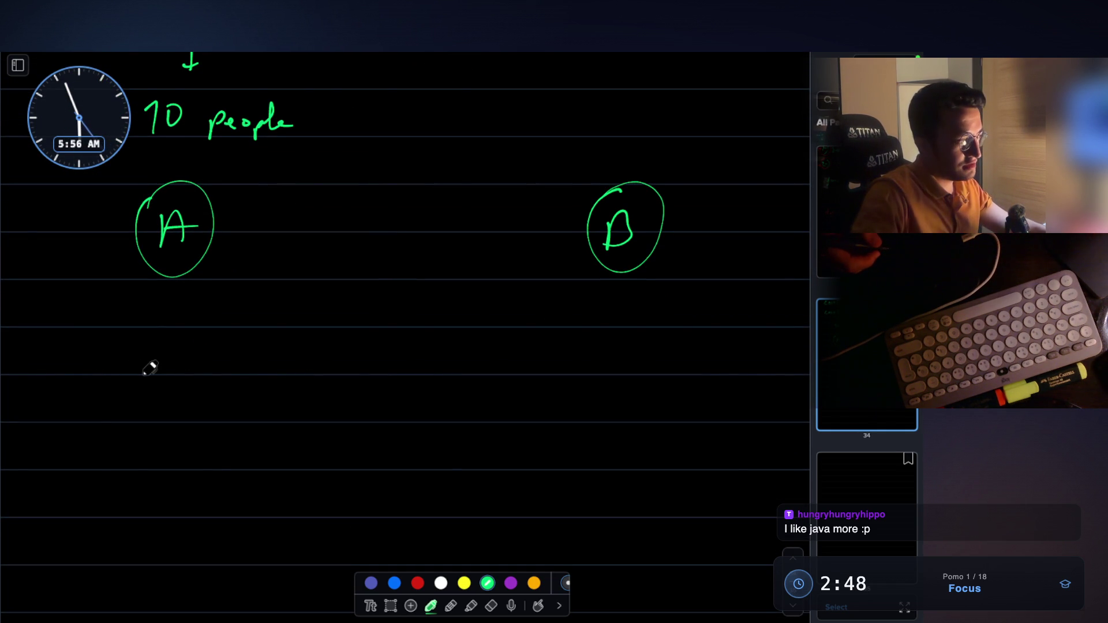
left_click(94, 377)
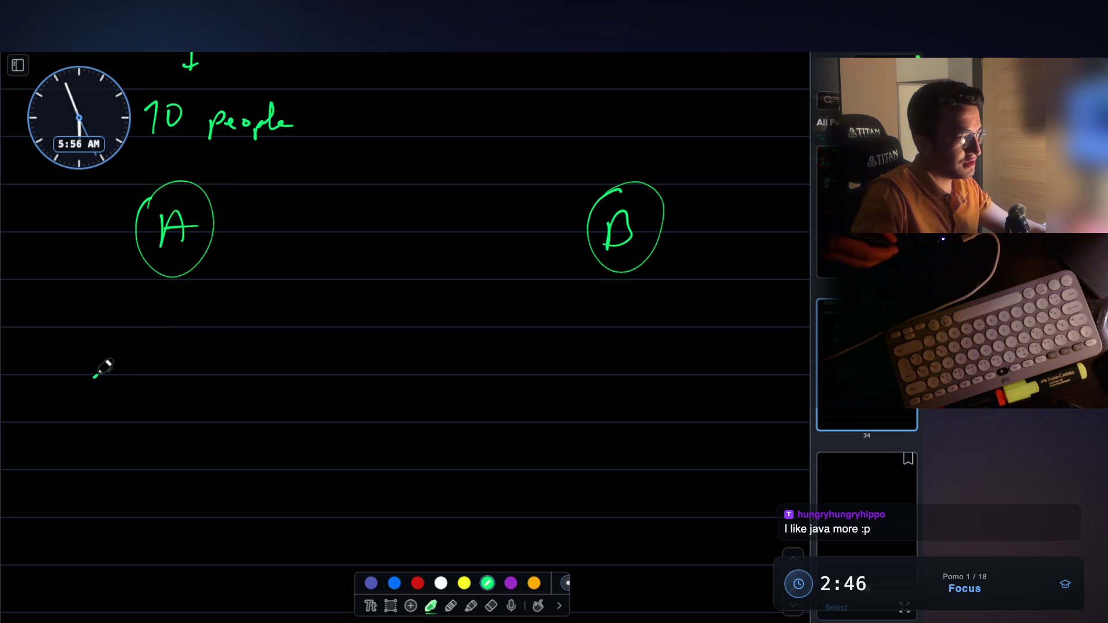
left_click_drag(118, 386, 229, 381)
scroll(173, 358, "down", 2)
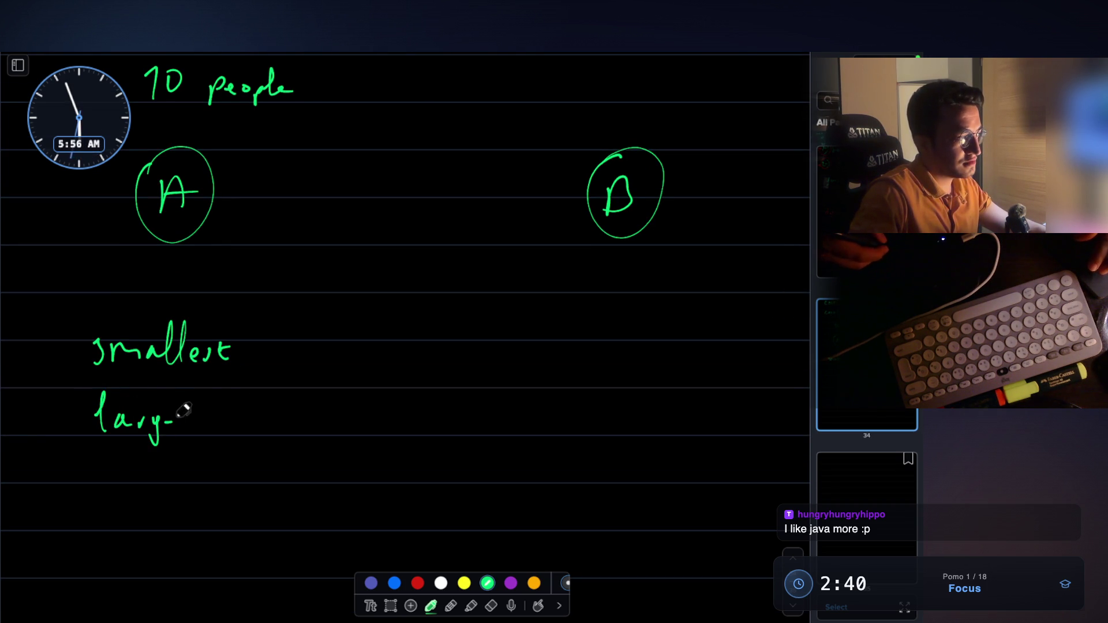
left_click_drag(206, 404, 215, 413)
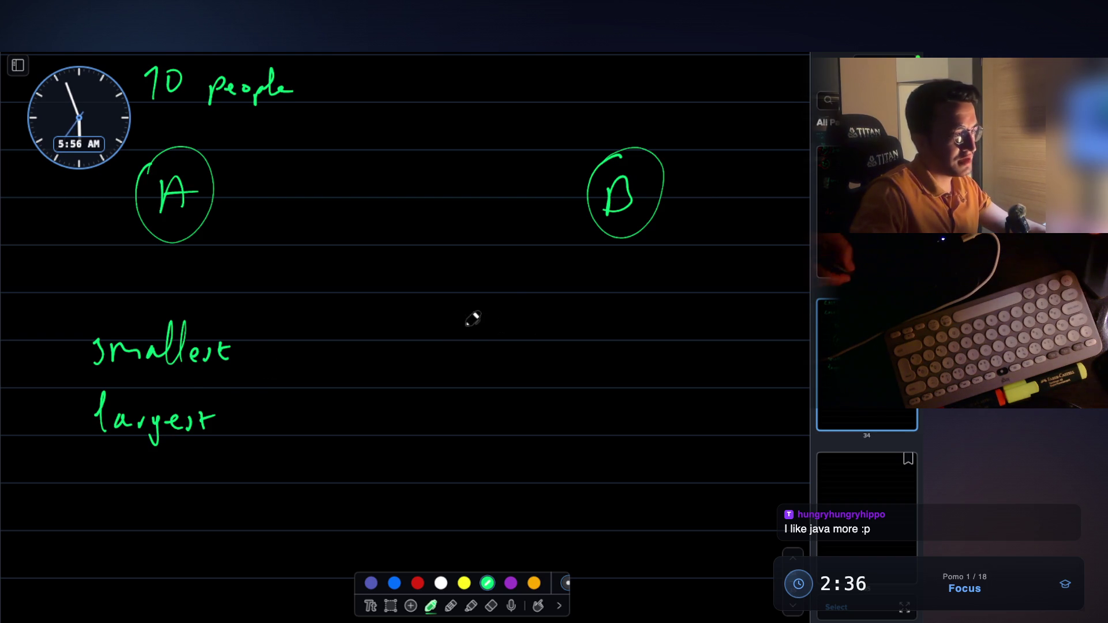
Step: Draw arrows between circled A and B, underline A, and begin a new line below 'largest'
mouse_move(547, 300)
left_mouse_down()
mouse_move(306, 287)
mouse_move(337, 313)
left_mouse_up()
mouse_move(604, 312)
left_mouse_down()
mouse_move(718, 310)
mouse_move(713, 324)
left_mouse_up()
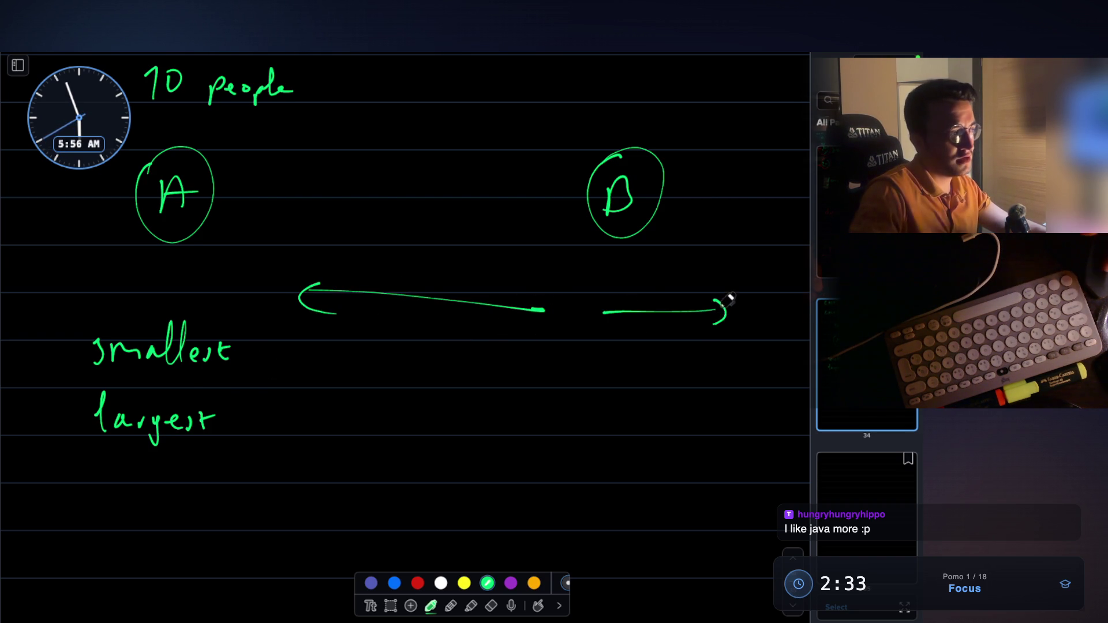
scroll(700, 223, "down", 2)
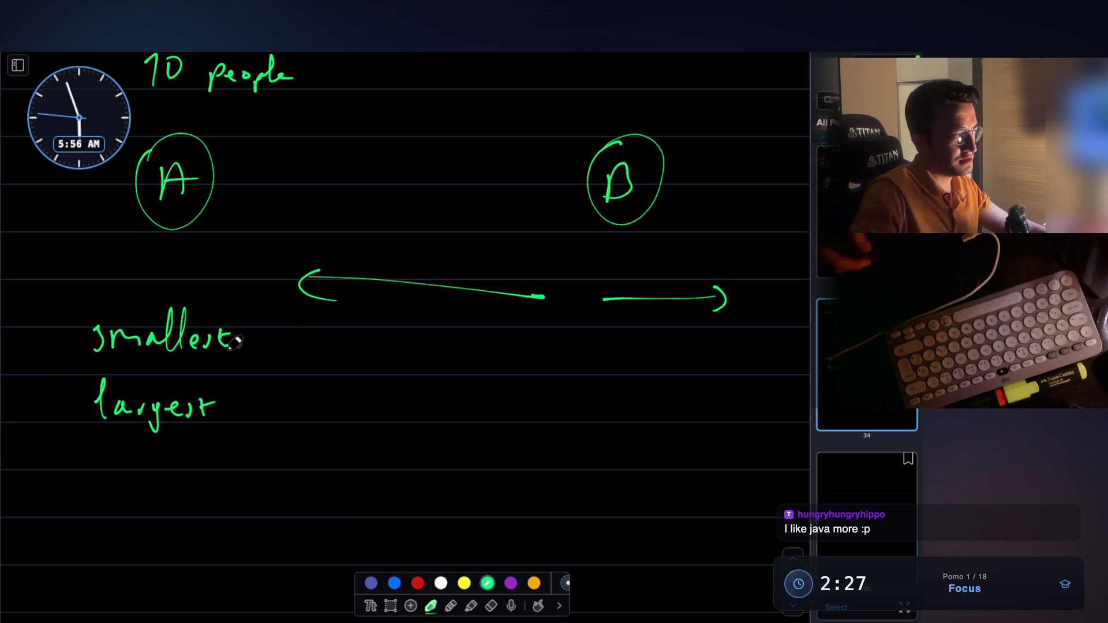
scroll(281, 325, "up", 5)
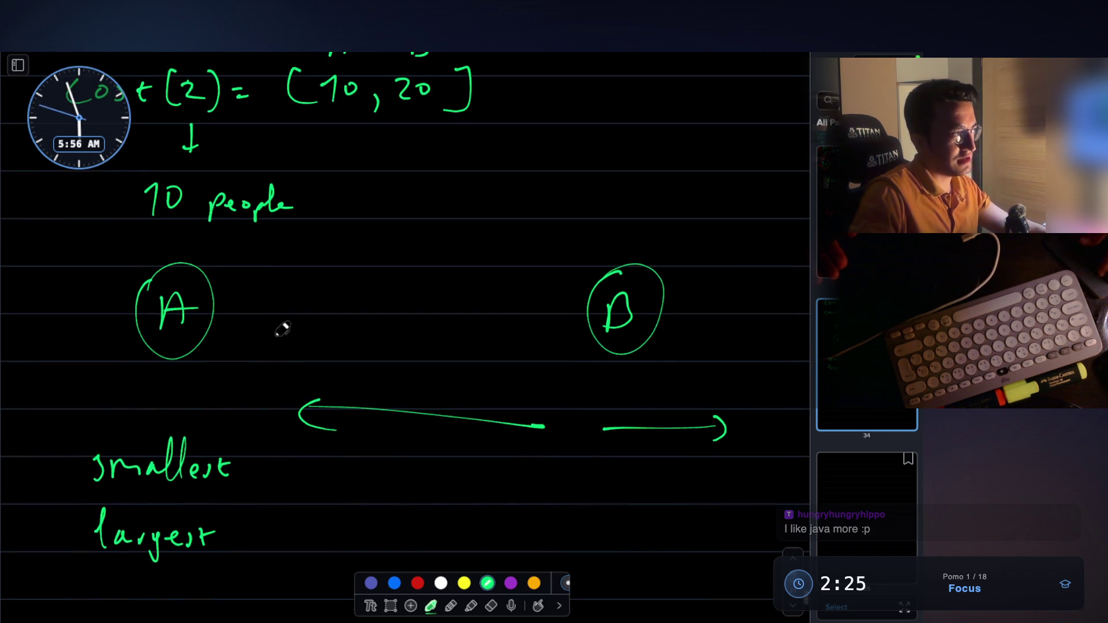
scroll(281, 329, "up", 4)
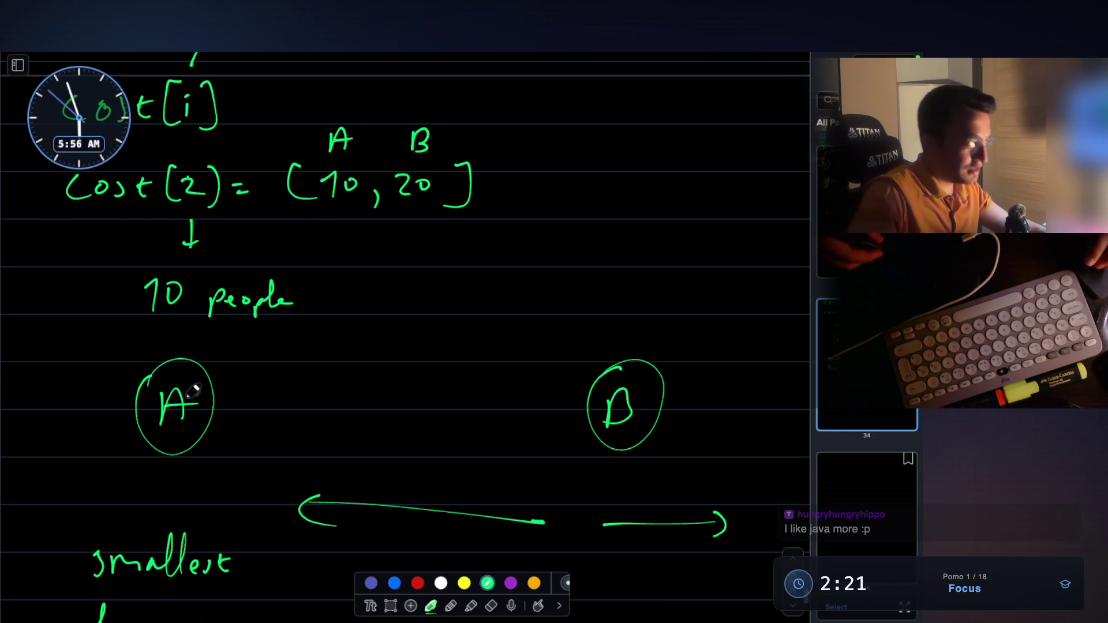
mouse_move(199, 459)
left_mouse_down()
mouse_move(150, 459)
mouse_move(169, 454)
left_mouse_up()
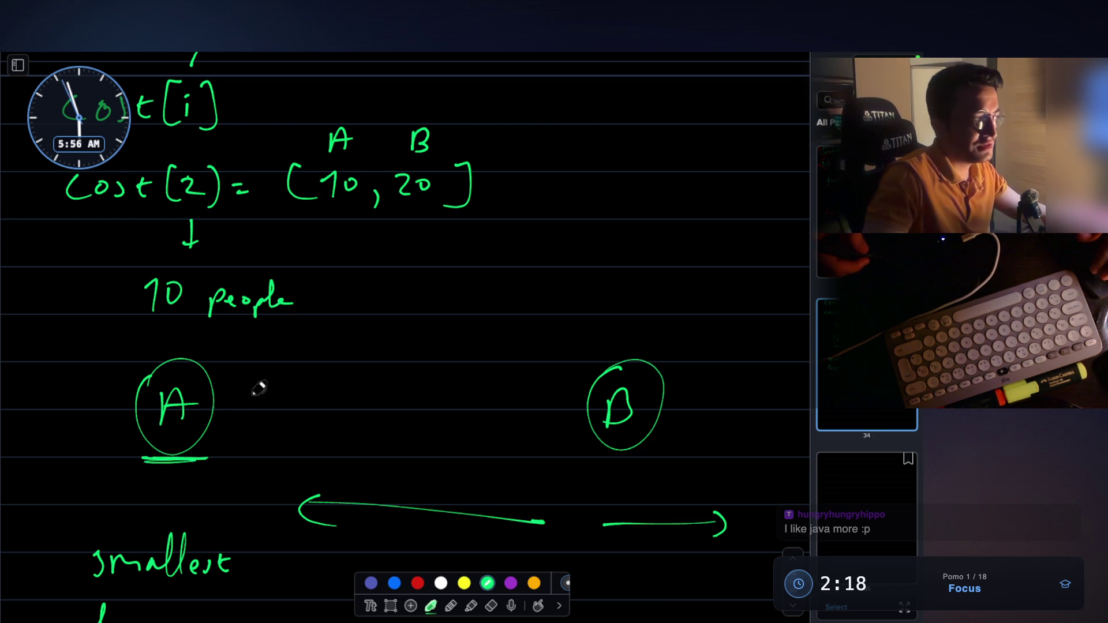
scroll(248, 404, "down", 15)
mouse_move(112, 379)
left_mouse_down()
mouse_move(114, 392)
mouse_move(184, 373)
mouse_move(226, 397)
left_mouse_up()
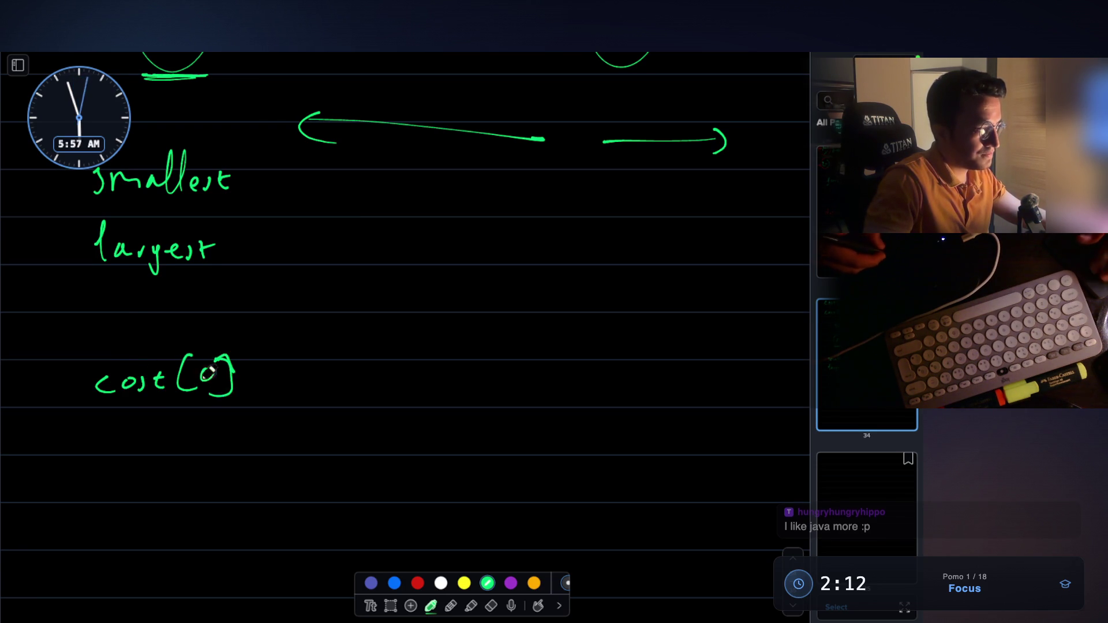
Step: Write cost[0], cost[1], placeholder dots and cost[3] as a green list
scroll(123, 413, "down", 1)
mouse_move(113, 408)
left_mouse_down()
mouse_move(110, 423)
mouse_move(122, 408)
left_mouse_up()
mouse_move(141, 407)
left_mouse_down()
mouse_move(138, 422)
mouse_move(217, 426)
left_mouse_up()
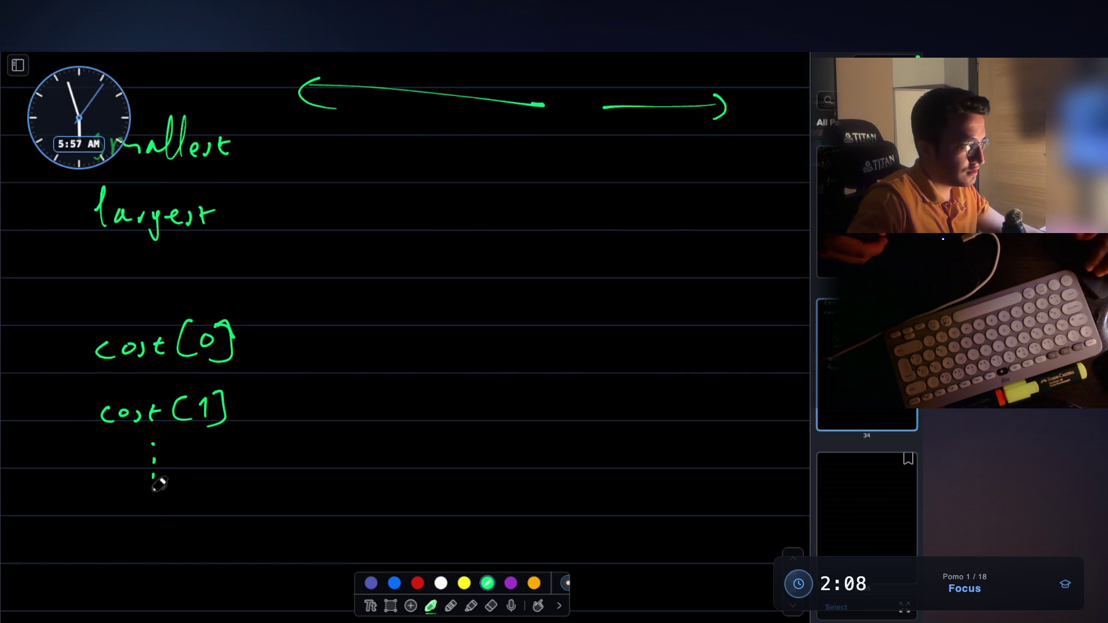
scroll(159, 482, "down", 1)
scroll(133, 425, "down", 1)
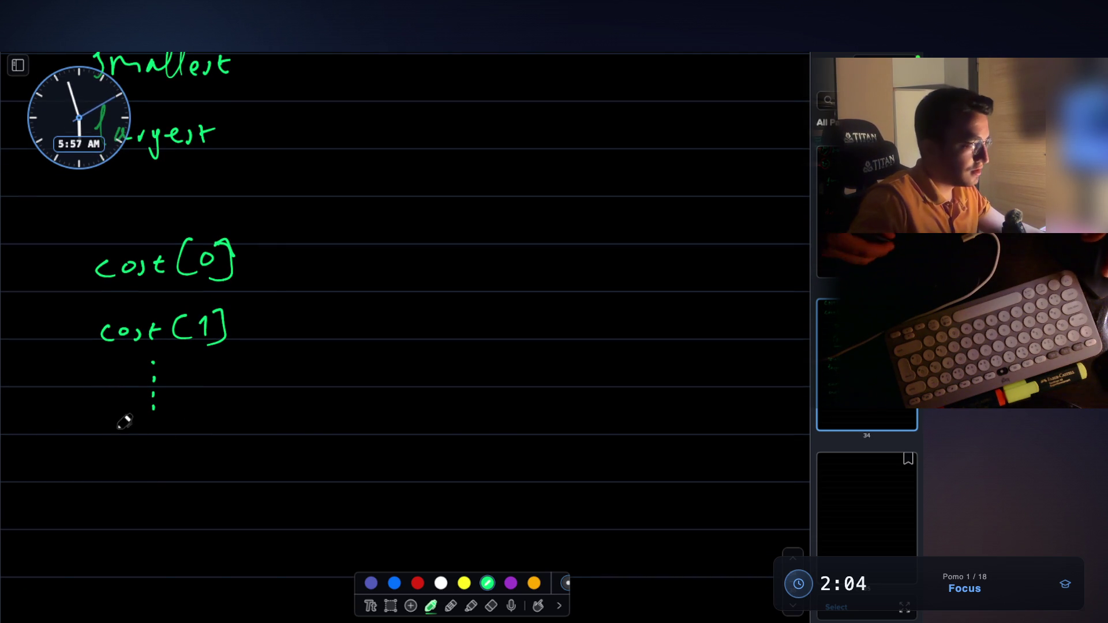
left_click_drag(137, 430, 134, 440)
mouse_move(149, 428)
left_mouse_down()
mouse_move(151, 443)
mouse_move(183, 446)
left_mouse_up()
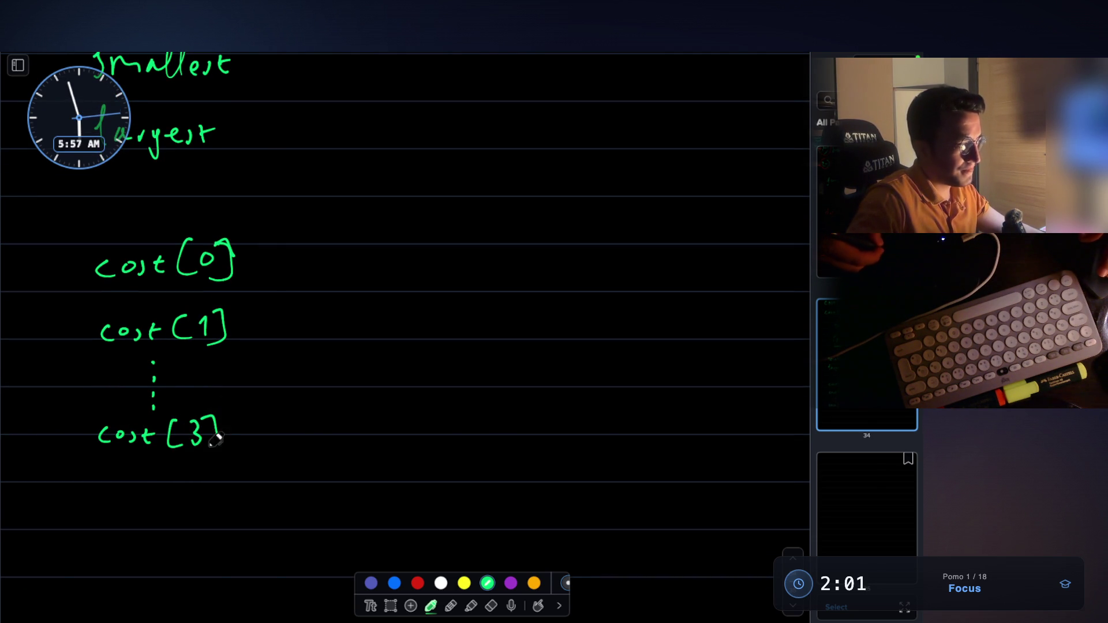
left_click_drag(220, 435, 212, 447)
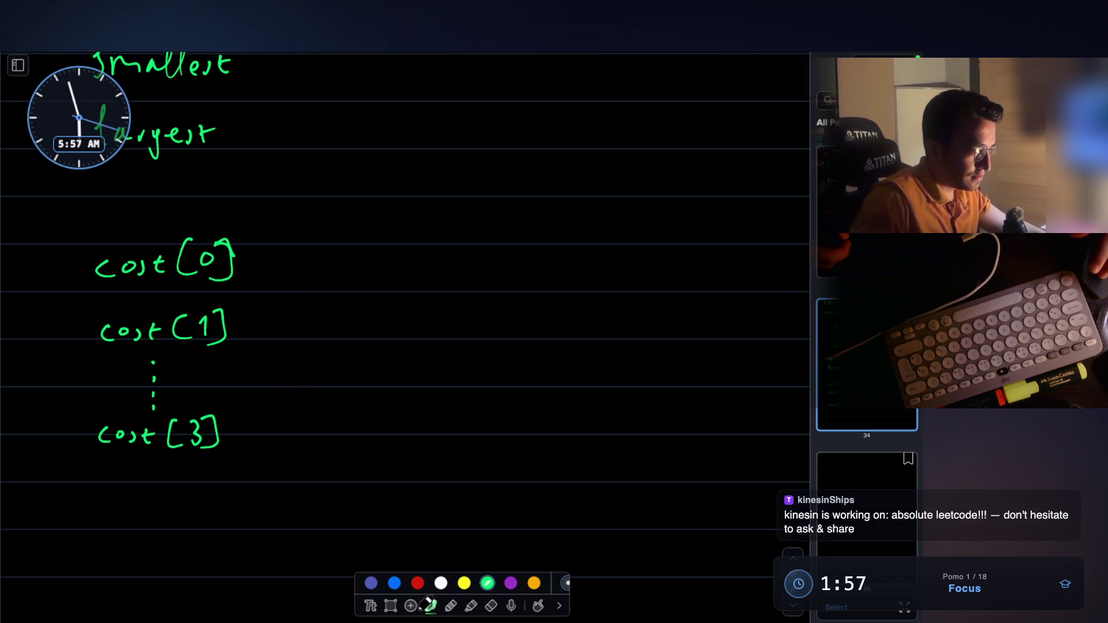
Step: Erase the placeholder dots and write cost[2] in the gap
left_click(491, 605)
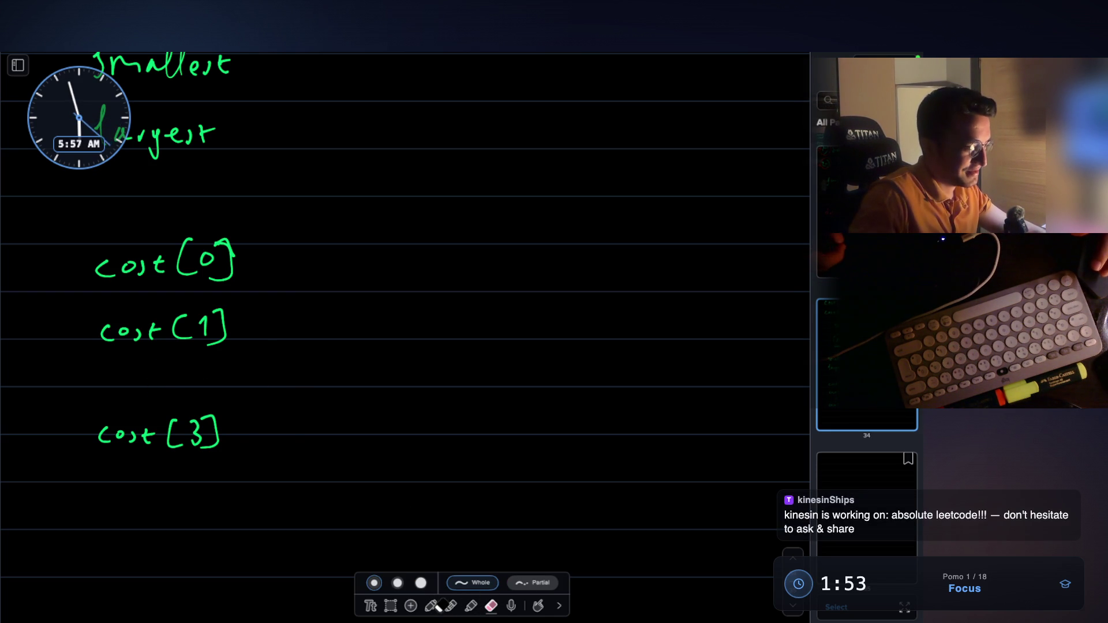
left_click(433, 605)
left_click_drag(111, 379, 107, 393)
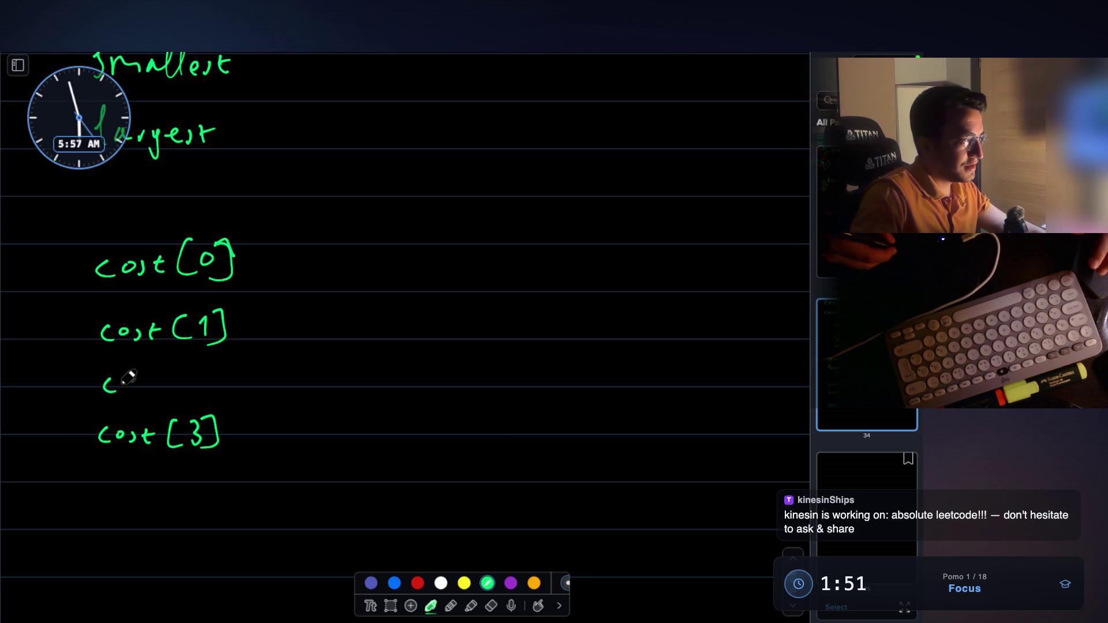
left_click_drag(182, 381, 179, 393)
left_click_drag(194, 369, 208, 395)
mouse_move(122, 194)
left_mouse_down()
mouse_move(122, 218)
mouse_move(146, 220)
left_mouse_up()
Step: Letter the CITY A heading above cost[0] and CITY B to its right
left_click_drag(230, 181, 295, 211)
left_click_drag(263, 199, 288, 195)
mouse_move(577, 180)
left_mouse_down()
mouse_move(551, 191)
mouse_move(577, 205)
left_mouse_up()
left_click_drag(593, 180, 591, 206)
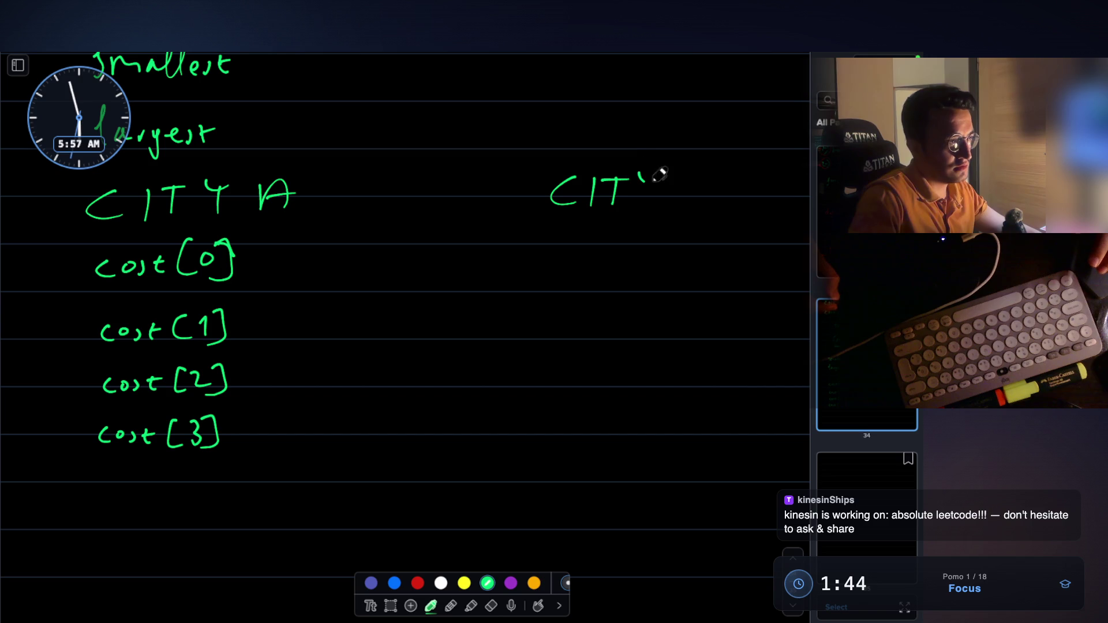
left_click_drag(680, 198, 673, 209)
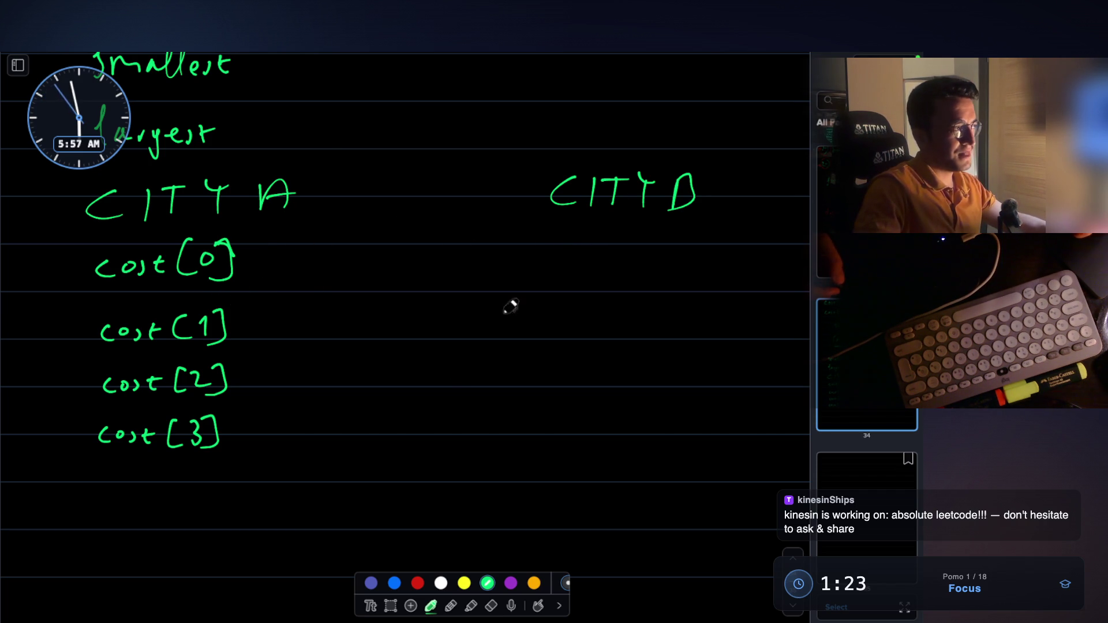
Step: Write TOTAL COST below the list with a long downward arrow
scroll(401, 371, "down", 2)
mouse_move(159, 413)
left_mouse_down()
mouse_move(158, 439)
mouse_move(164, 410)
mouse_move(249, 408)
left_mouse_up()
mouse_move(236, 411)
left_mouse_down()
mouse_move(235, 445)
mouse_move(287, 439)
mouse_move(287, 420)
left_mouse_up()
left_click_drag(303, 404, 325, 443)
mouse_move(391, 408)
left_mouse_down()
mouse_move(394, 444)
mouse_move(419, 419)
mouse_move(438, 442)
mouse_move(486, 407)
left_mouse_up()
left_click_drag(466, 410, 465, 444)
left_click_drag(574, 402, 569, 559)
mouse_move(555, 542)
left_mouse_down()
mouse_move(587, 535)
mouse_move(569, 558)
left_mouse_up()
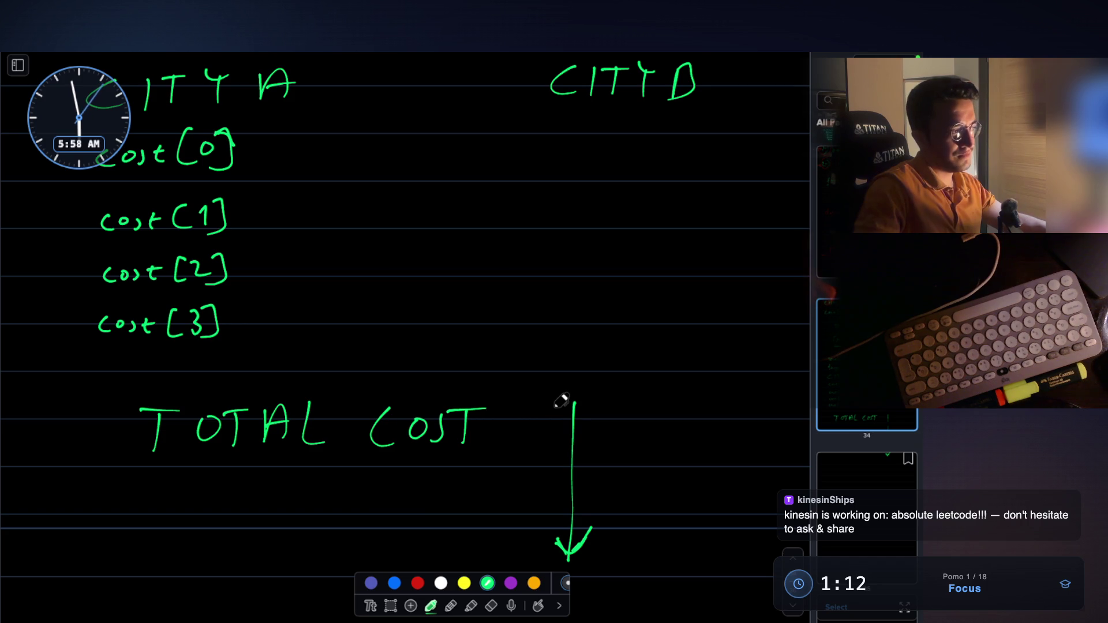
Step: Number the cost[0]–cost[3] rows 1 through 4 down the left margin
scroll(564, 397, "up", 2)
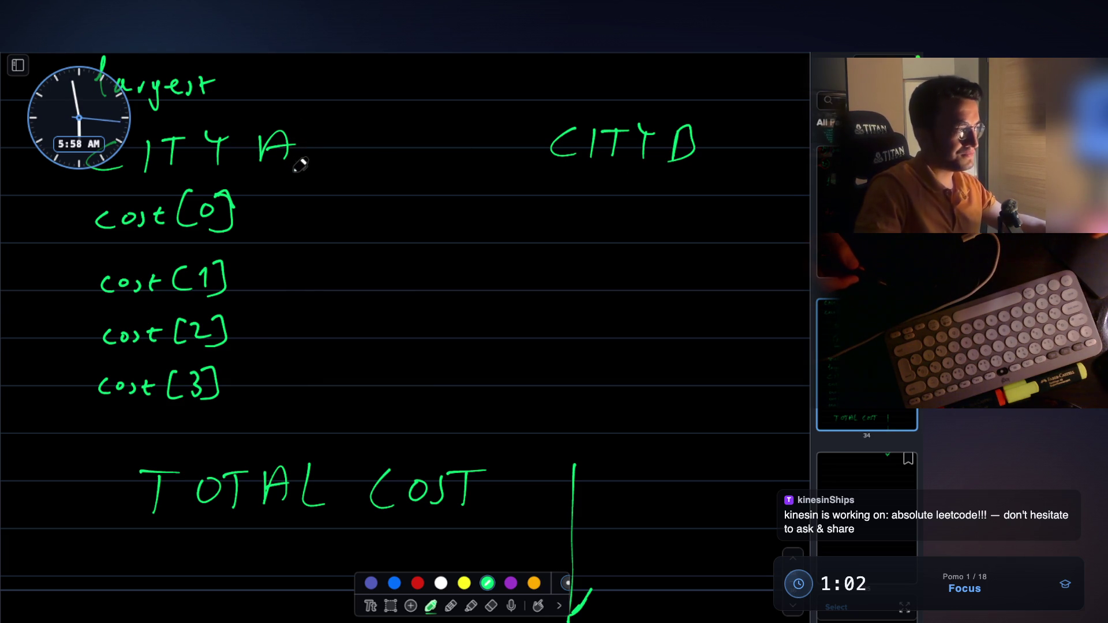
scroll(312, 138, "up", 2)
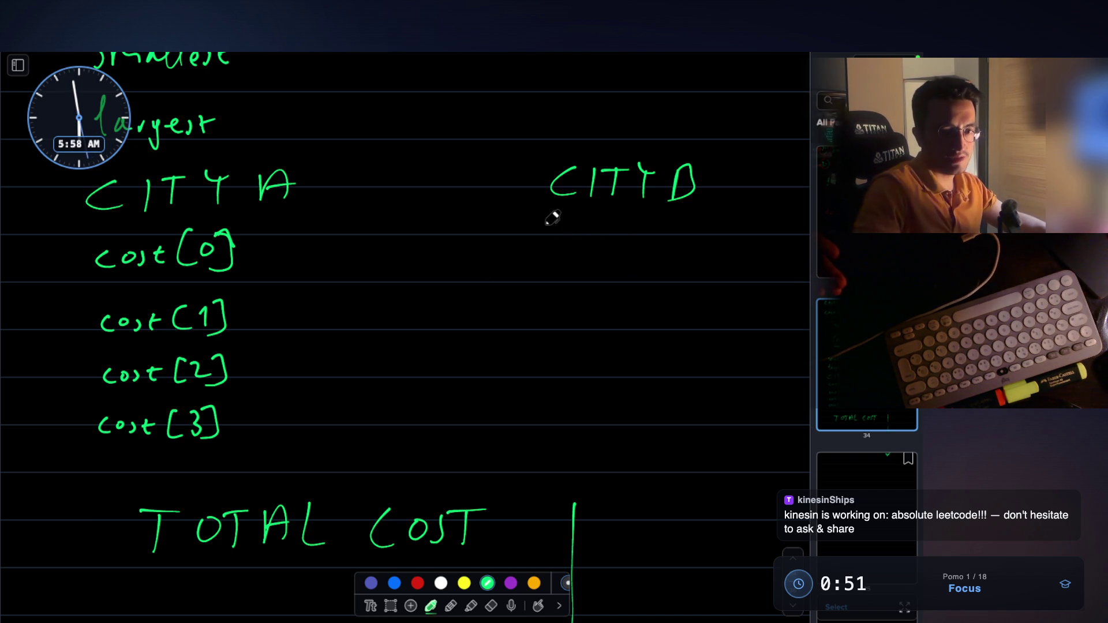
scroll(552, 217, "up", 1)
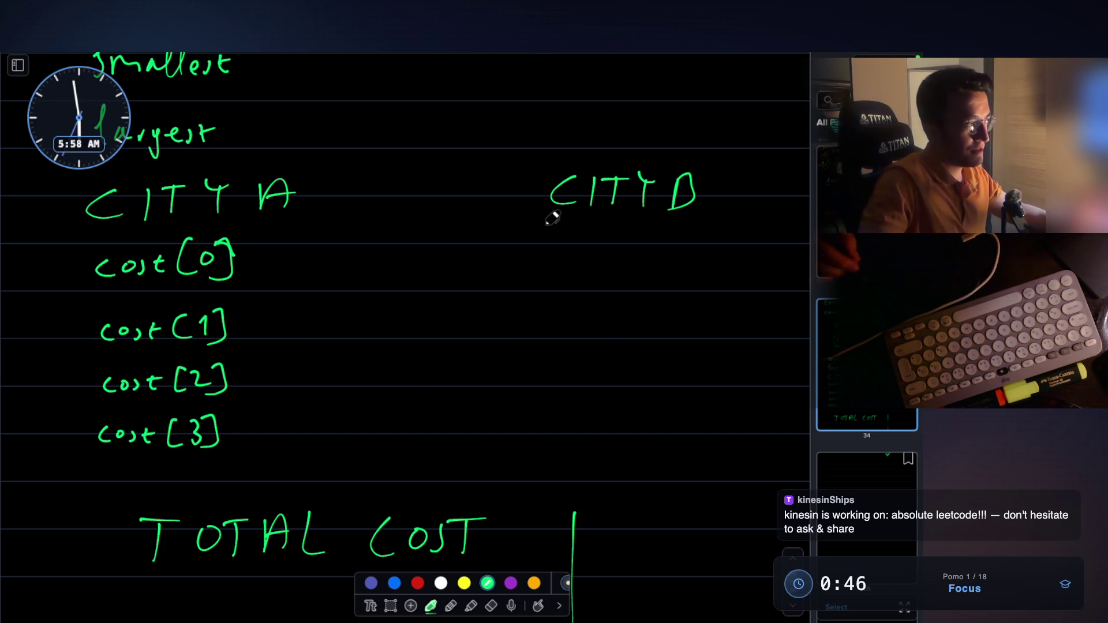
left_click_drag(47, 261, 50, 286)
left_click_drag(51, 324, 55, 462)
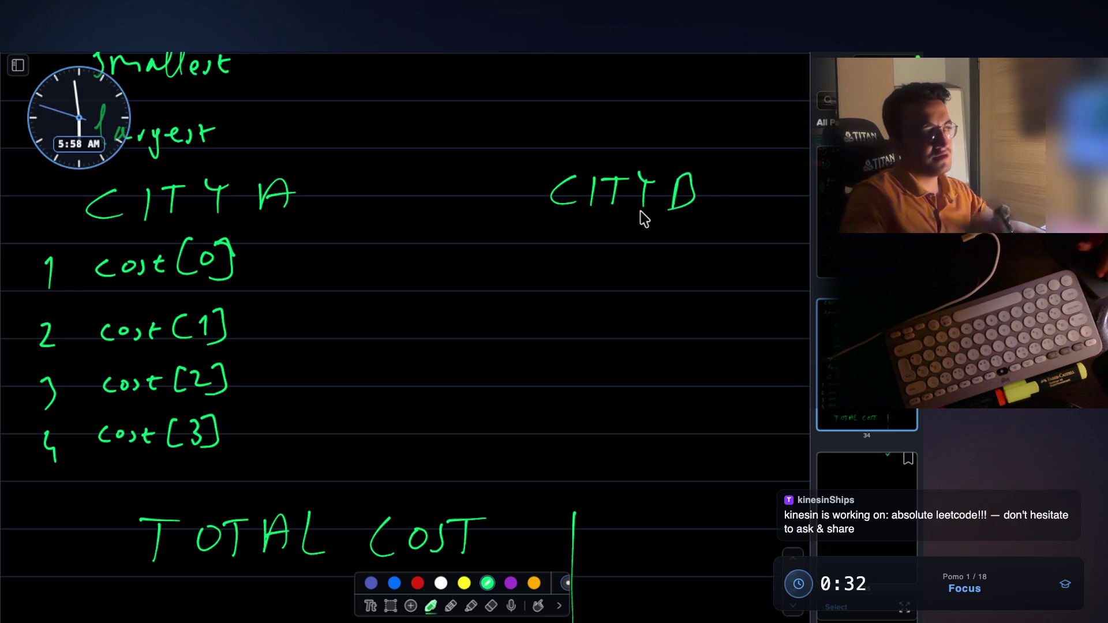
scroll(416, 185, "up", 3)
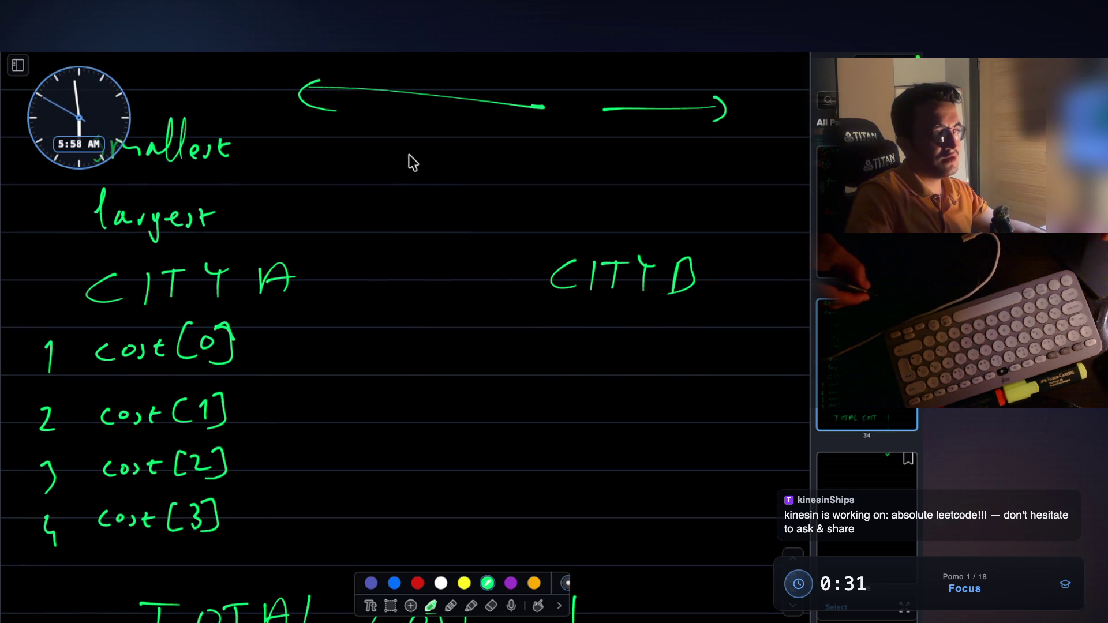
Step: Write x+y, x·y, x−y and 2(x+y) beneath the top arrows
mouse_move(408, 156)
left_mouse_down()
mouse_move(468, 165)
mouse_move(424, 205)
mouse_move(462, 199)
mouse_move(449, 217)
left_mouse_up()
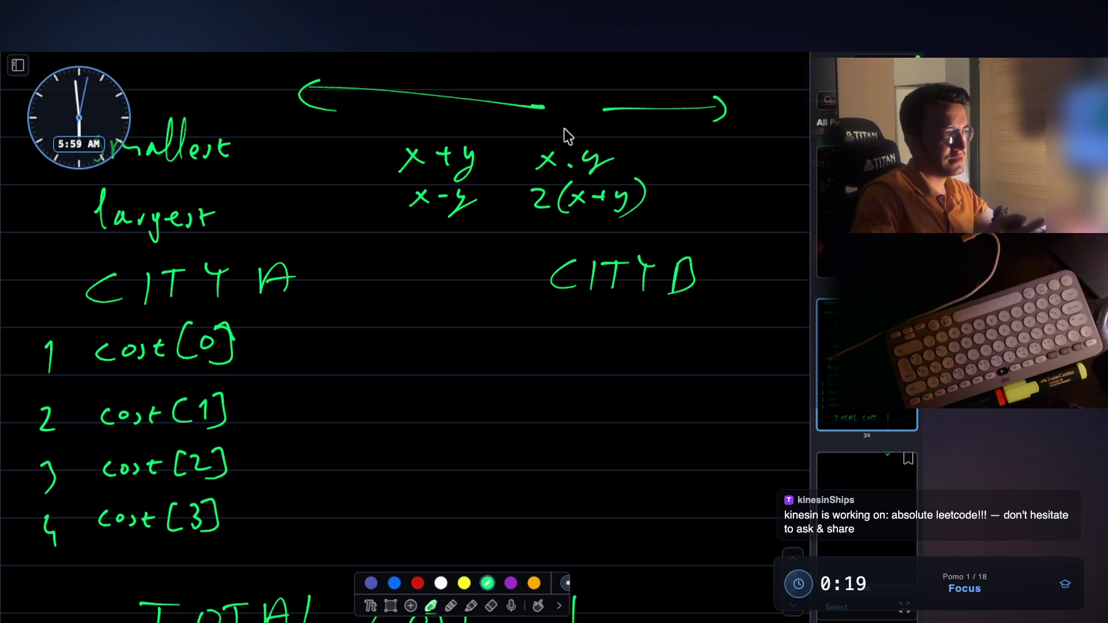
scroll(288, 289, "down", 1)
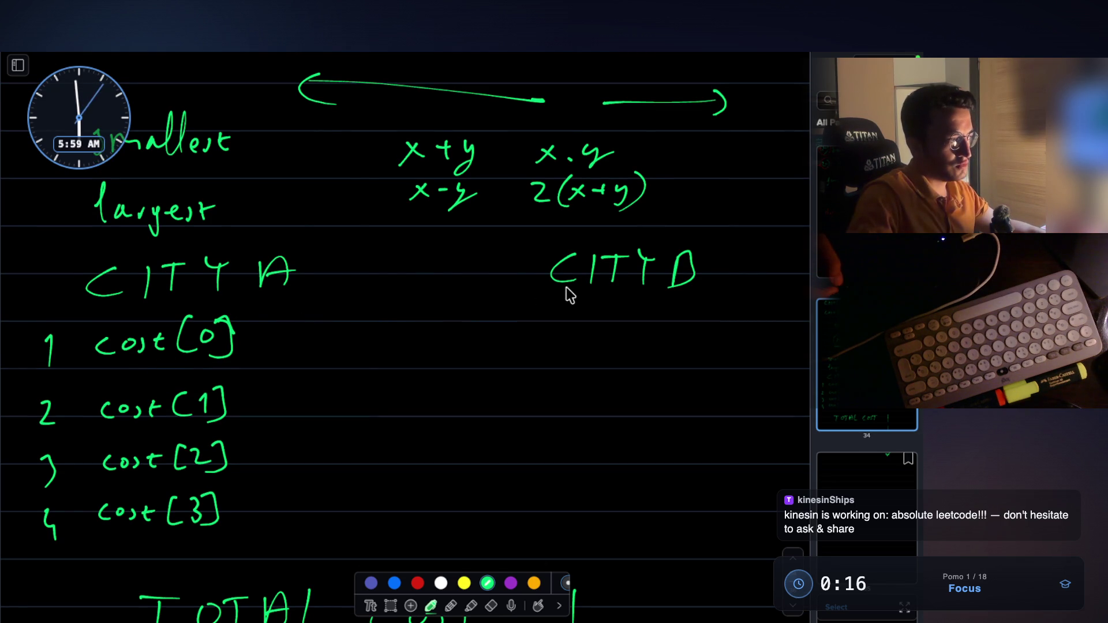
scroll(583, 287, "down", 3)
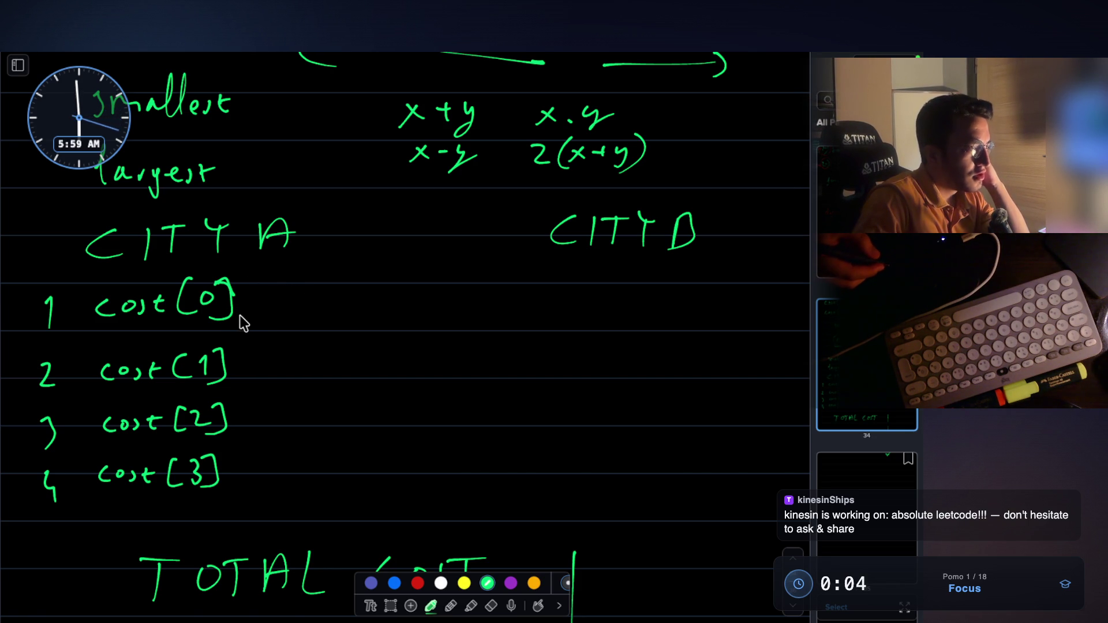
Step: After checking the problem statement, correct the row labels to costs[0] and costs[3]
key("ctrl+Right")
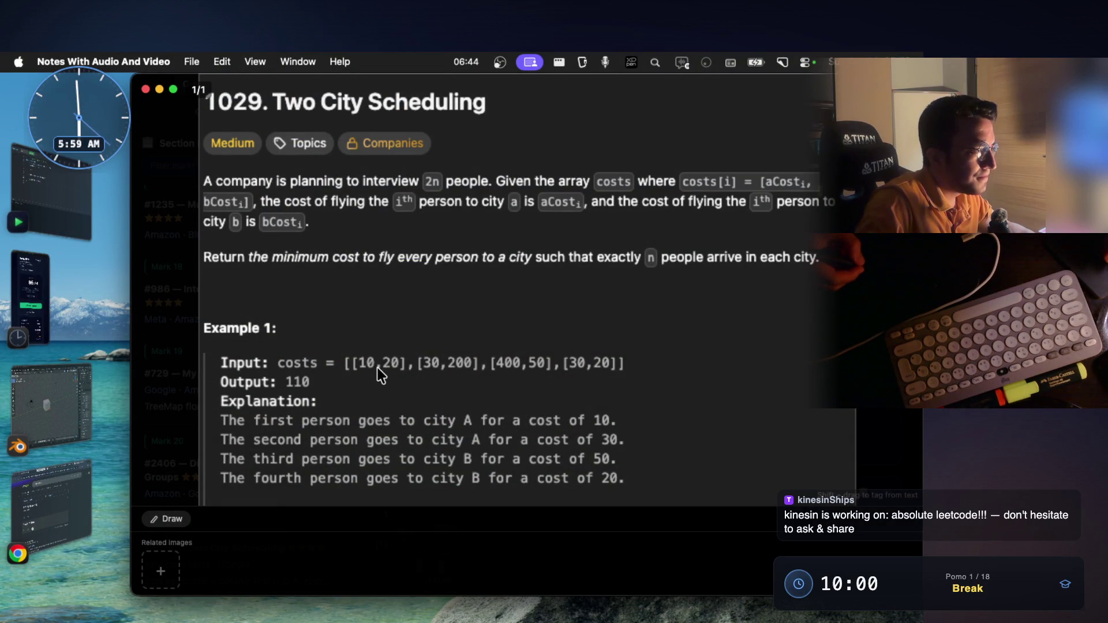
key("ctrl+Left")
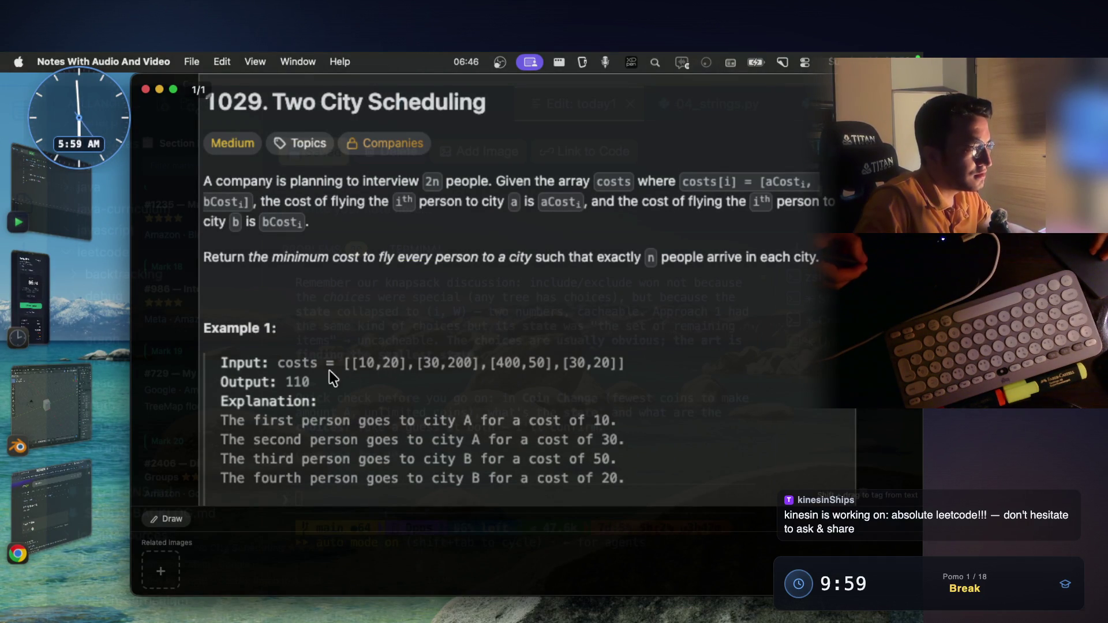
key("ctrl+Right")
key("ctrl+Right")
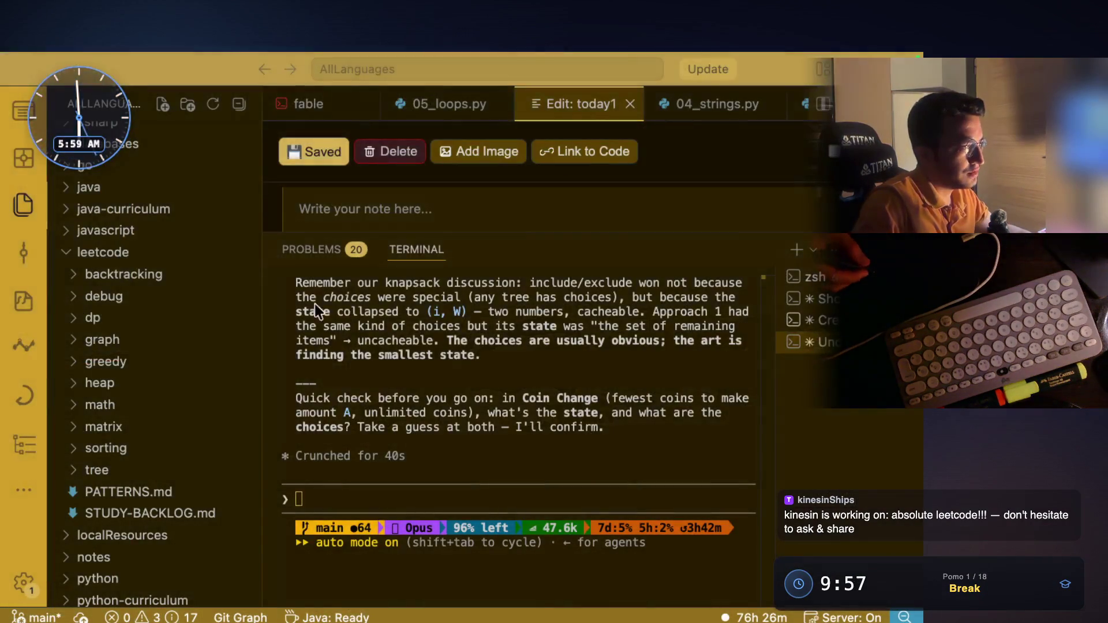
left_click_drag(171, 296, 167, 314)
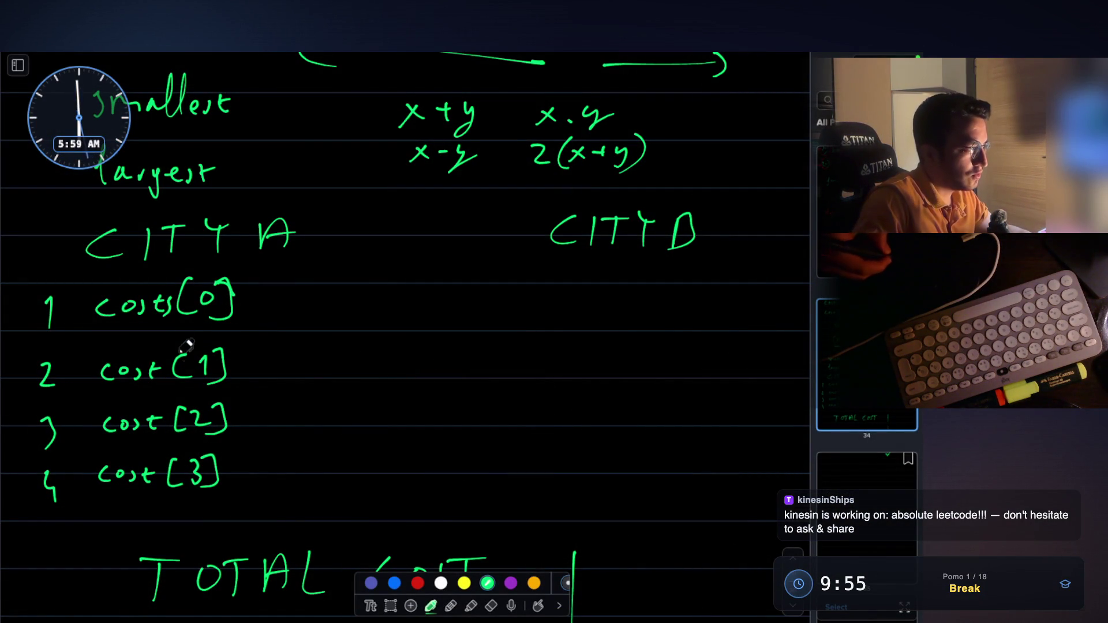
left_click_drag(163, 461, 154, 484)
mouse_move(255, 296)
left_mouse_down()
mouse_move(277, 292)
mouse_move(314, 316)
left_mouse_up()
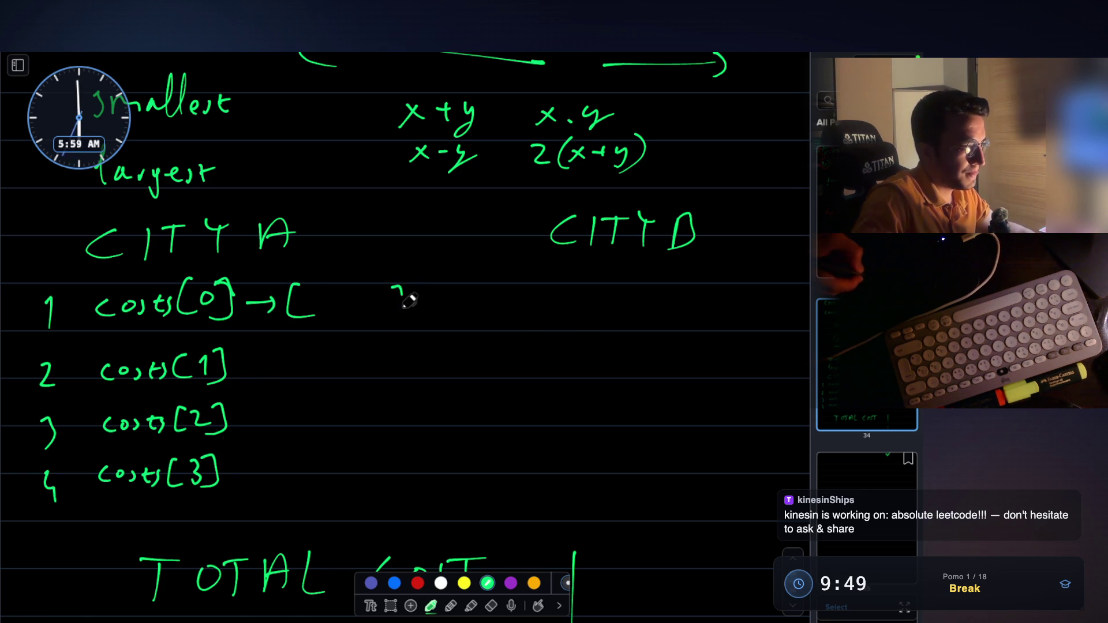
Step: Check the example costs, then write the pair [10,20] after costs[0] with 10 underlined
key("Escape")
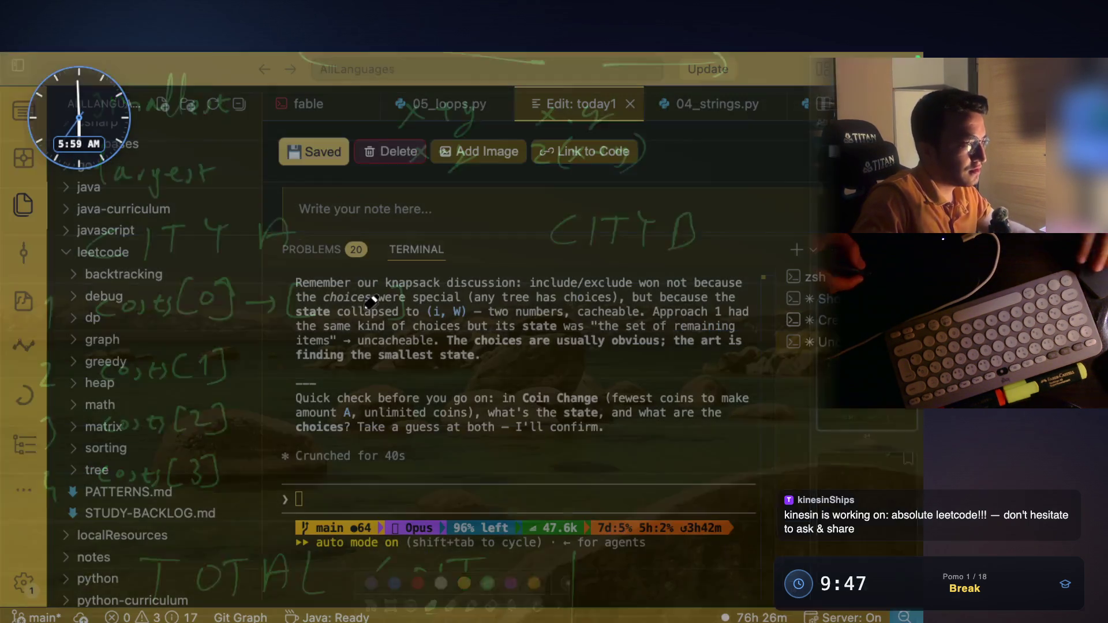
key("super+Tab")
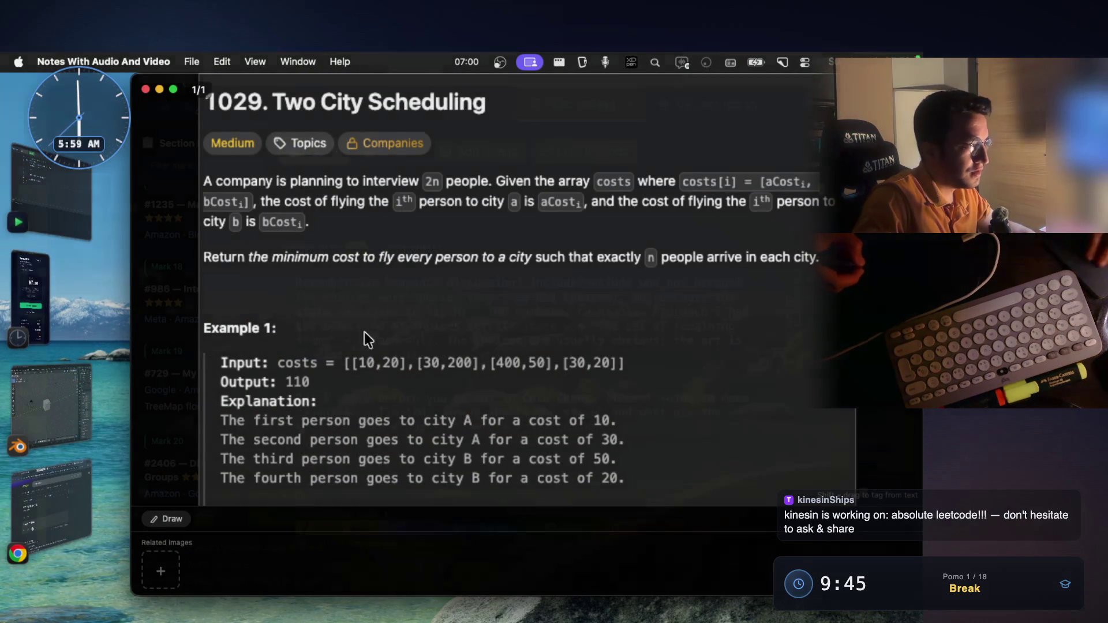
key("super+Tab")
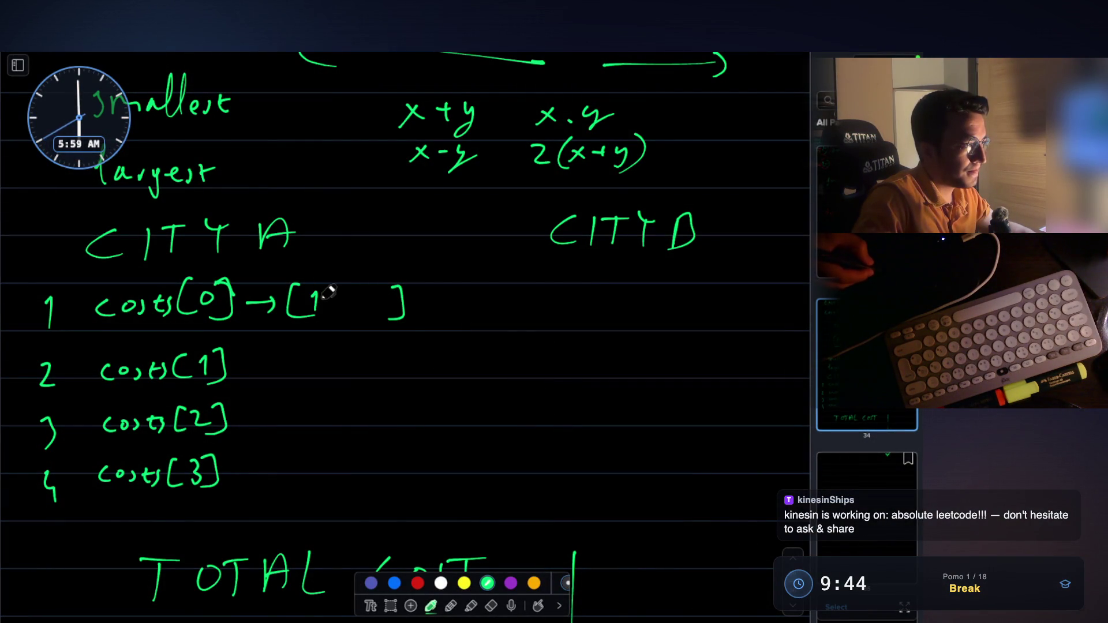
left_click_drag(339, 301, 340, 309)
mouse_move(352, 296)
left_mouse_down()
mouse_move(364, 307)
mouse_move(376, 297)
left_mouse_up()
left_click_drag(312, 317, 381, 318)
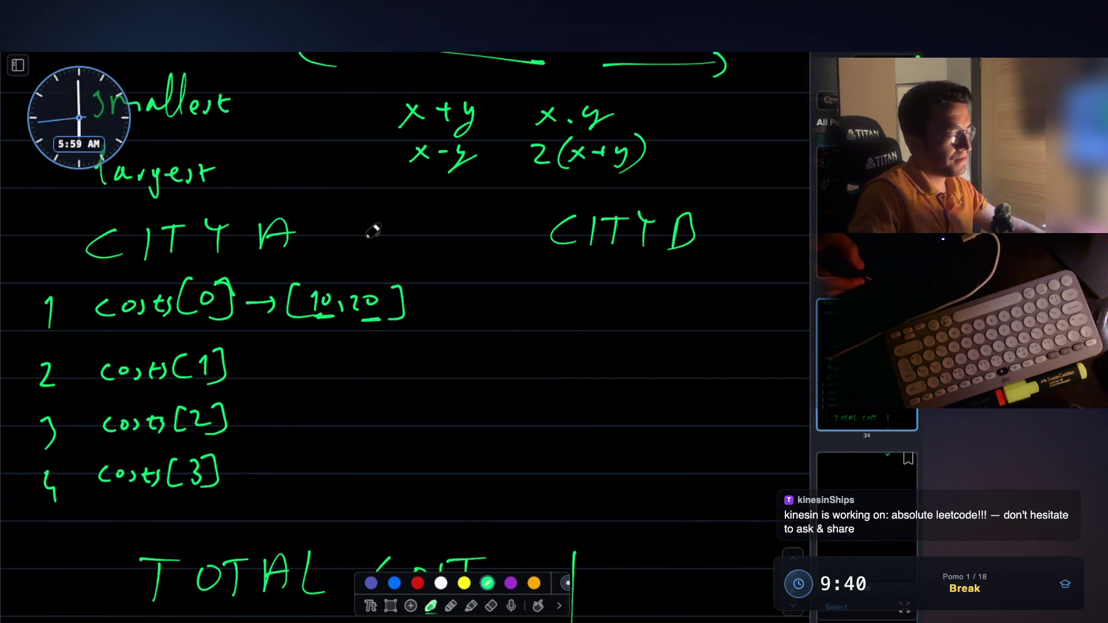
Step: Underline 20, draw an arrow after costs[1], and write its pair [30,200]
left_click(247, 359)
left_click_drag(248, 360, 281, 361)
mouse_move(271, 354)
left_mouse_down()
mouse_move(272, 368)
mouse_move(308, 385)
left_mouse_up()
left_click_drag(397, 346, 397, 382)
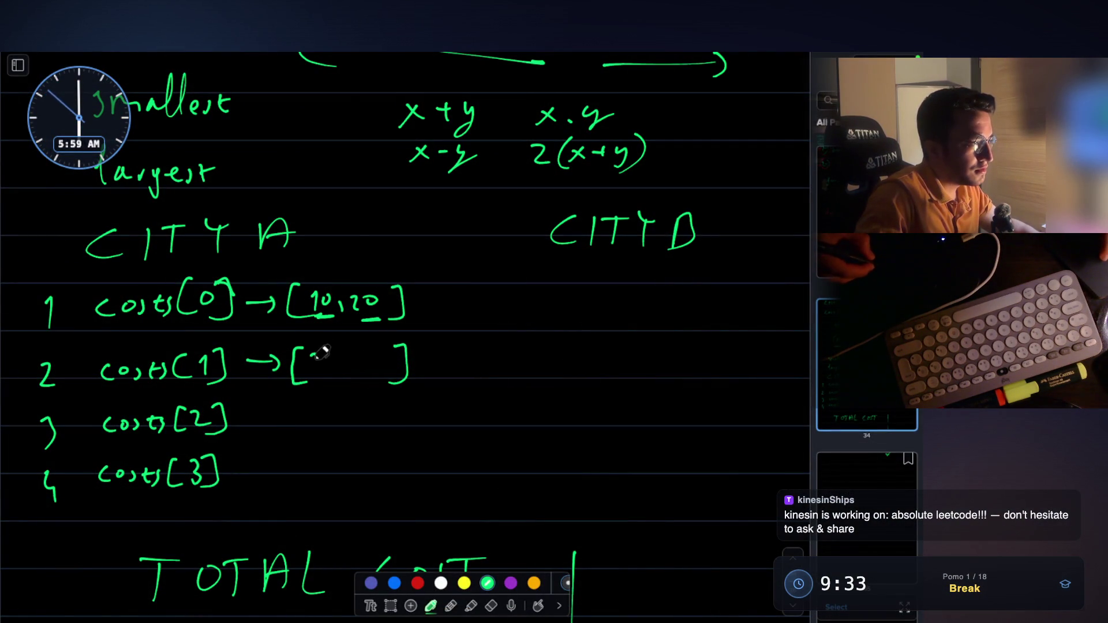
mouse_move(322, 352)
left_mouse_down()
mouse_move(369, 361)
mouse_move(370, 374)
left_mouse_up()
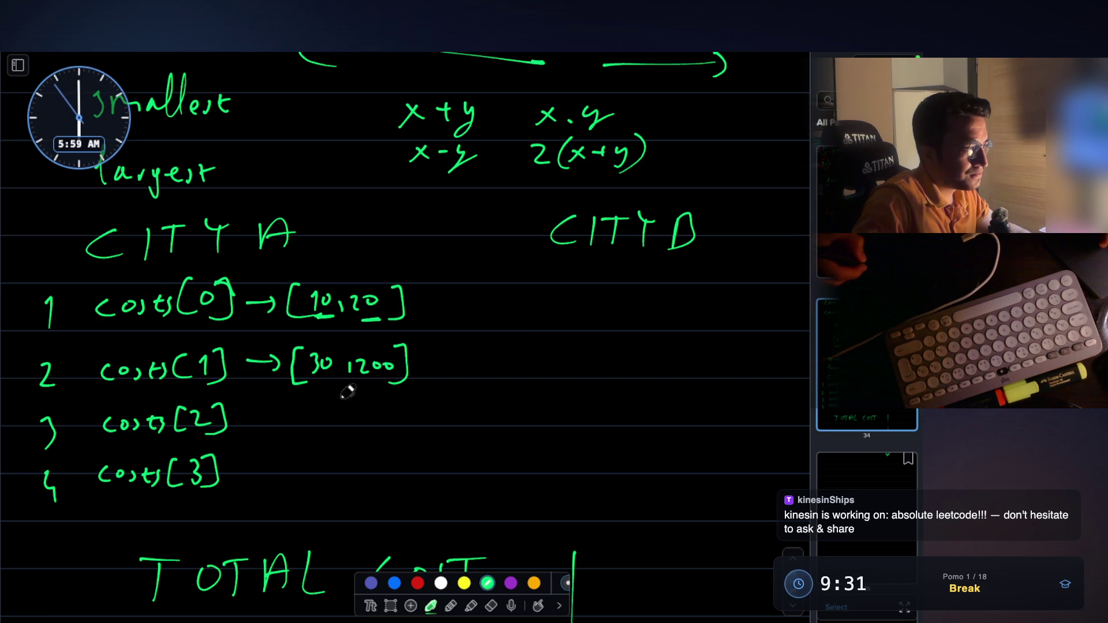
Step: Write [400,50] for costs[2] and [30,20] for costs[3], and touch up the costs[1] row
mouse_move(394, 414)
left_mouse_down()
mouse_move(411, 411)
mouse_move(411, 433)
left_mouse_up()
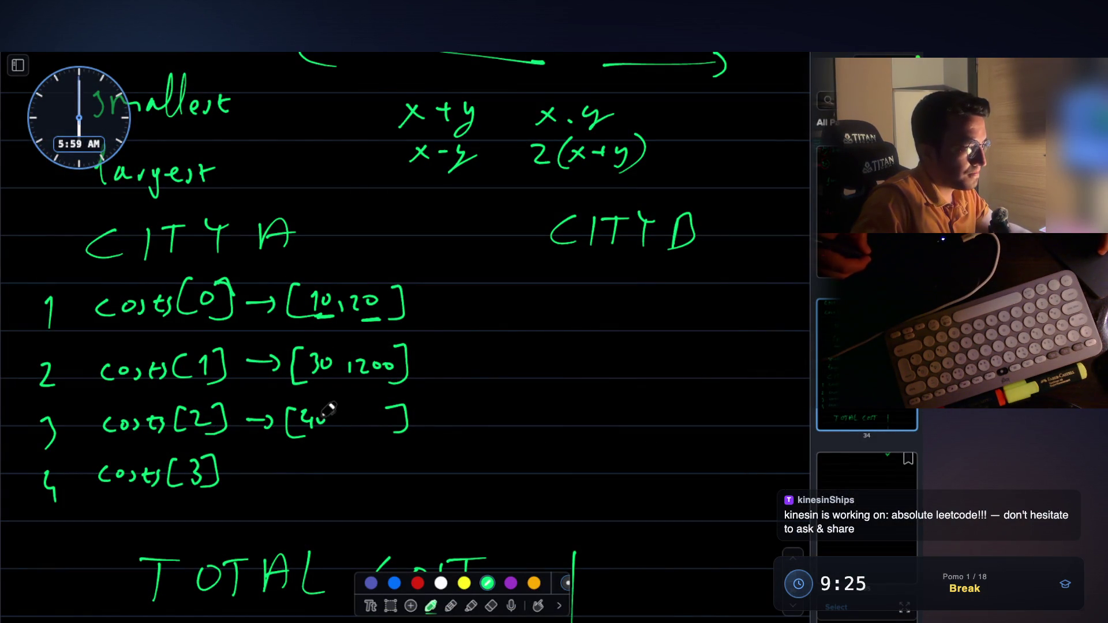
left_click_drag(327, 410, 371, 421)
left_click_drag(249, 475, 311, 486)
left_click_drag(395, 445, 384, 484)
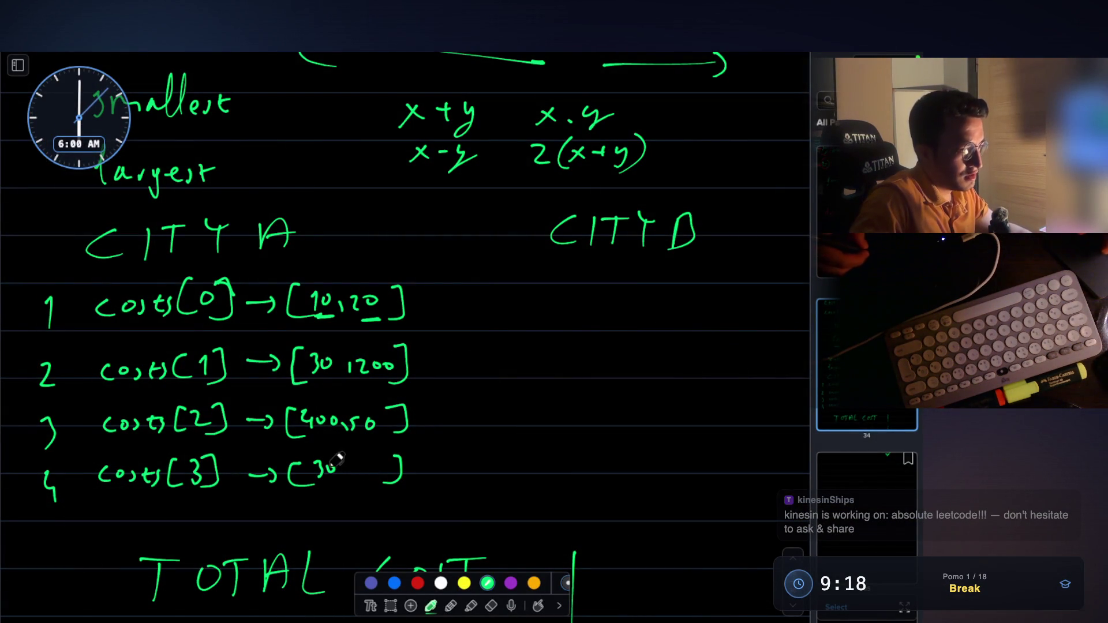
left_click_drag(342, 465, 339, 474)
mouse_move(350, 462)
left_mouse_down()
mouse_move(367, 477)
mouse_move(379, 465)
left_mouse_up()
left_click_drag(386, 364, 391, 373)
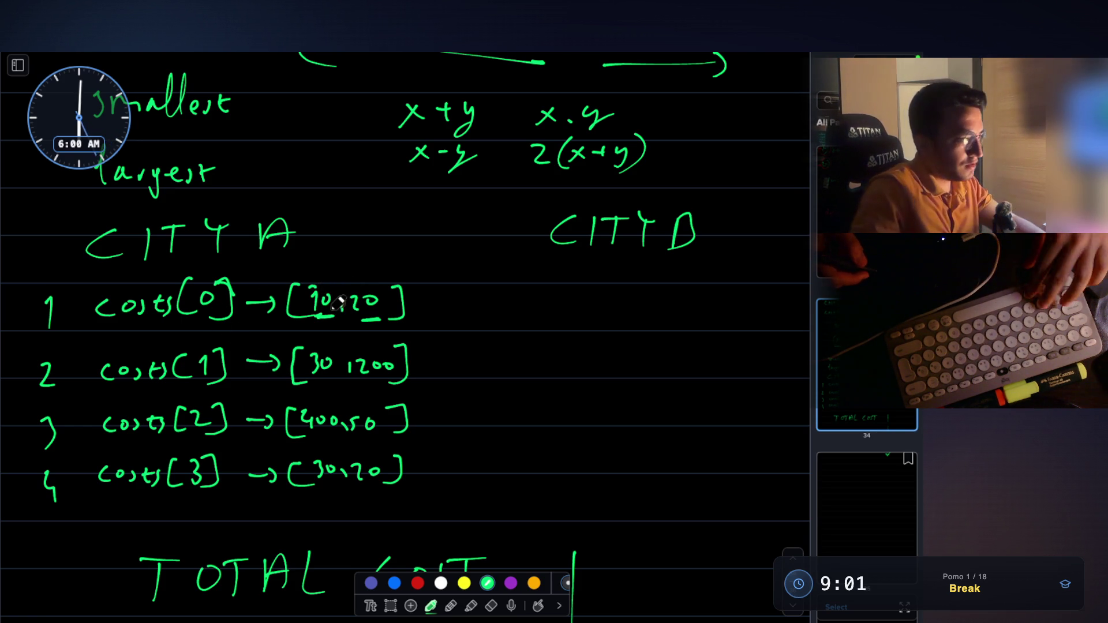
Step: Switch to red ink, circle the first values 10, 30, 400 and 30, then undo the circles
scroll(332, 312, "up", 3)
scroll(334, 312, "down", 3)
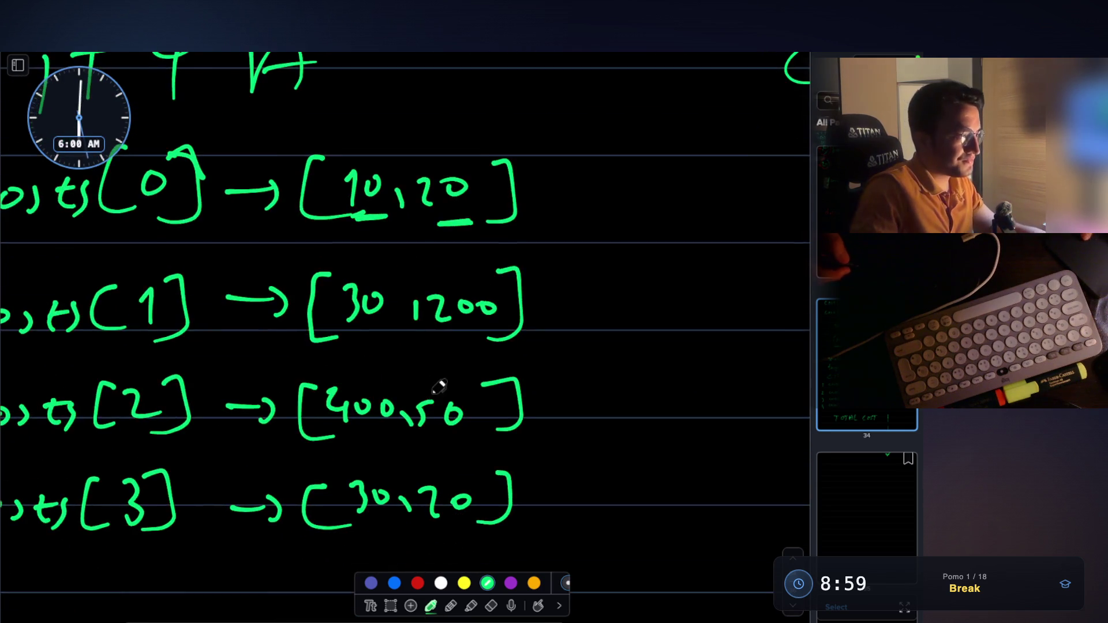
left_click(418, 583)
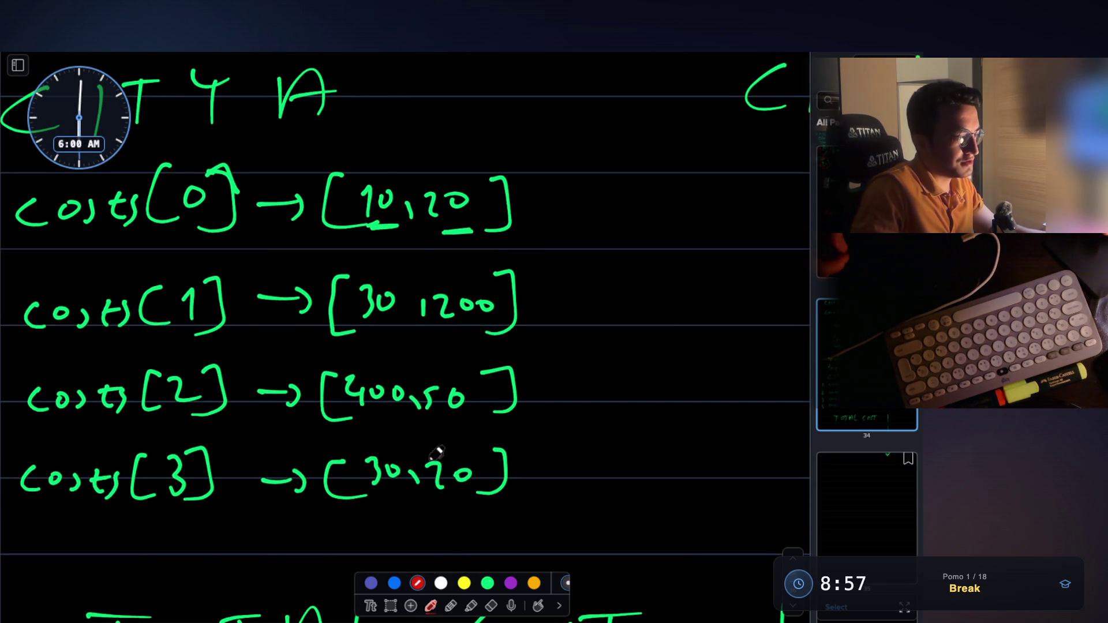
mouse_move(368, 170)
left_mouse_down()
mouse_move(406, 215)
mouse_move(390, 177)
left_mouse_up()
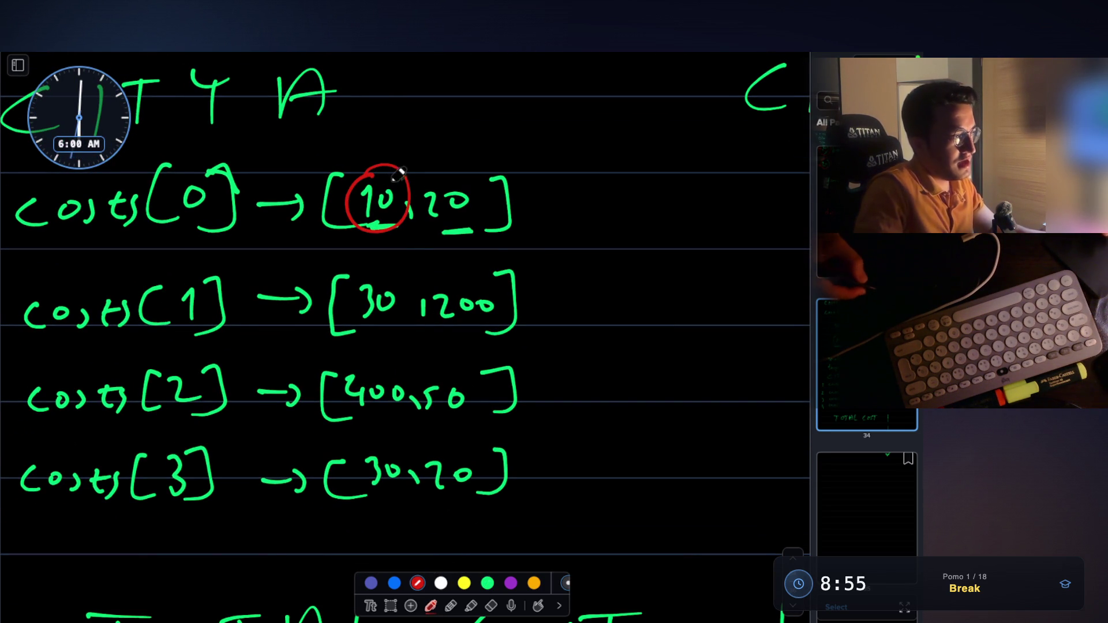
mouse_move(368, 279)
left_mouse_down()
mouse_move(386, 332)
mouse_move(388, 269)
left_mouse_up()
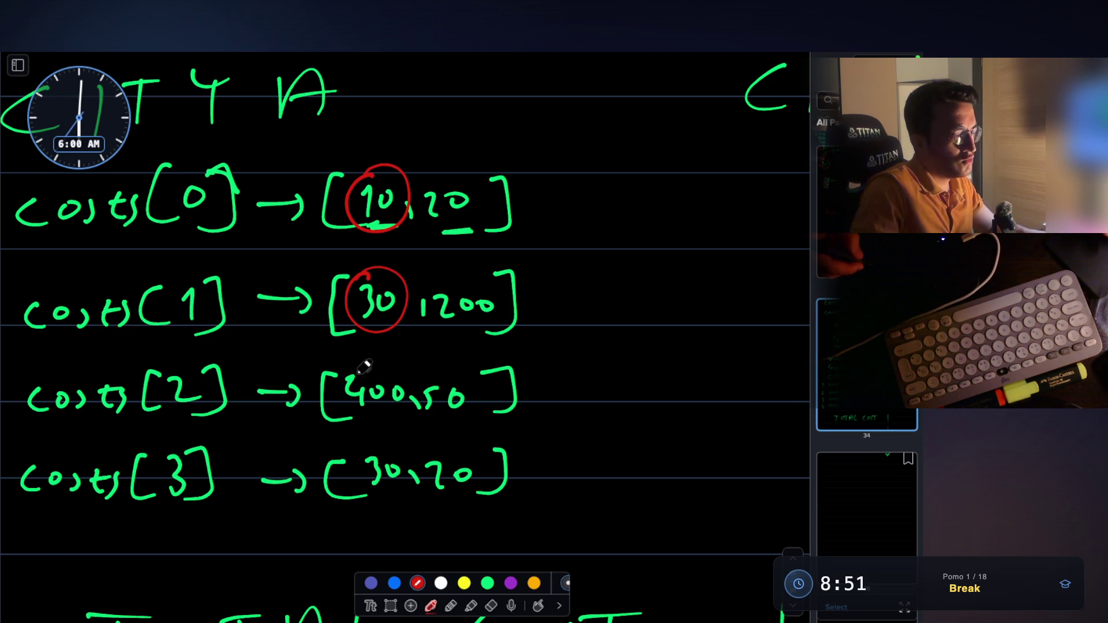
mouse_move(369, 363)
left_mouse_down()
mouse_move(338, 398)
mouse_move(415, 366)
mouse_move(386, 353)
left_mouse_up()
left_click_drag(376, 446, 394, 448)
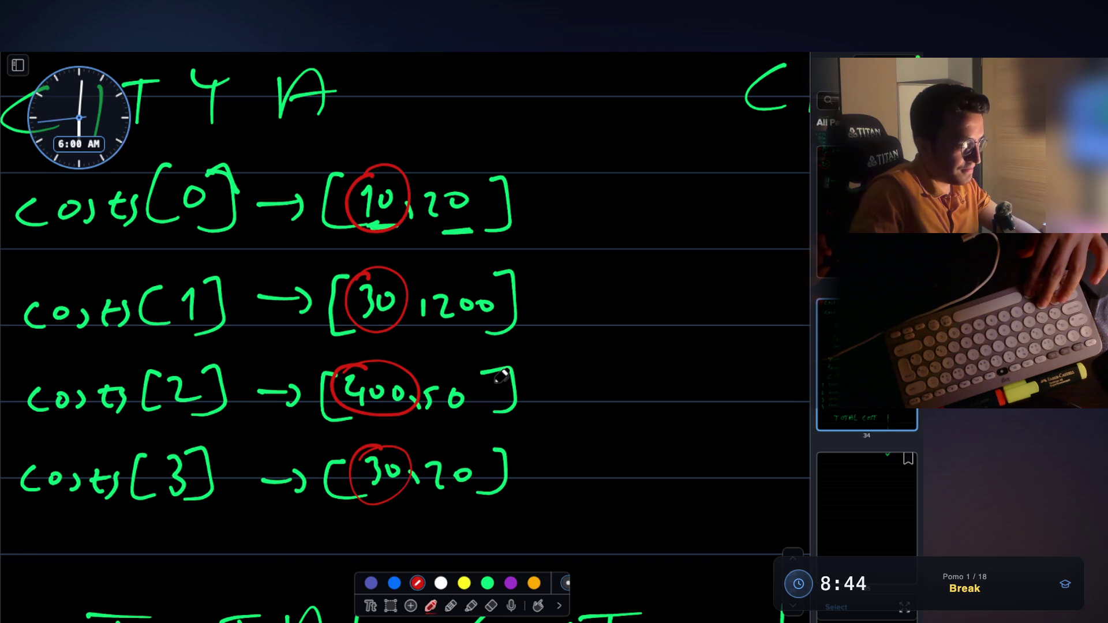
key("ctrl+z")
key("ctrl+z")
key("ctrl+z")
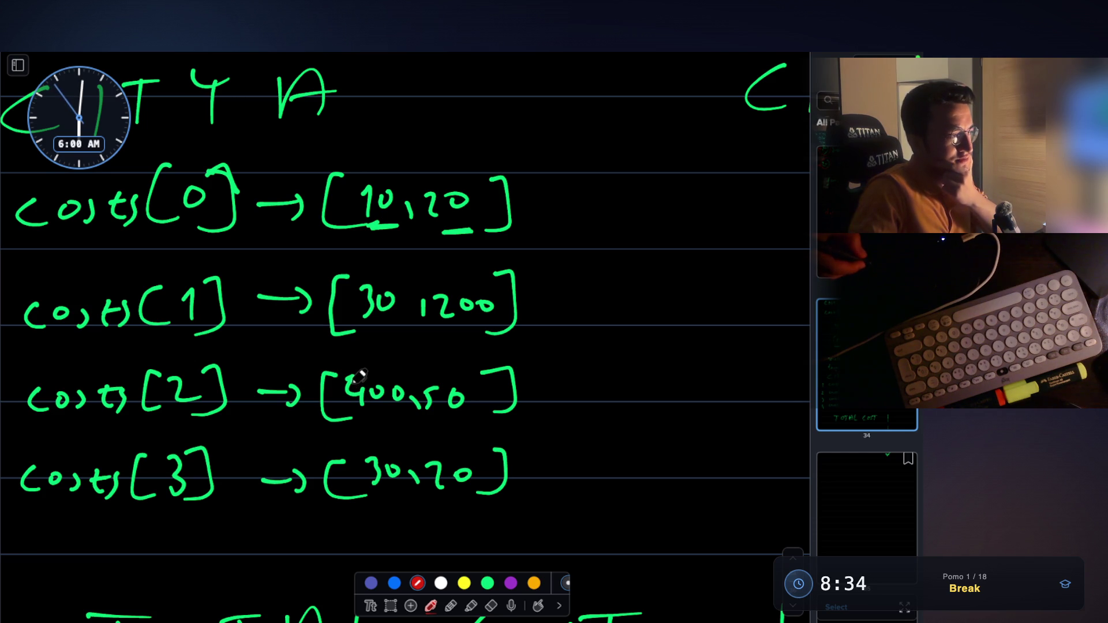
Step: Scribble red marks on the costs[2] pair, writing and underlining 40 and 500
mouse_move(344, 384)
left_mouse_down()
mouse_move(371, 405)
mouse_move(404, 388)
mouse_move(390, 380)
mouse_move(428, 408)
left_mouse_up()
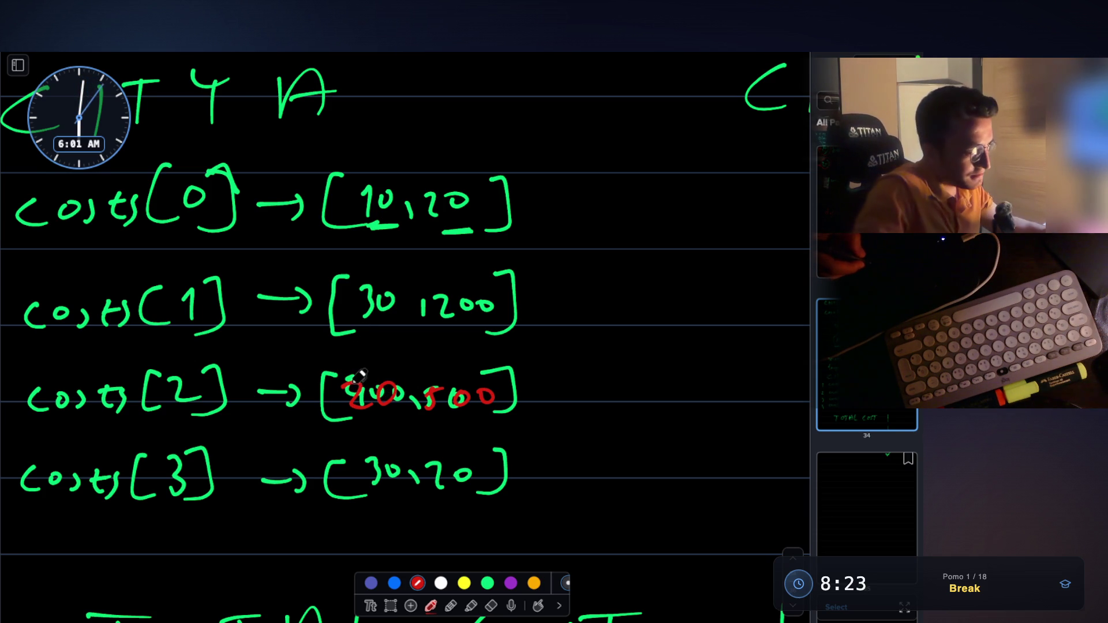
mouse_move(364, 372)
left_mouse_down()
mouse_move(381, 399)
mouse_move(369, 413)
mouse_move(394, 388)
left_mouse_up()
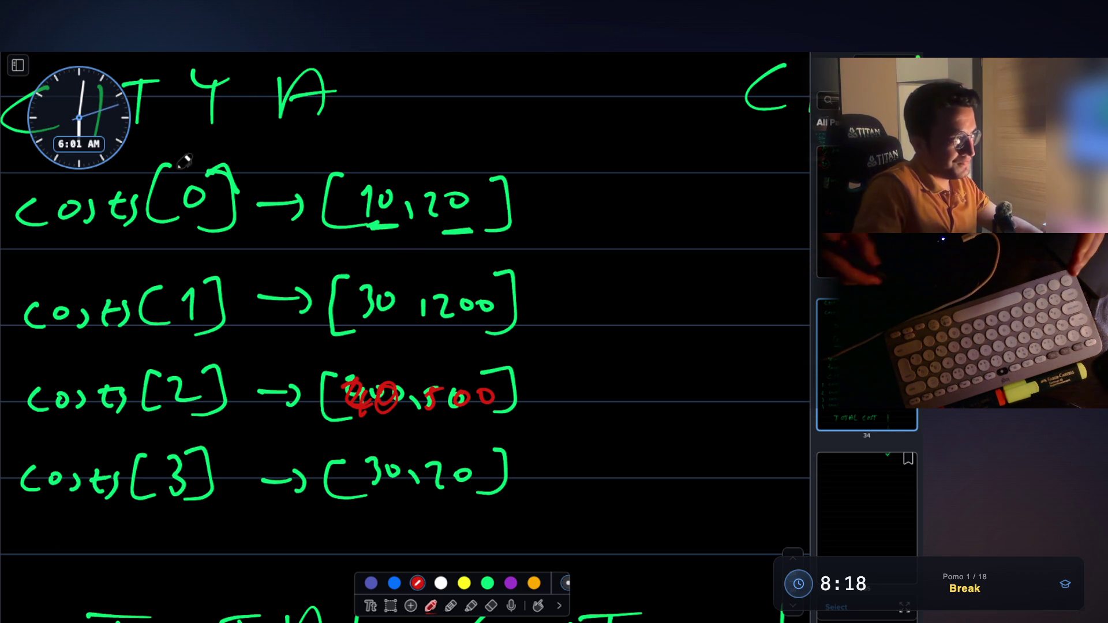
left_click_drag(360, 435, 402, 427)
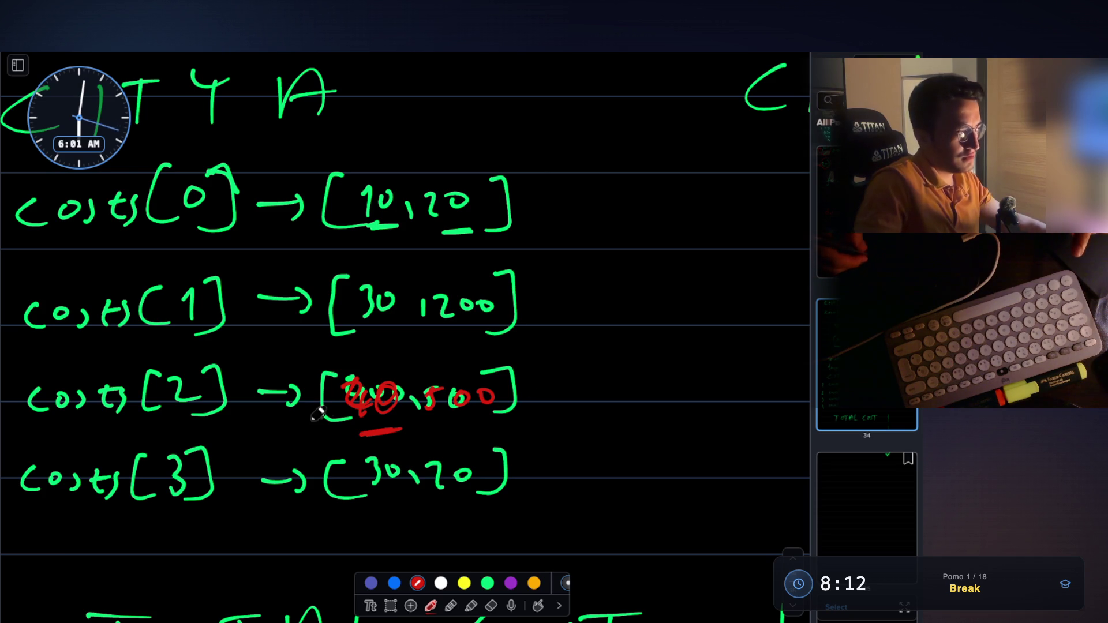
left_click_drag(433, 421, 502, 418)
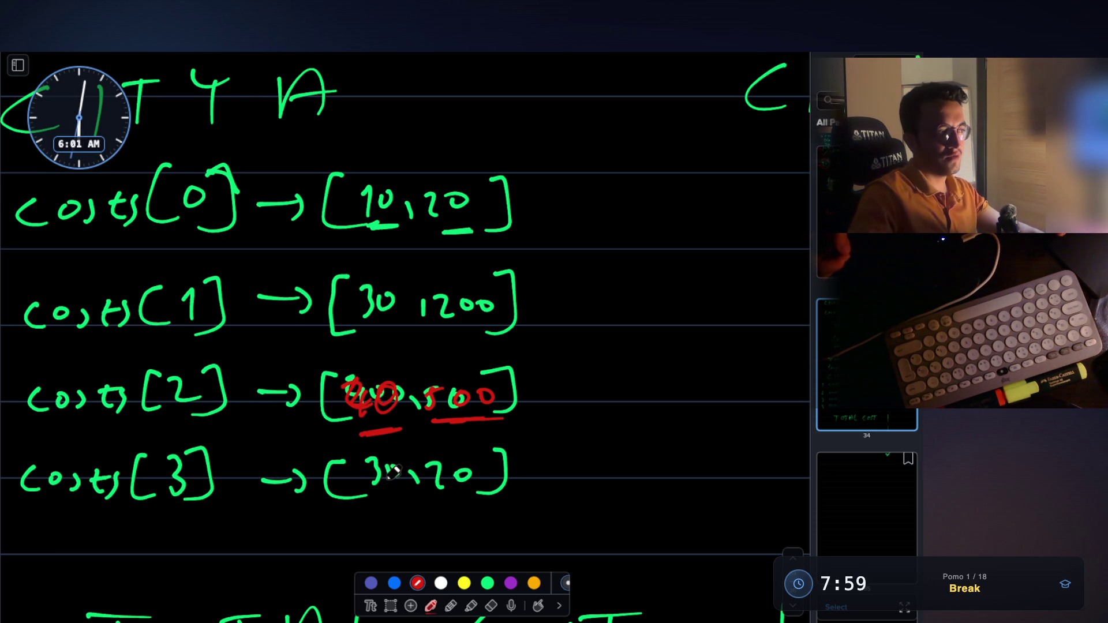
mouse_move(333, 171)
left_mouse_down()
mouse_move(312, 447)
mouse_move(389, 513)
mouse_move(427, 382)
mouse_move(403, 148)
mouse_move(334, 172)
left_mouse_up()
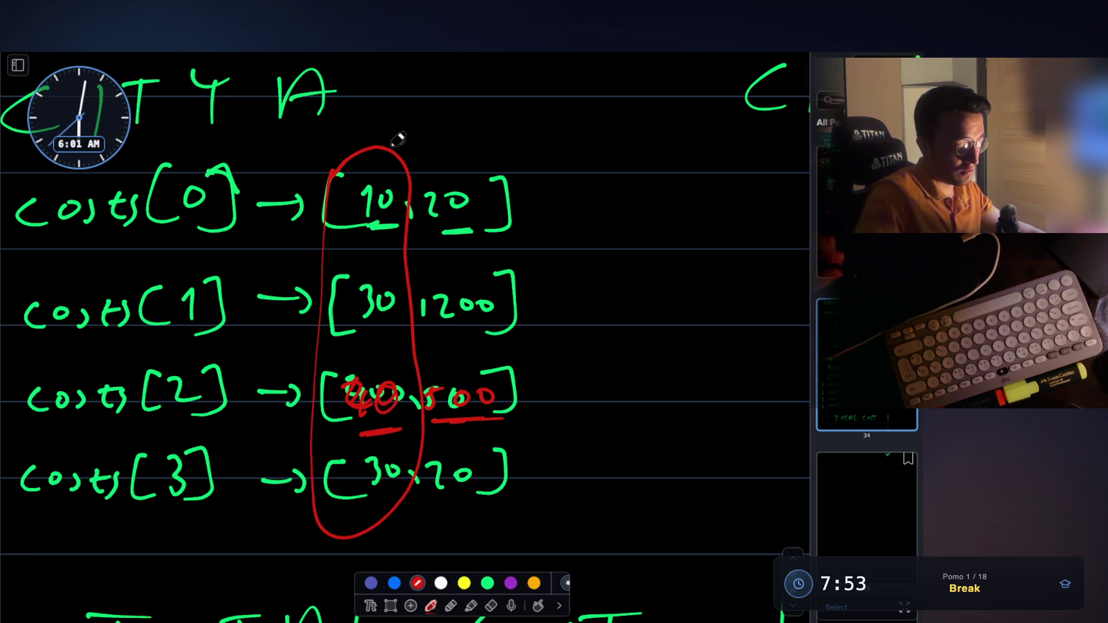
mouse_move(372, 363)
left_mouse_down()
mouse_move(346, 370)
mouse_move(385, 353)
left_mouse_up()
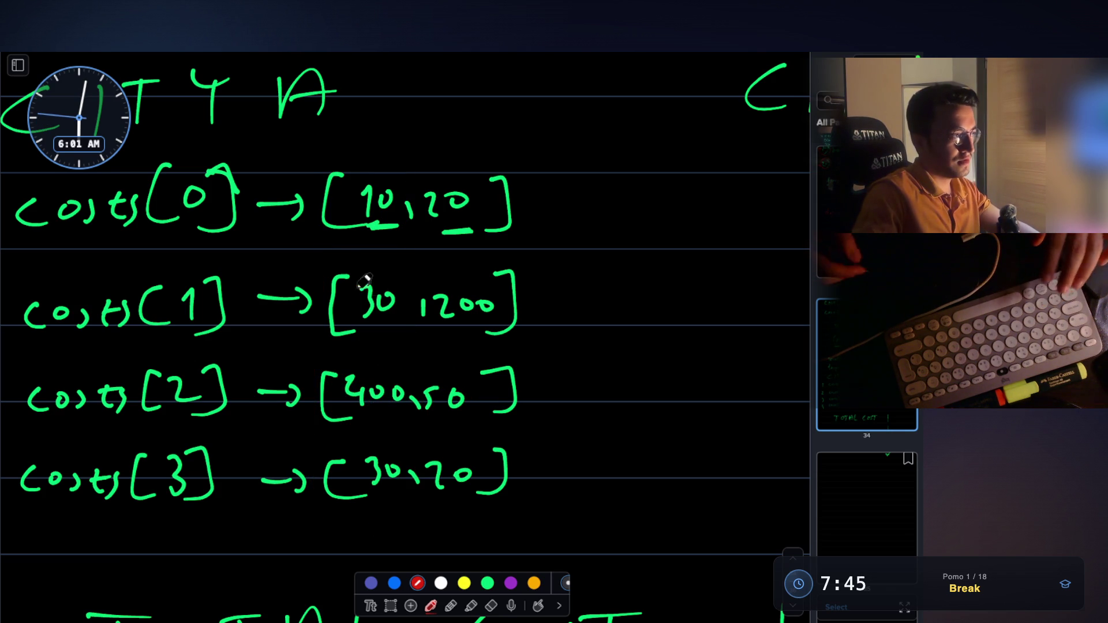
Step: Underline 10 in costs[0] and 30 in costs[1] in red
left_click_drag(359, 229, 388, 225)
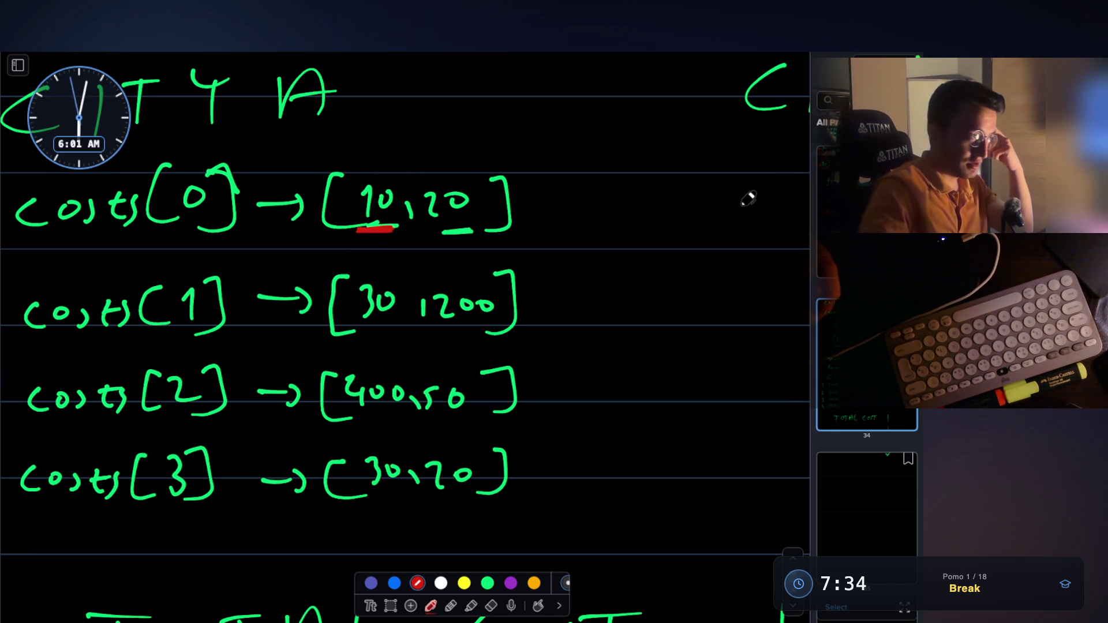
scroll(594, 231, "down", 2)
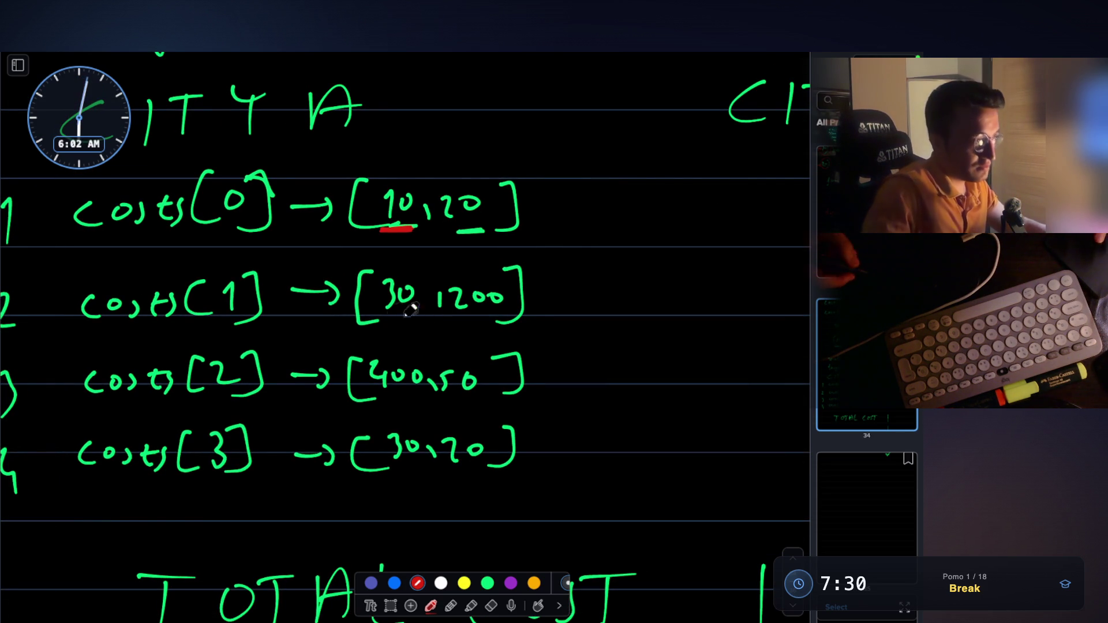
left_click_drag(387, 318, 412, 317)
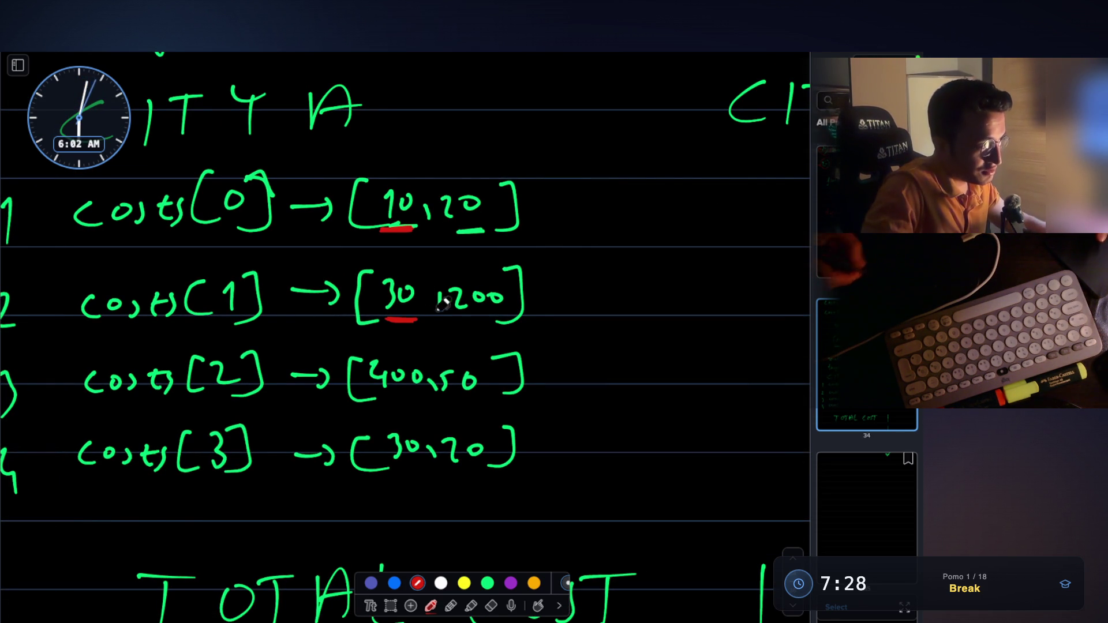
left_click_drag(460, 319, 499, 317)
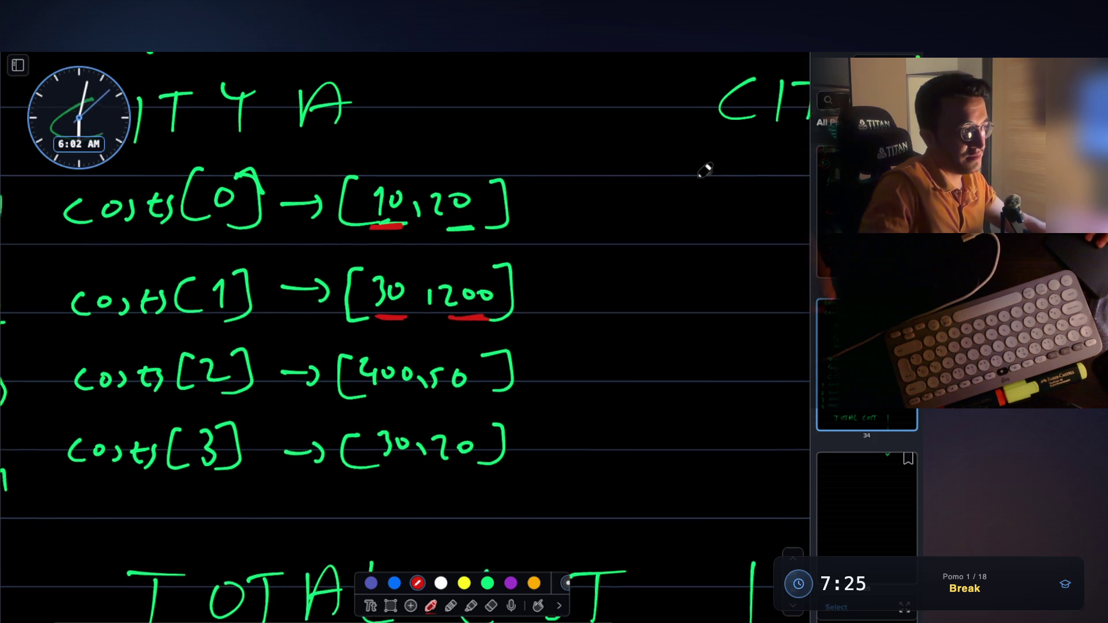
scroll(719, 174, "right", 2)
mouse_move(465, 263)
left_mouse_down()
mouse_move(443, 311)
mouse_move(469, 263)
left_mouse_up()
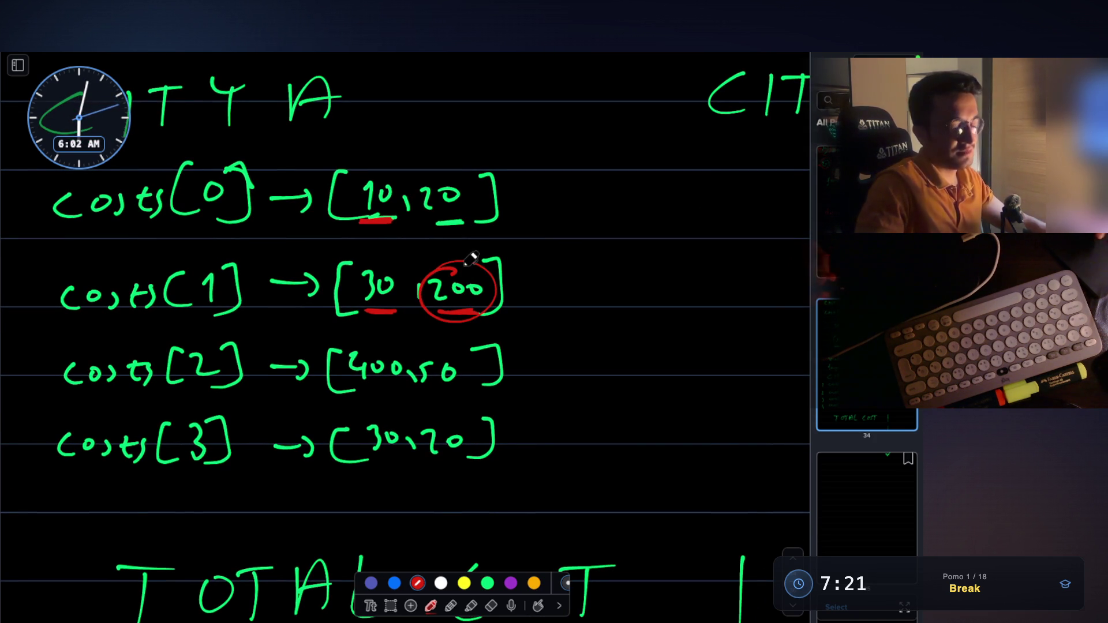
left_click_drag(446, 312, 473, 312)
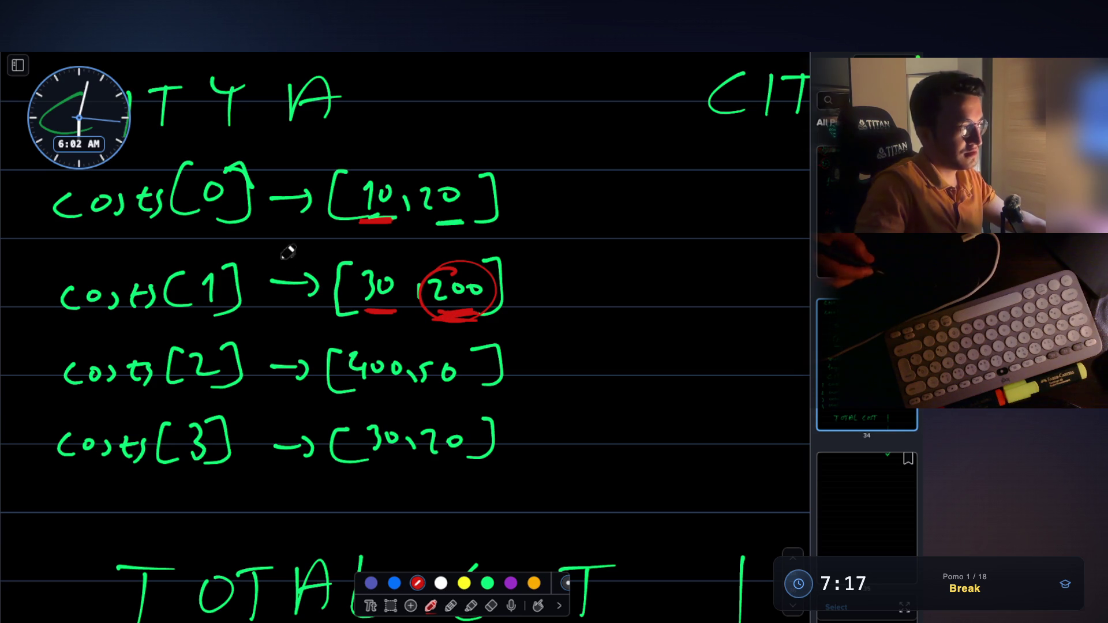
mouse_move(365, 262)
left_mouse_down()
mouse_move(407, 297)
mouse_move(382, 265)
left_mouse_up()
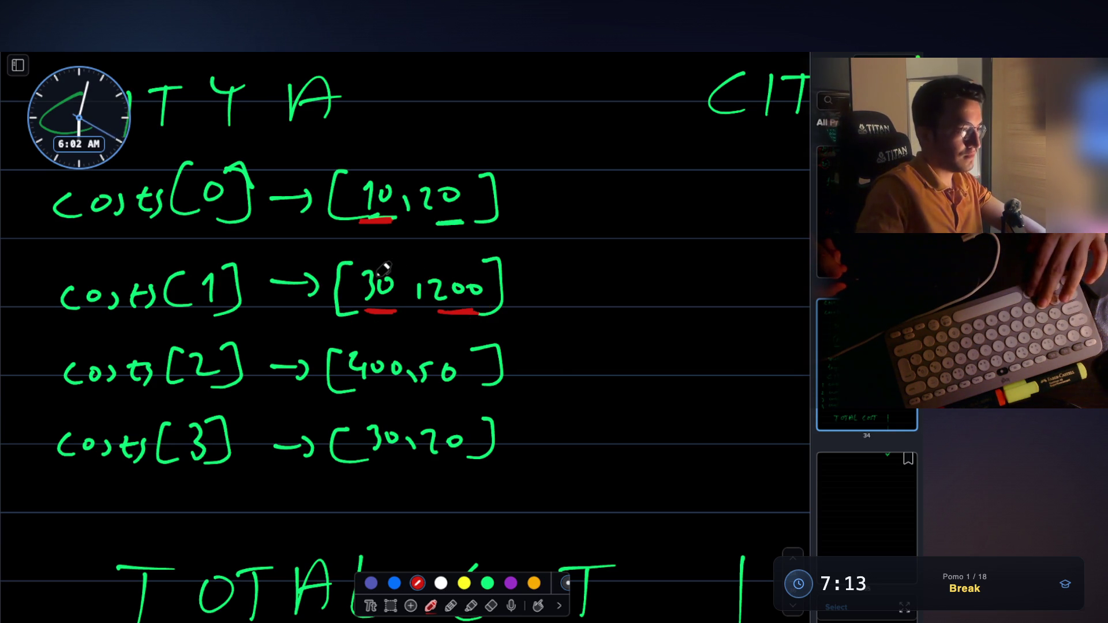
key("ctrl+minus")
key("ctrl+plus")
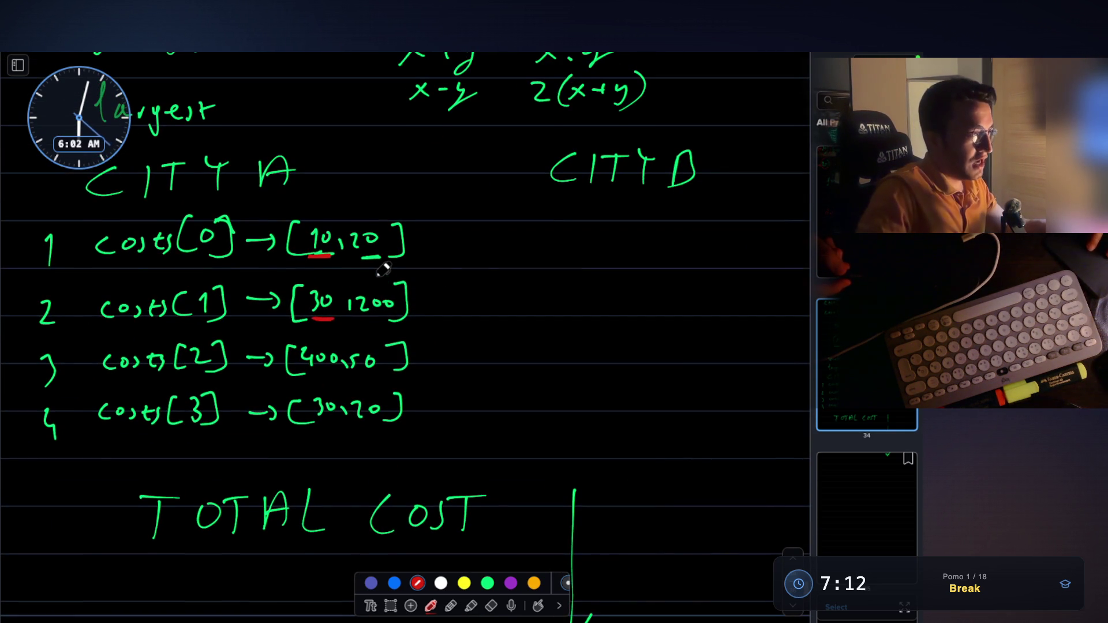
Step: Write FORMULA in red beside CITY A, then switch the pen back to green
scroll(384, 270, "up", 2)
mouse_move(326, 187)
left_mouse_down()
mouse_move(326, 214)
mouse_move(345, 186)
left_mouse_up()
left_click_drag(327, 200, 340, 199)
mouse_move(357, 196)
left_mouse_down()
mouse_move(353, 211)
mouse_move(387, 191)
mouse_move(465, 186)
mouse_move(472, 209)
left_mouse_up()
left_click_drag(456, 199, 470, 198)
scroll(372, 340, "up", 3)
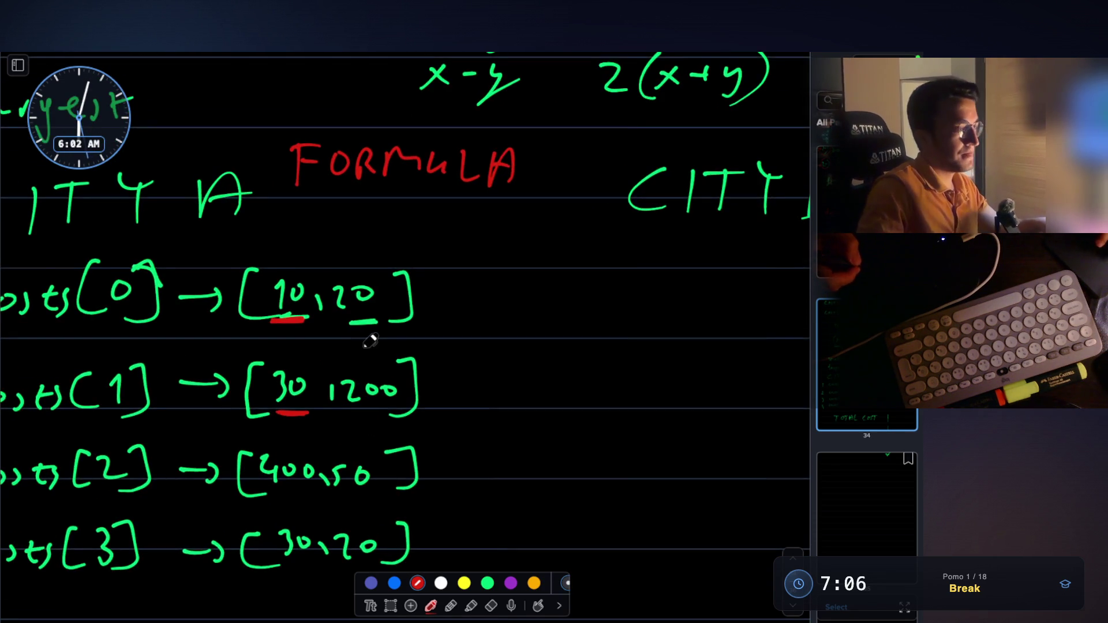
scroll(372, 340, "down", 1)
scroll(373, 341, "down", 2)
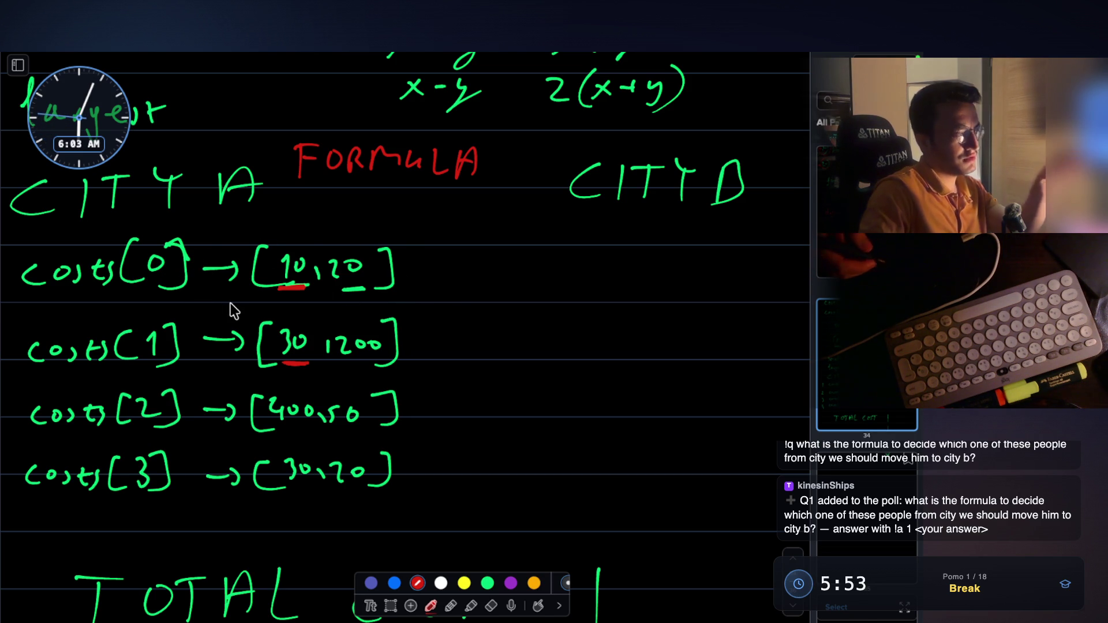
left_click(489, 584)
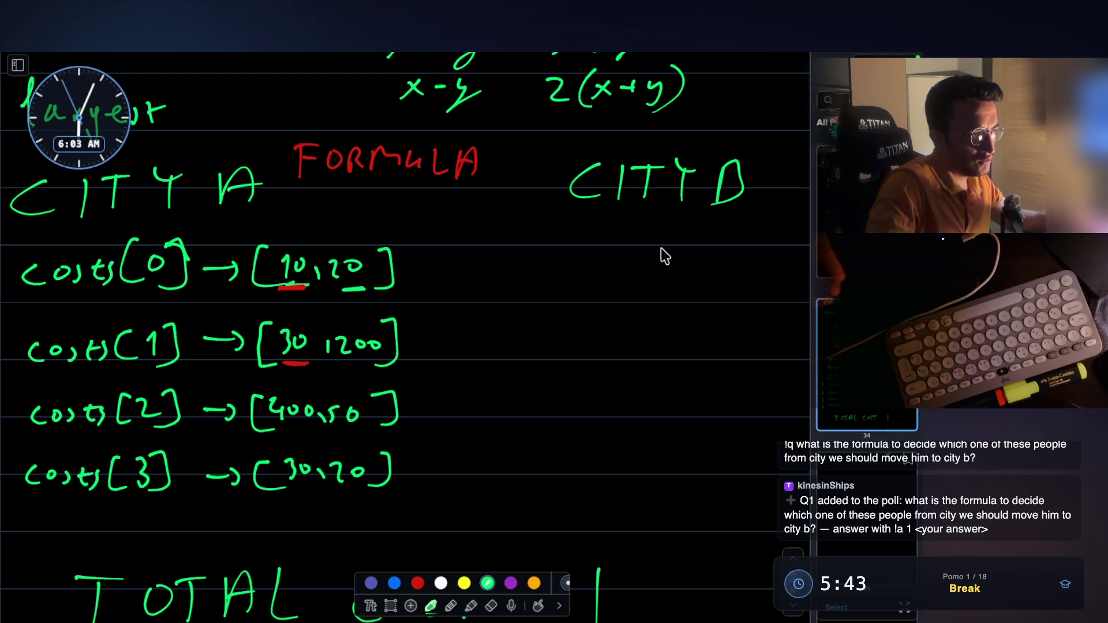
Step: Draw an arrow out from the costs[0] pair and write its difference -10 in red
left_click_drag(417, 263, 466, 264)
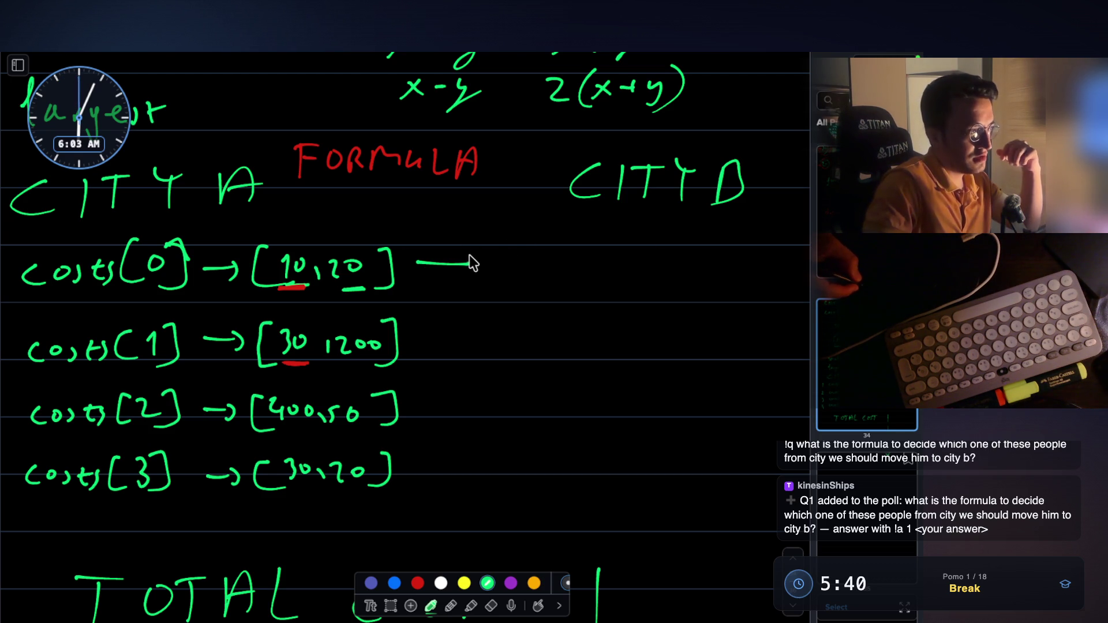
left_click_drag(469, 255, 469, 271)
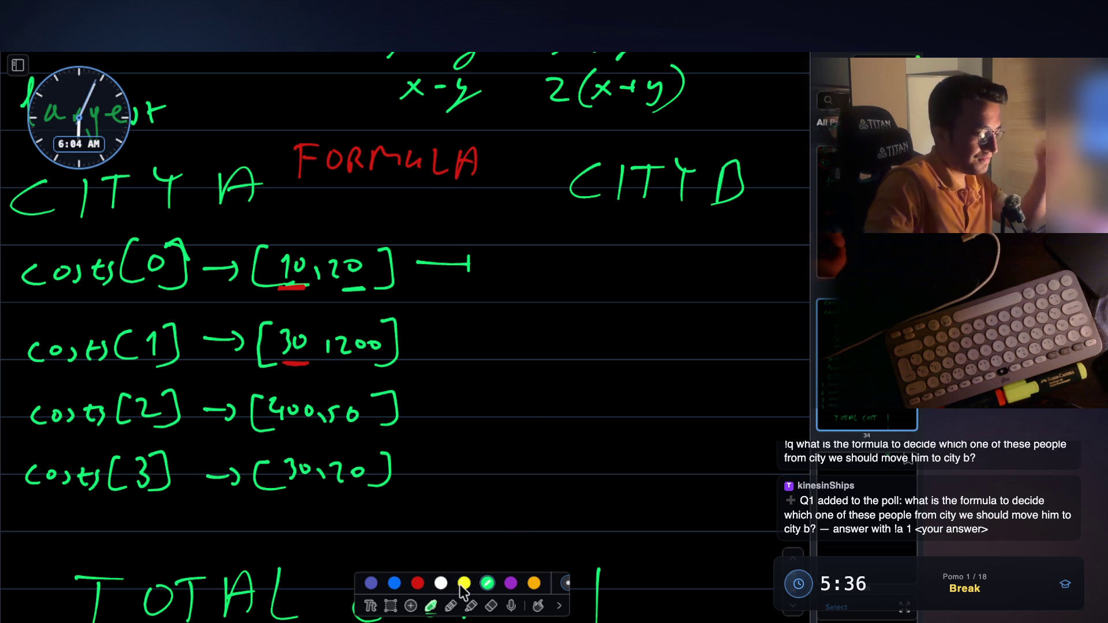
key("ctrl+z")
left_click(417, 584)
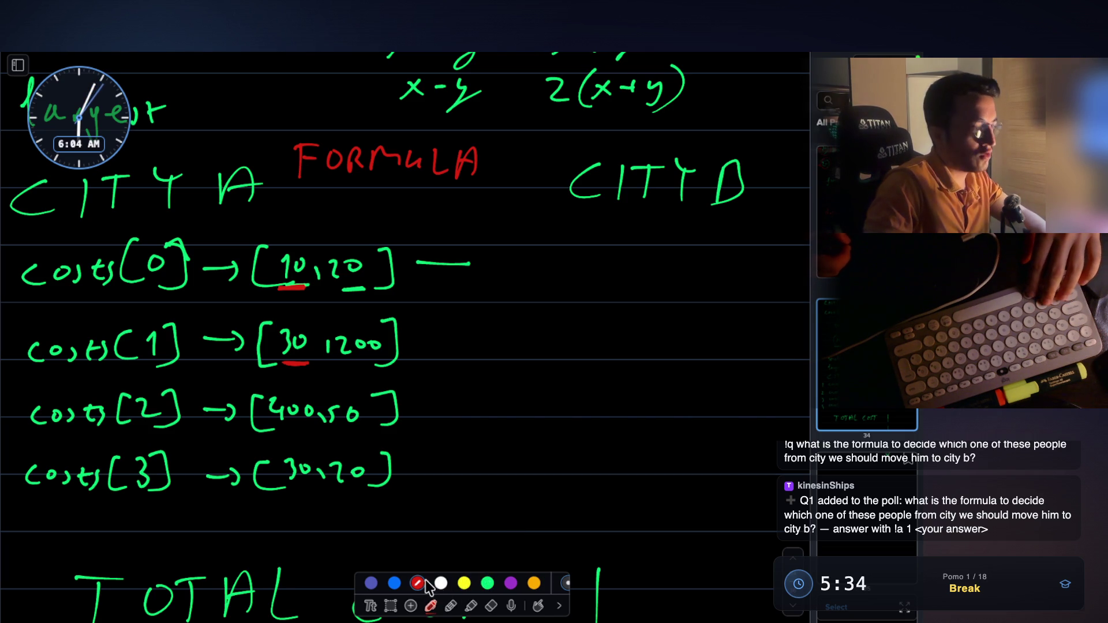
left_click(488, 583)
mouse_move(475, 258)
left_mouse_down()
mouse_move(489, 271)
mouse_move(477, 289)
left_mouse_up()
left_click(417, 583)
mouse_move(517, 258)
left_mouse_down()
mouse_move(535, 256)
mouse_move(541, 283)
left_mouse_up()
left_click_drag(566, 245, 568, 247)
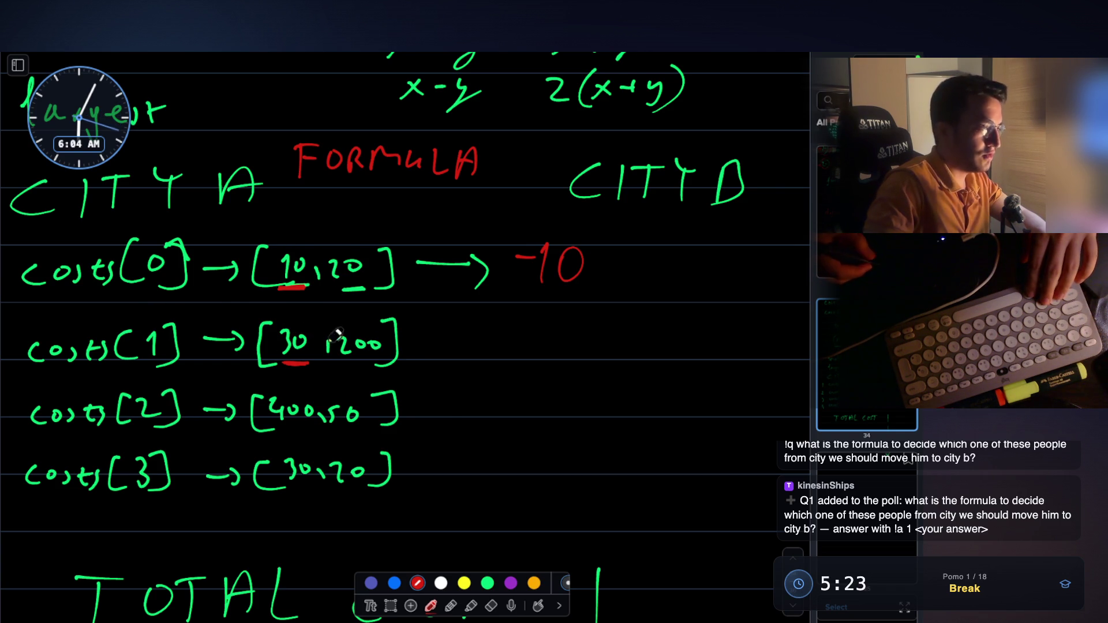
Step: Add a red arrow and -170 after costs[1], box the 400, and write +350
left_click_drag(428, 347, 488, 346)
left_click_drag(474, 337, 472, 361)
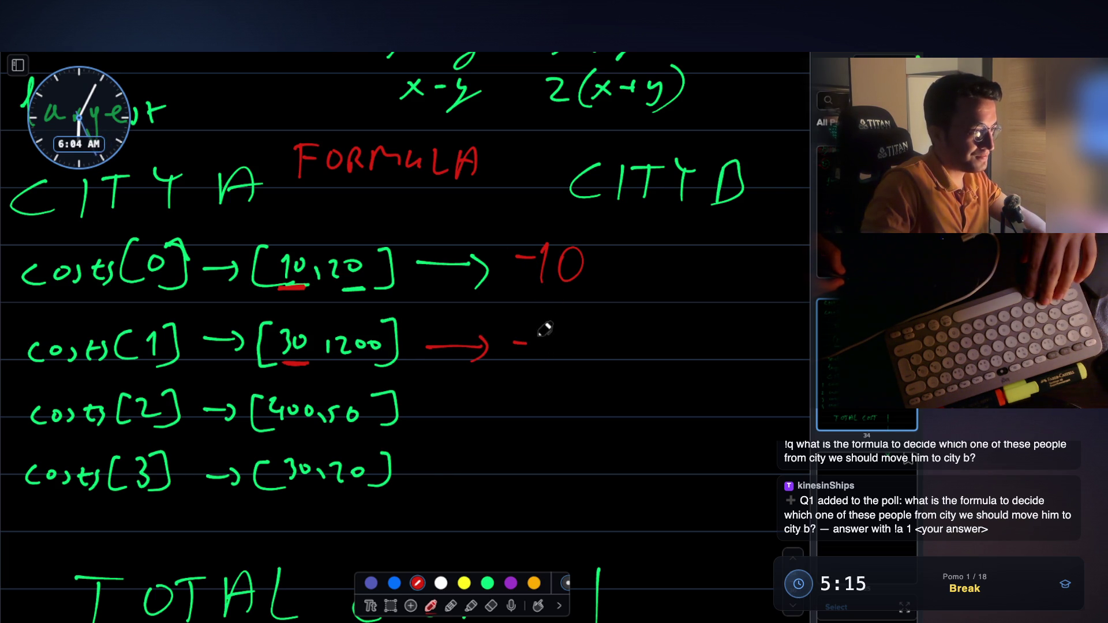
left_click_drag(600, 332, 598, 334)
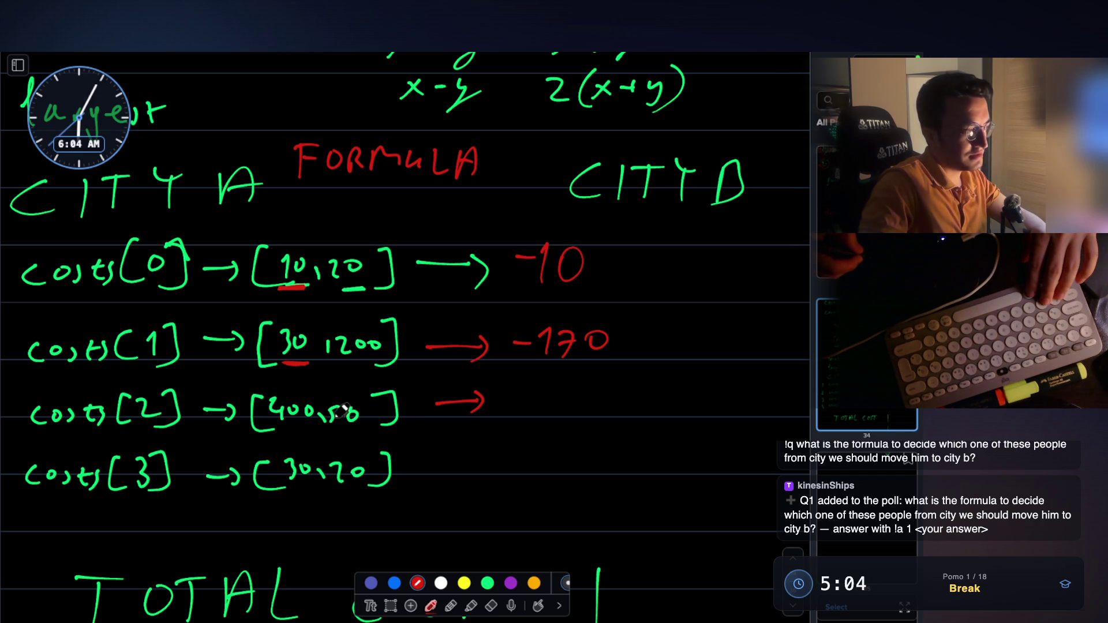
mouse_move(264, 429)
left_mouse_down()
mouse_move(303, 382)
mouse_move(322, 415)
mouse_move(266, 429)
left_mouse_up()
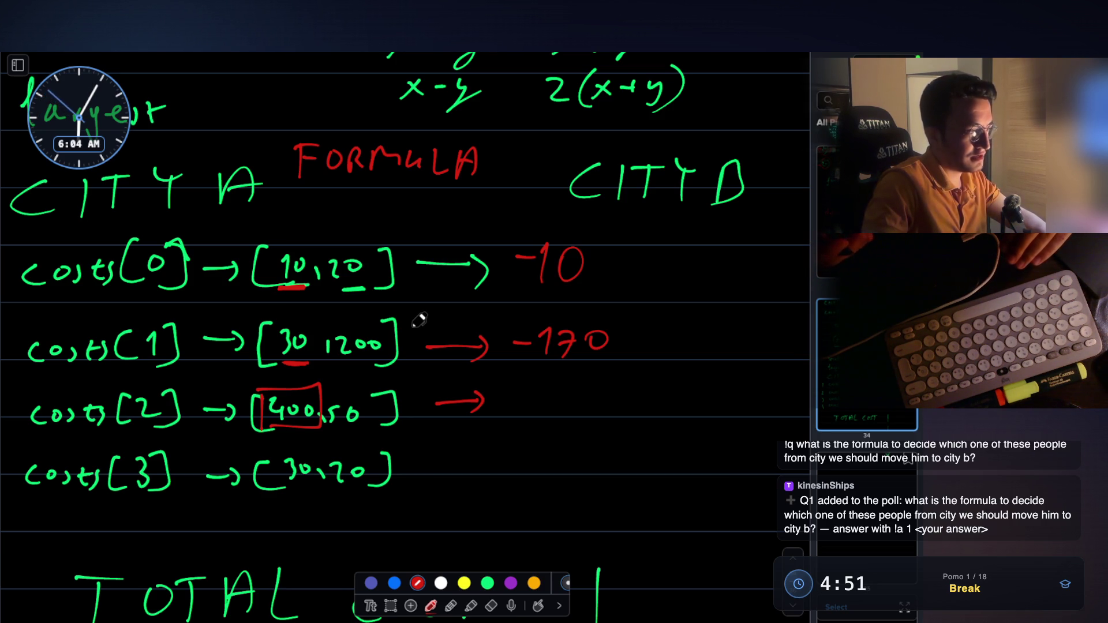
mouse_move(548, 381)
left_mouse_down()
mouse_move(545, 412)
mouse_move(601, 393)
left_mouse_up()
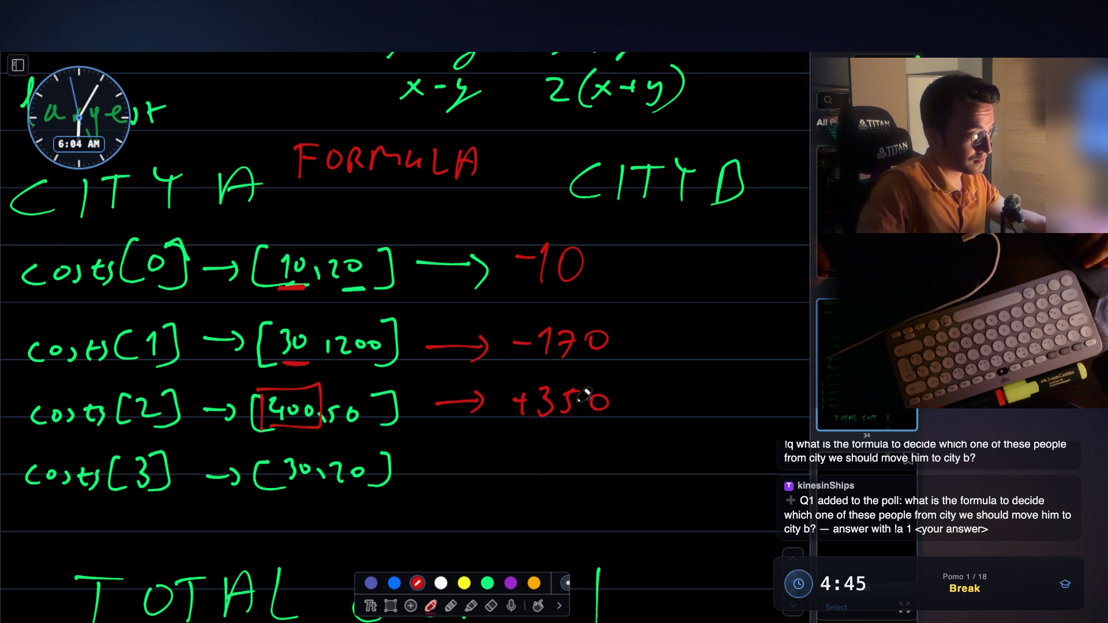
Step: Draw a red arrow after costs[3] and write its difference +10
scroll(584, 394, "down", 1)
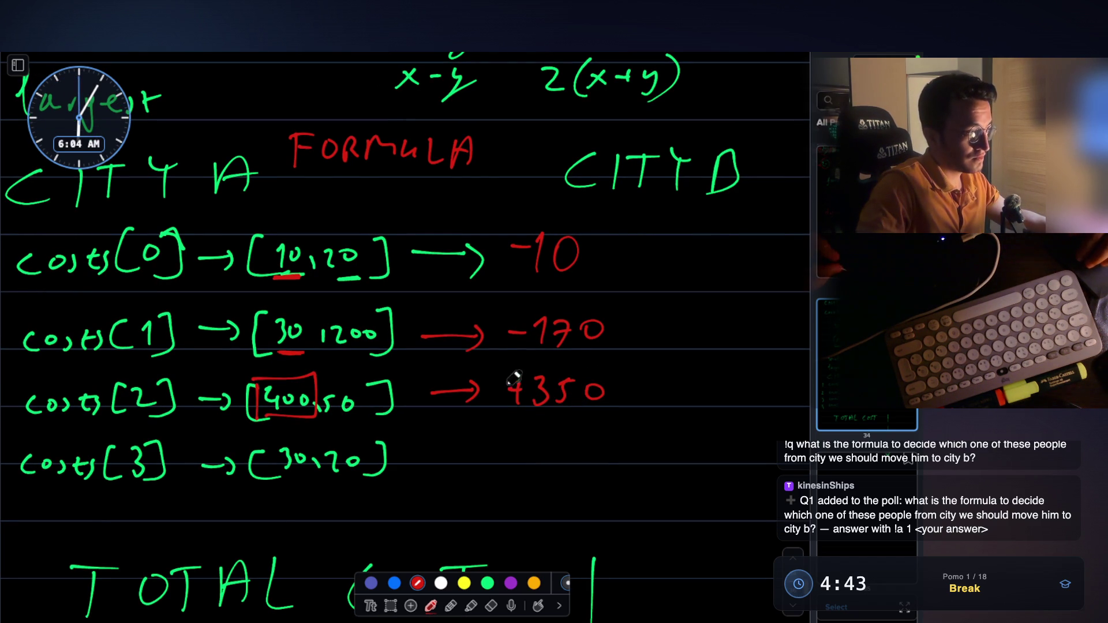
left_click_drag(431, 458, 476, 459)
left_click_drag(465, 449, 467, 468)
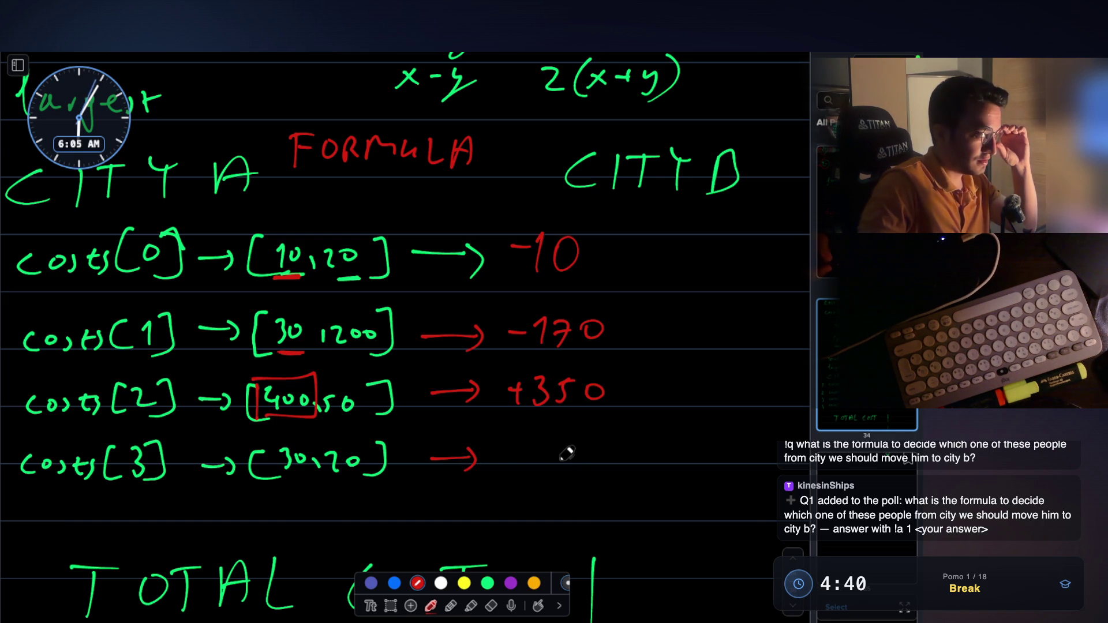
mouse_move(531, 447)
left_mouse_down()
mouse_move(531, 467)
mouse_move(559, 465)
mouse_move(581, 443)
left_mouse_up()
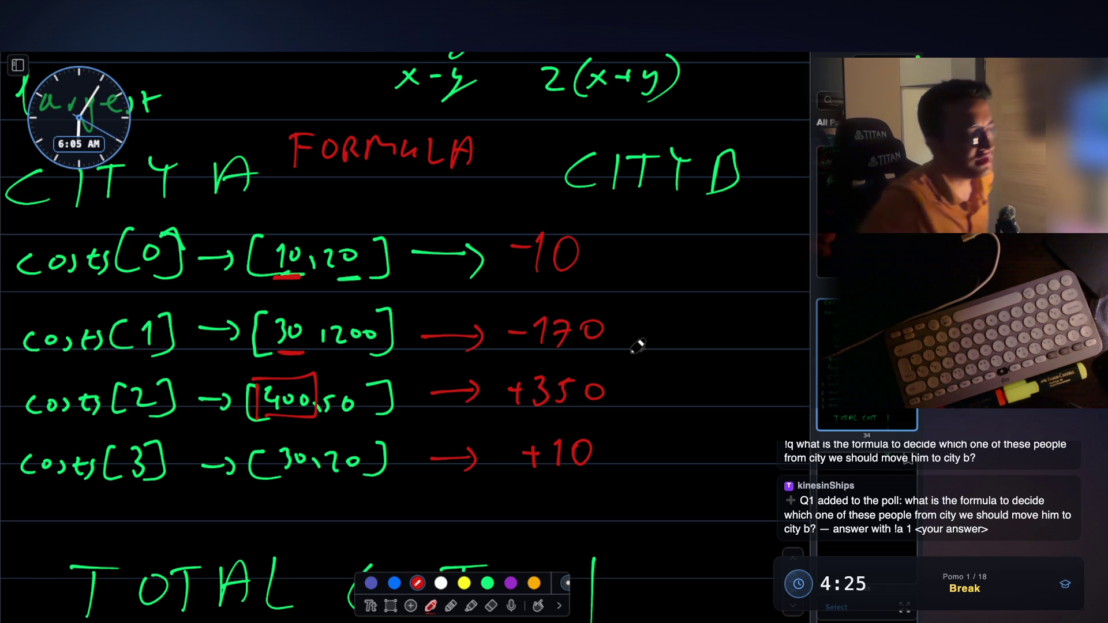
Step: Draw red circles of growing size below TOTAL COST
scroll(443, 423, "down", 5)
scroll(460, 396, "up", 4)
scroll(467, 398, "up", 5)
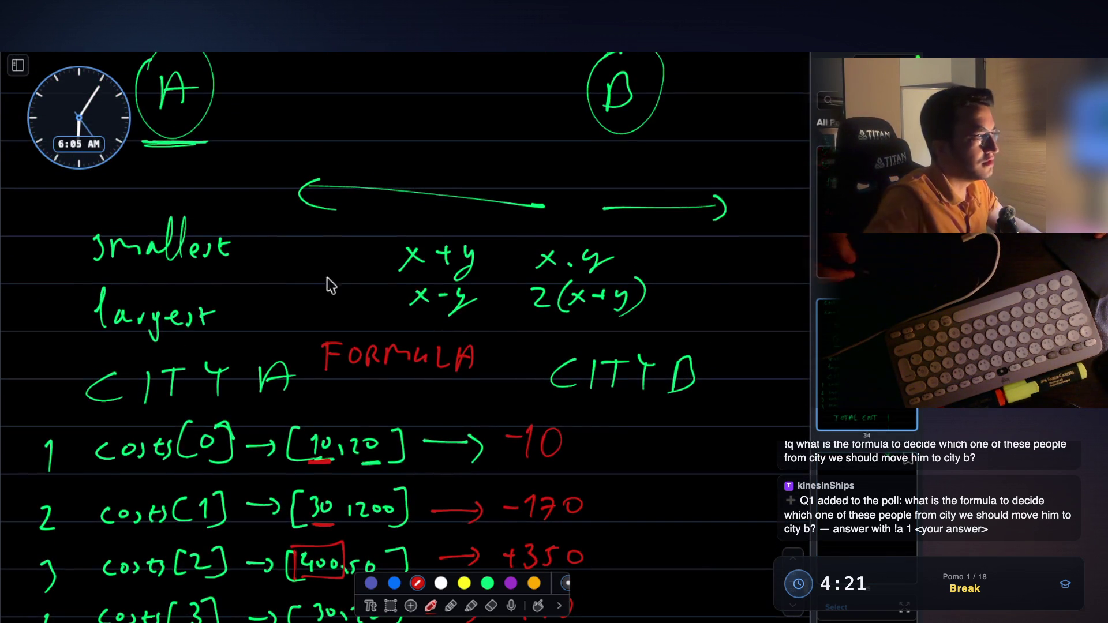
scroll(506, 349, "down", 12)
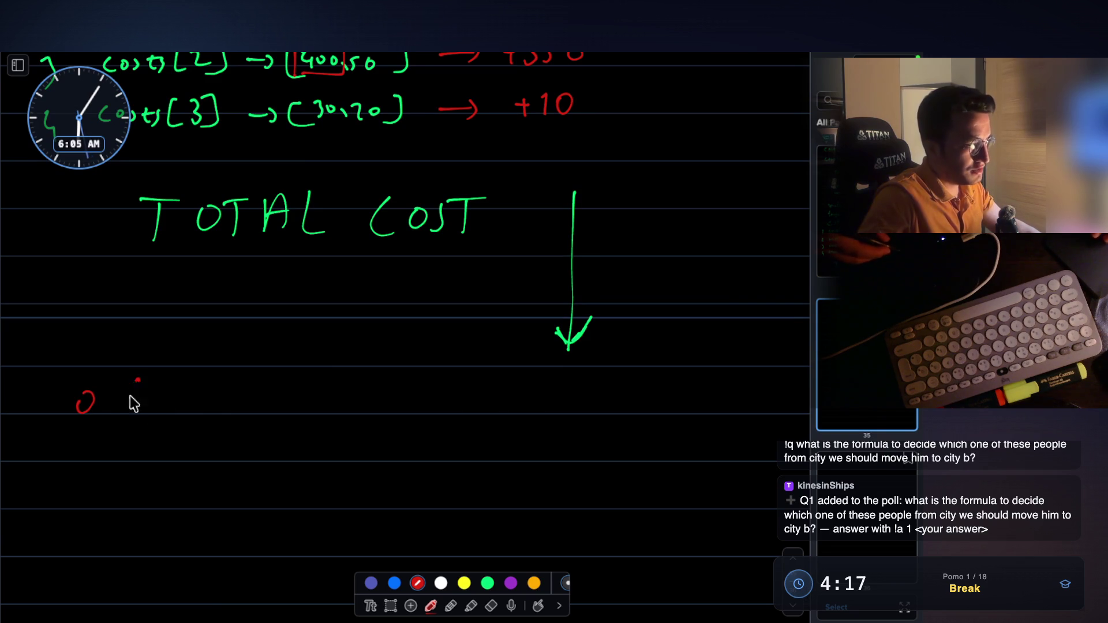
mouse_move(219, 361)
left_mouse_down()
mouse_move(258, 426)
mouse_move(217, 362)
left_mouse_up()
mouse_move(324, 345)
left_mouse_down()
mouse_move(383, 388)
mouse_move(301, 359)
left_mouse_up()
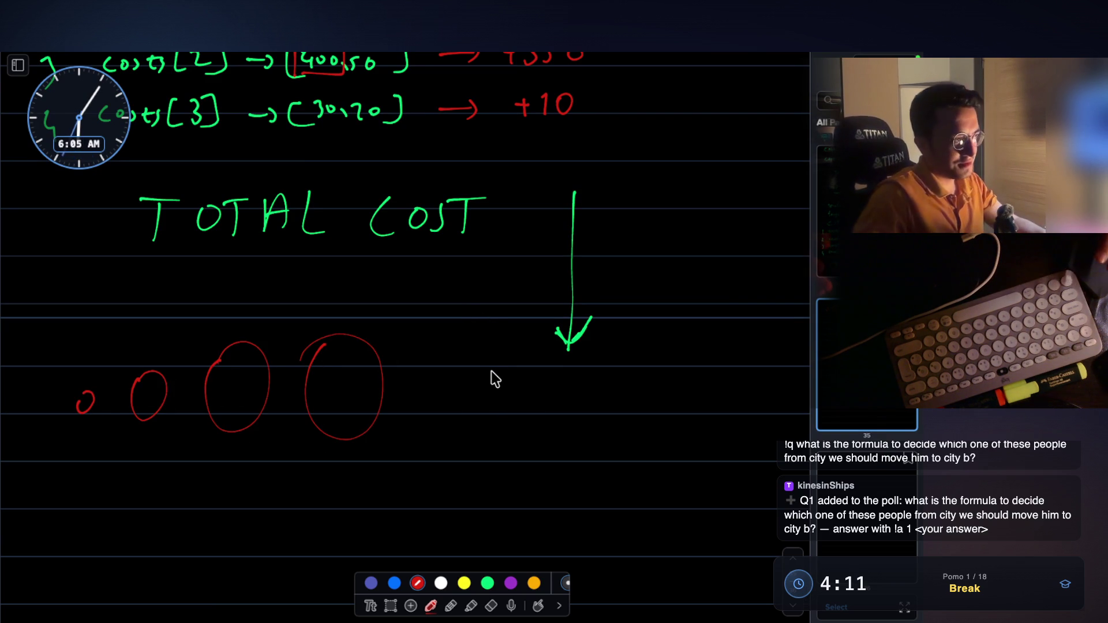
Step: Scroll back up and start a red box around the difference column
scroll(491, 372, "up", 2)
scroll(490, 347, "up", 2)
scroll(502, 191, "up", 2)
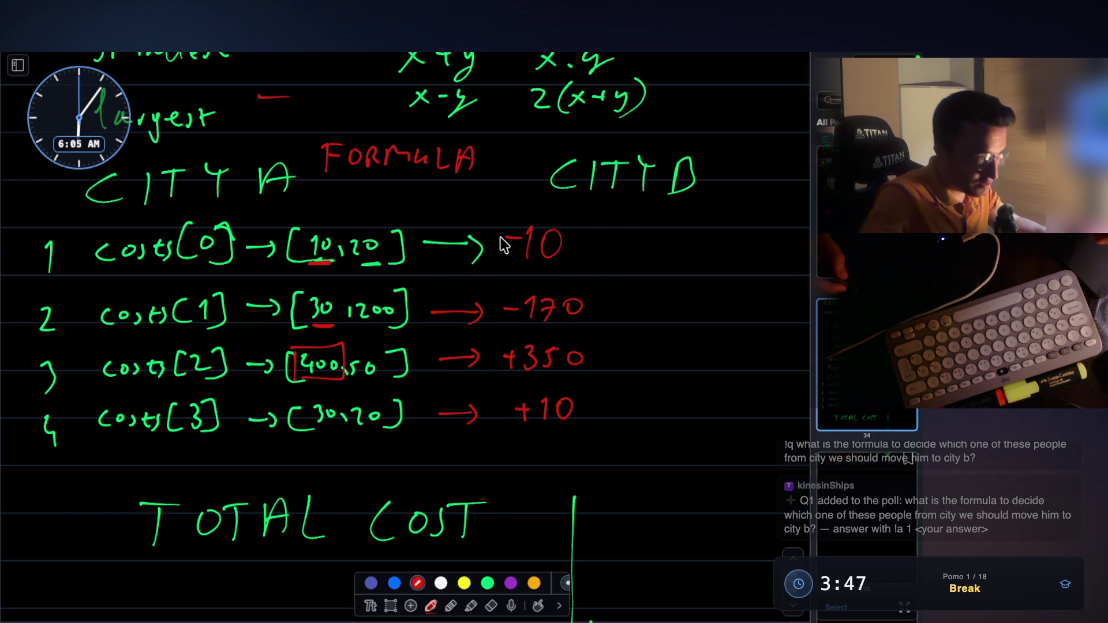
mouse_move(495, 219)
left_mouse_down()
mouse_move(493, 412)
mouse_move(599, 445)
mouse_move(608, 225)
mouse_move(496, 219)
left_mouse_up()
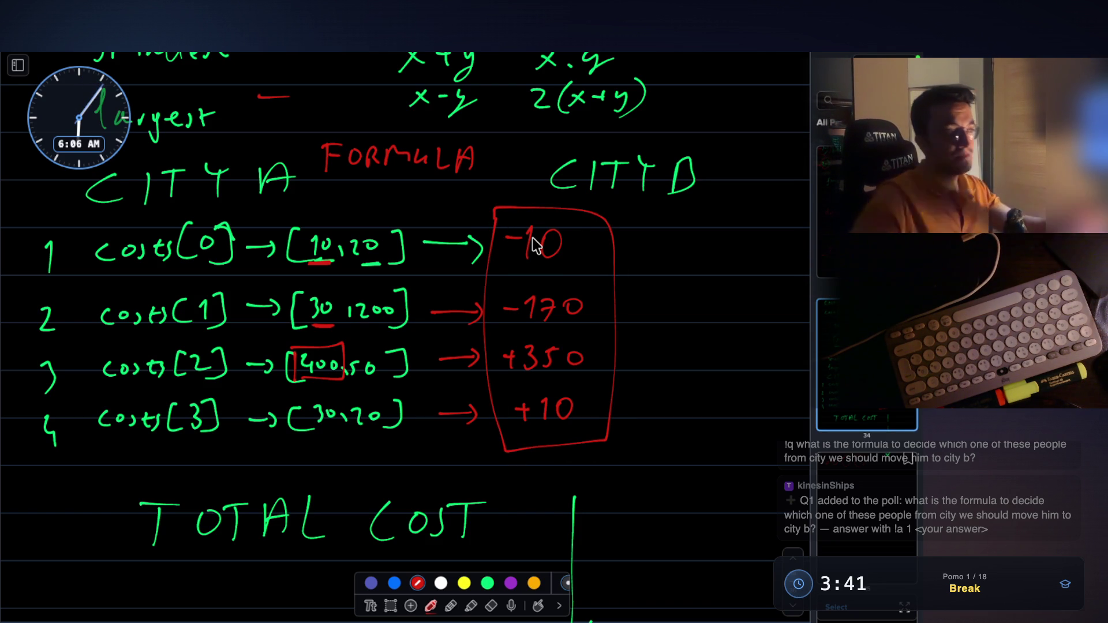
Step: Check the boxed difference column and undo a stray red stroke
scroll(574, 289, "down", 5)
scroll(582, 161, "up", 2)
scroll(186, 429, "down", 5)
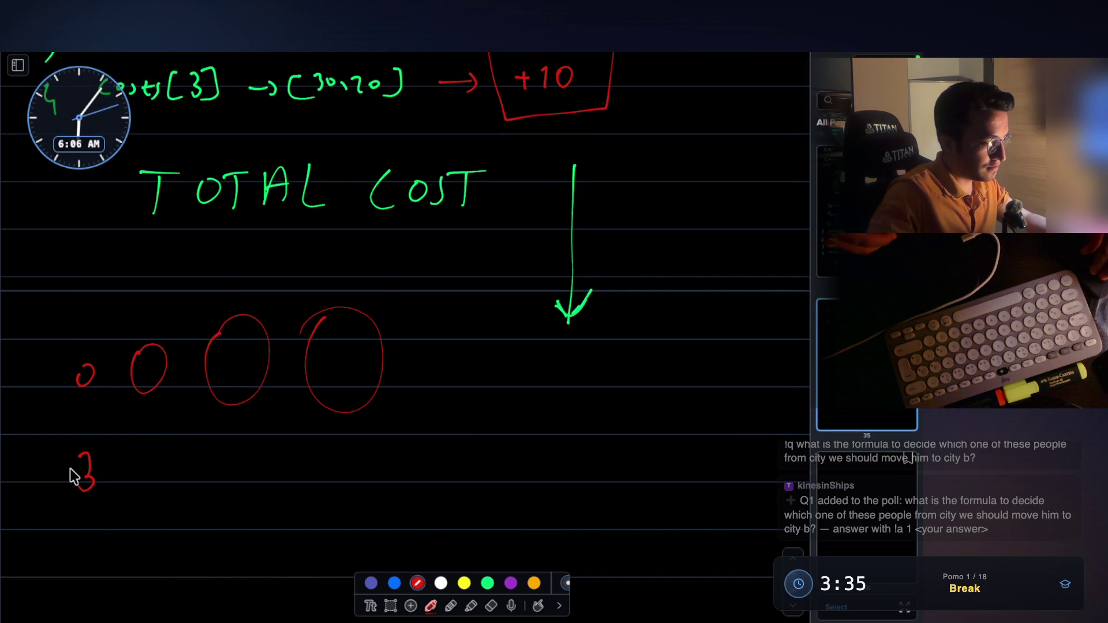
key("ctrl+z")
Step: Write the first sorted differences -170 and -10 in red below the circles
scroll(591, 241, "up", 8)
scroll(591, 244, "down", 7)
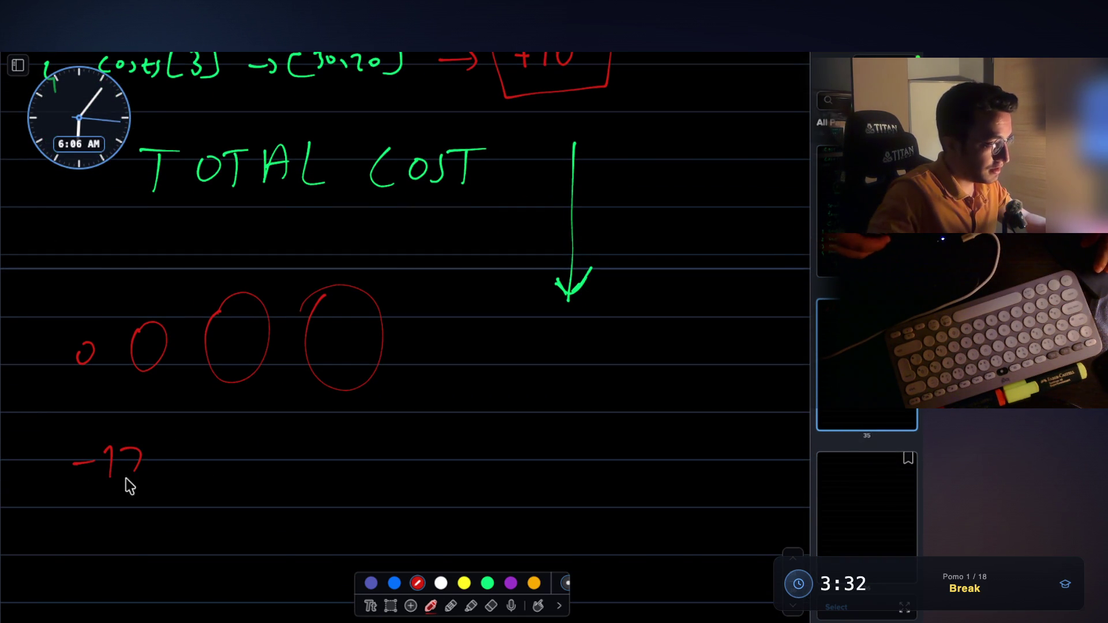
left_click_drag(159, 461, 164, 450)
scroll(401, 364, "up", 7)
scroll(398, 364, "down", 9)
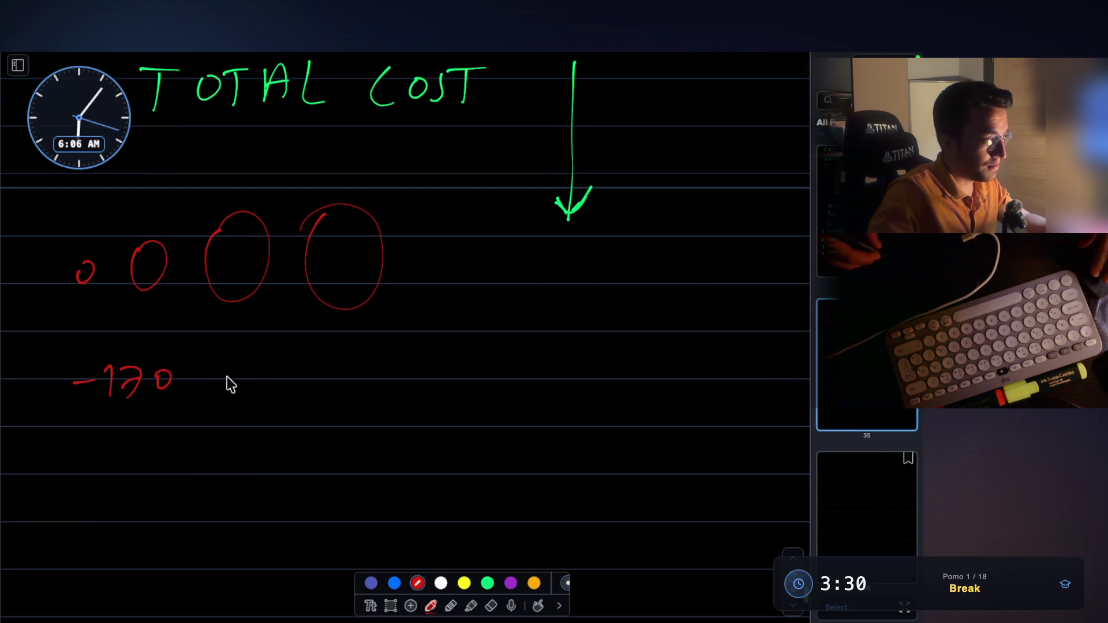
left_click_drag(254, 362, 251, 382)
left_click_drag(273, 366, 274, 367)
Step: Continue the sorted row with +10 and +350
scroll(393, 355, "up", 5)
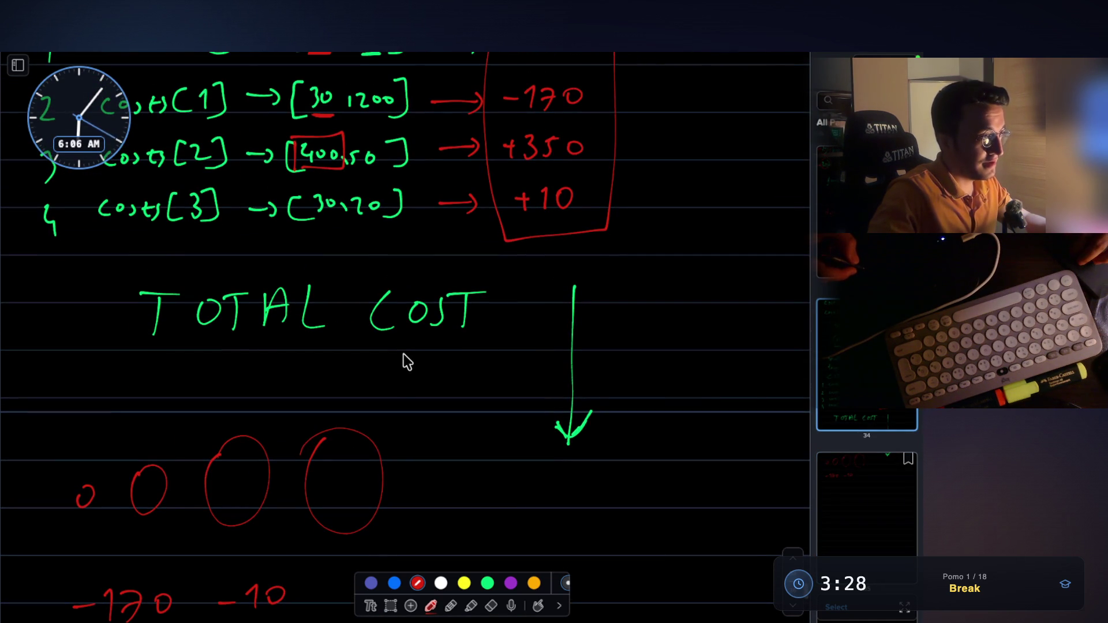
scroll(404, 355, "down", 1)
scroll(392, 352, "down", 4)
left_click_drag(349, 414, 353, 439)
left_click_drag(365, 417, 366, 415)
mouse_move(432, 425)
left_mouse_down()
mouse_move(450, 422)
mouse_move(440, 438)
left_mouse_up()
left_click_drag(322, 426, 341, 425)
left_click_drag(332, 417, 330, 436)
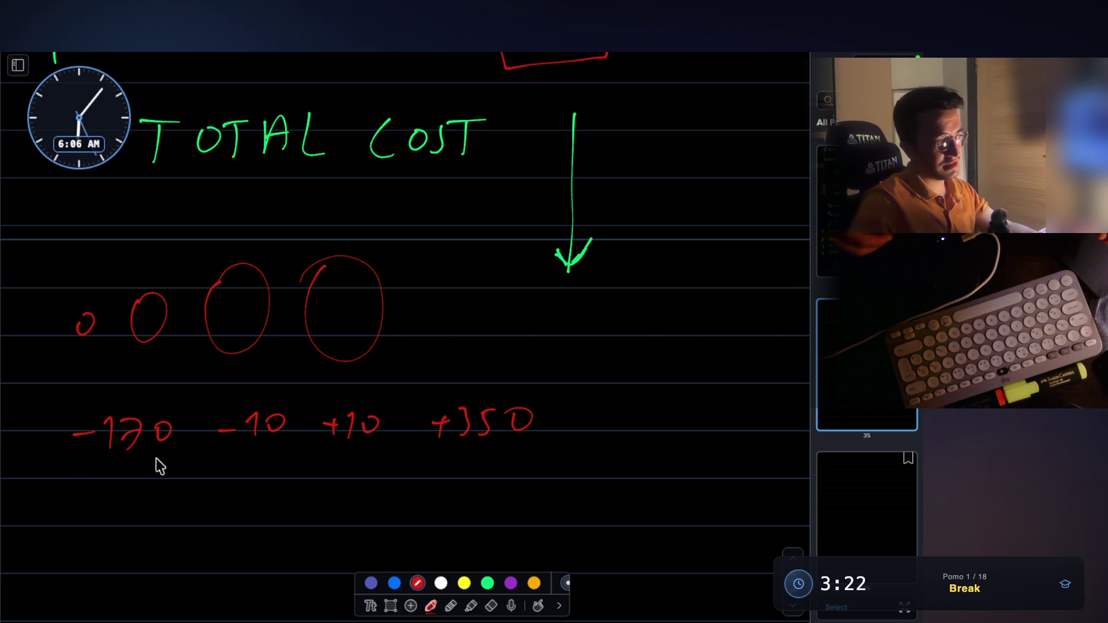
Step: Draw two large red ovals, box -170 and -10, and undo the stray arrows
mouse_move(448, 219)
left_mouse_down()
mouse_move(442, 363)
mouse_move(524, 334)
mouse_move(467, 205)
left_mouse_up()
mouse_move(593, 191)
left_mouse_down()
mouse_move(660, 381)
mouse_move(700, 156)
mouse_move(604, 176)
left_mouse_up()
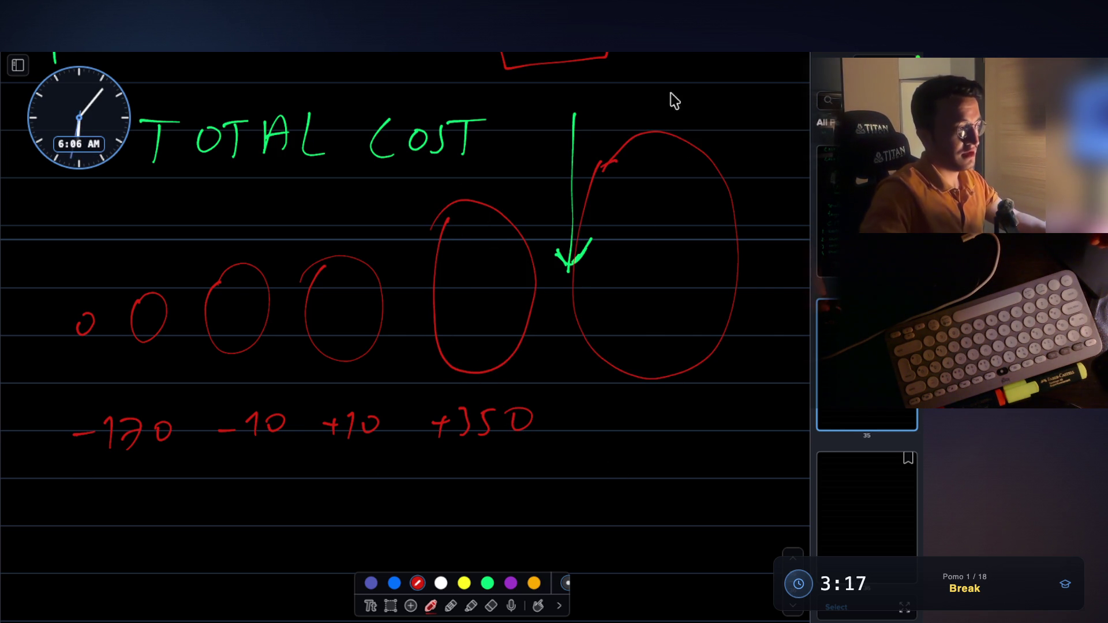
scroll(363, 414, "down", 2)
mouse_move(53, 435)
left_mouse_down()
mouse_move(54, 378)
mouse_move(105, 362)
mouse_move(303, 429)
mouse_move(64, 439)
left_mouse_up()
mouse_move(306, 486)
left_mouse_down()
mouse_move(77, 486)
mouse_move(105, 510)
left_mouse_up()
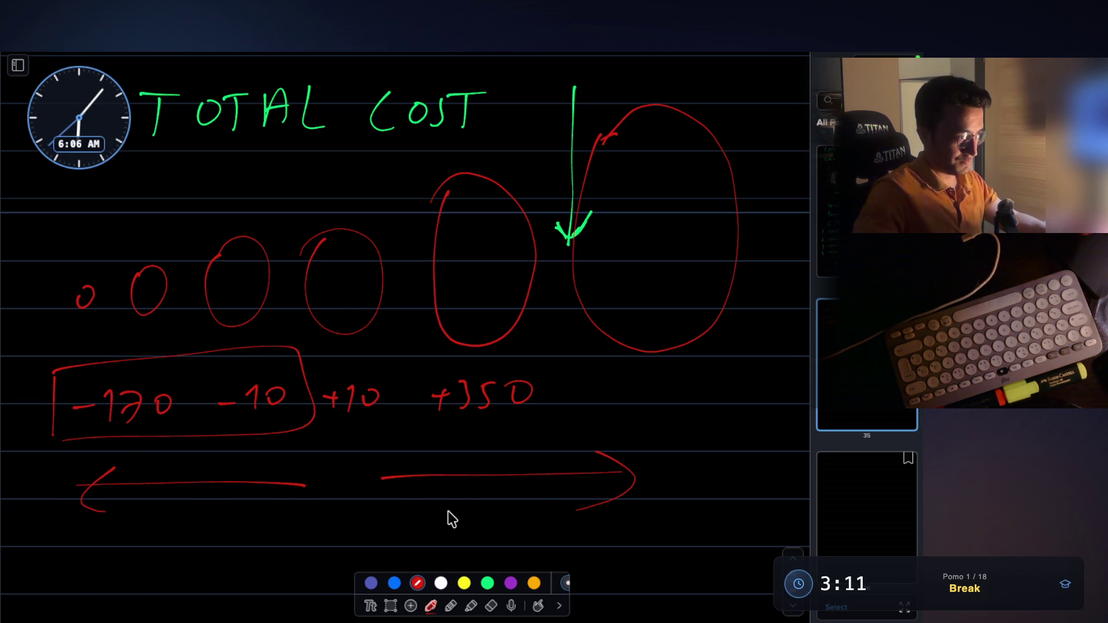
key("ctrl+z")
key("ctrl+z")
key("ctrl+z")
key("ctrl+z")
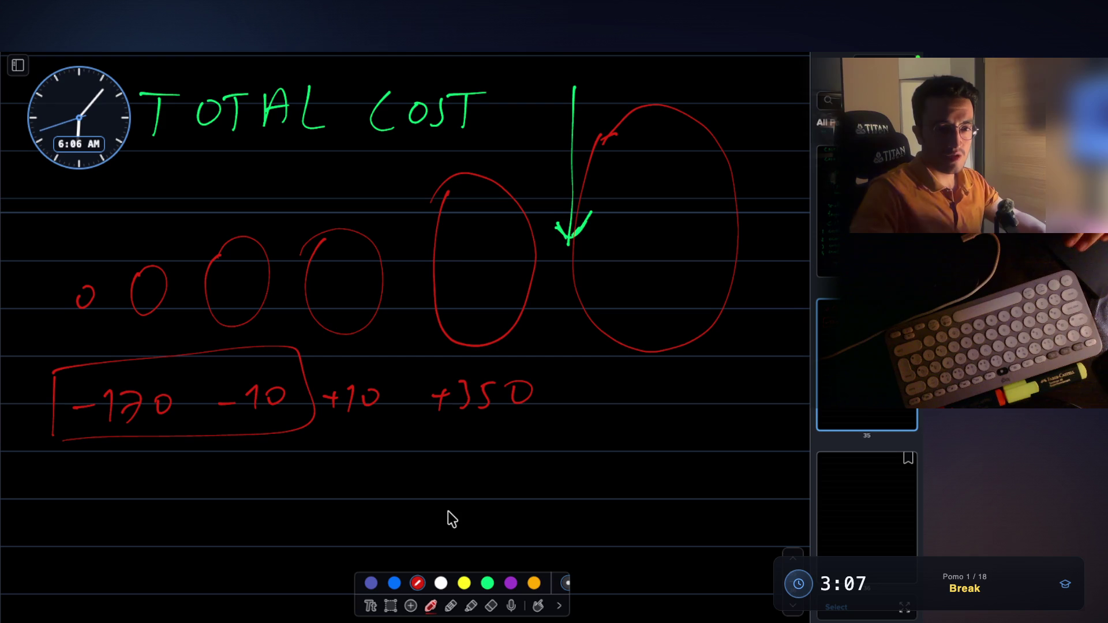
Step: Draw a large red circle beneath the boxed numbers
scroll(448, 511, "down", 3)
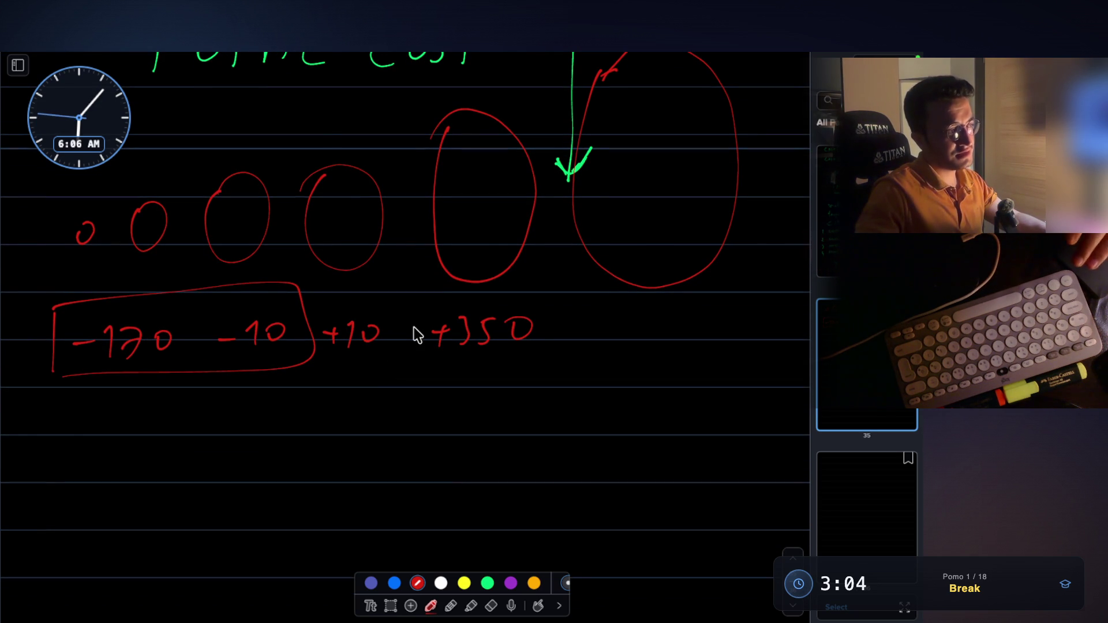
scroll(413, 327, "down", 3)
mouse_move(185, 408)
left_mouse_down()
mouse_move(171, 537)
mouse_move(371, 515)
mouse_move(162, 412)
left_mouse_up()
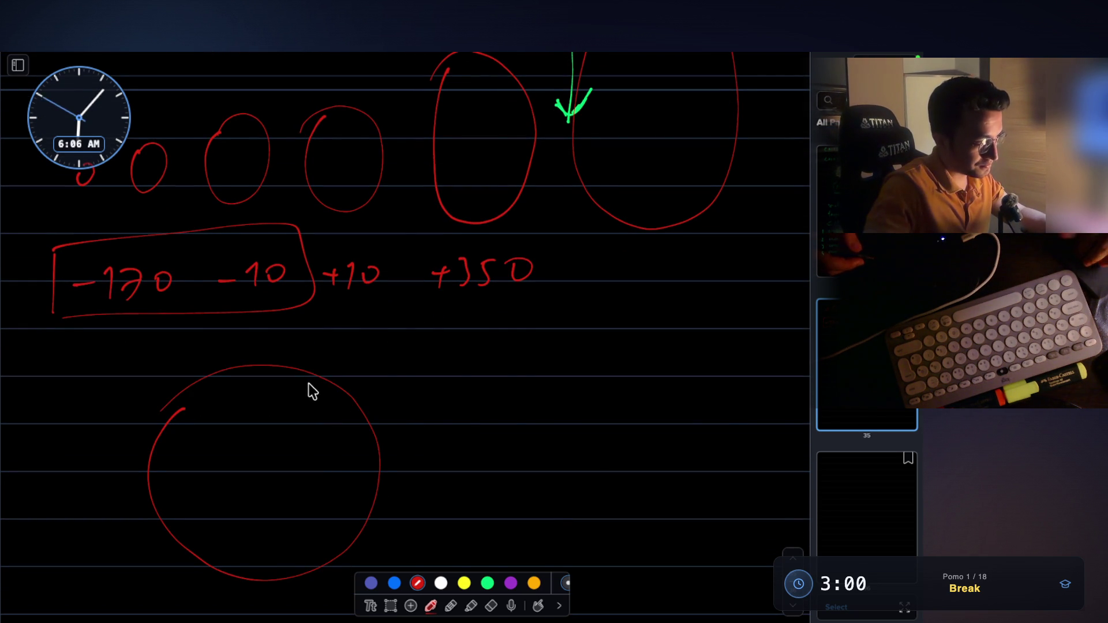
Step: Fill the big red circle with small blobs
scroll(308, 385, "down", 2)
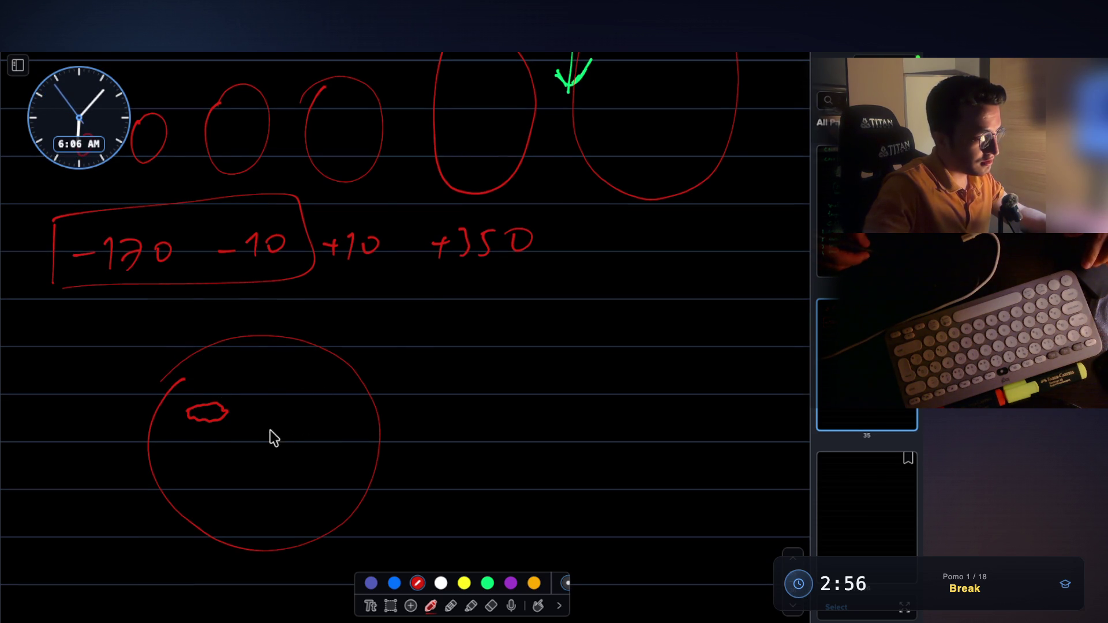
left_click_drag(219, 461, 206, 466)
left_click_drag(265, 487, 269, 483)
left_click_drag(318, 378, 315, 386)
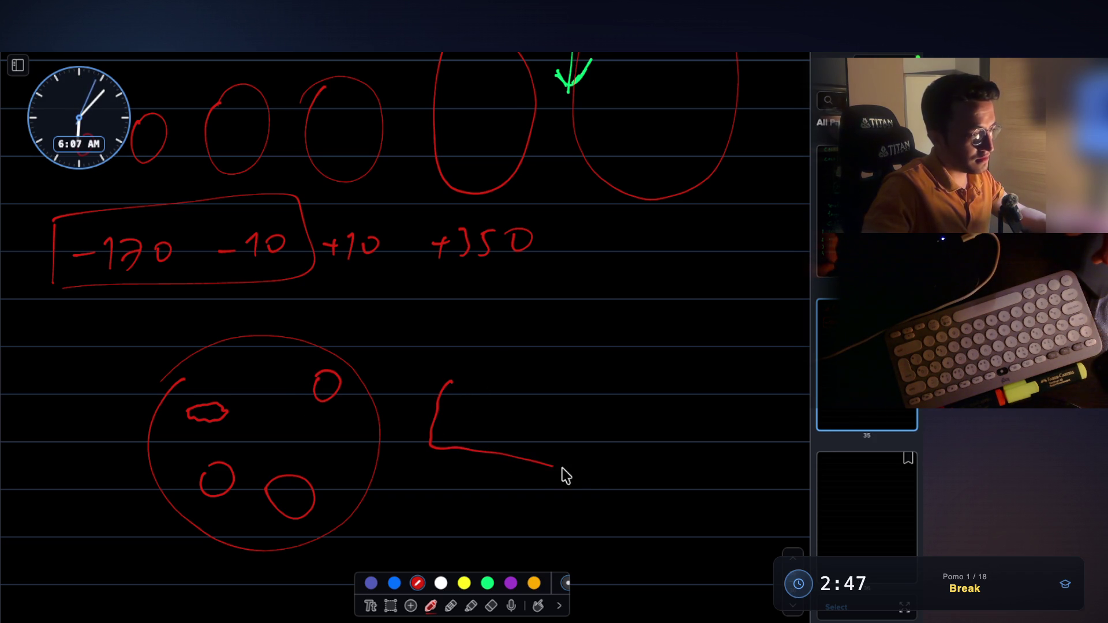
Step: Outline a rounded red shape beside the circle and ring it with hair-like strokes
left_click_drag(647, 451, 591, 378)
left_click_drag(474, 380, 453, 381)
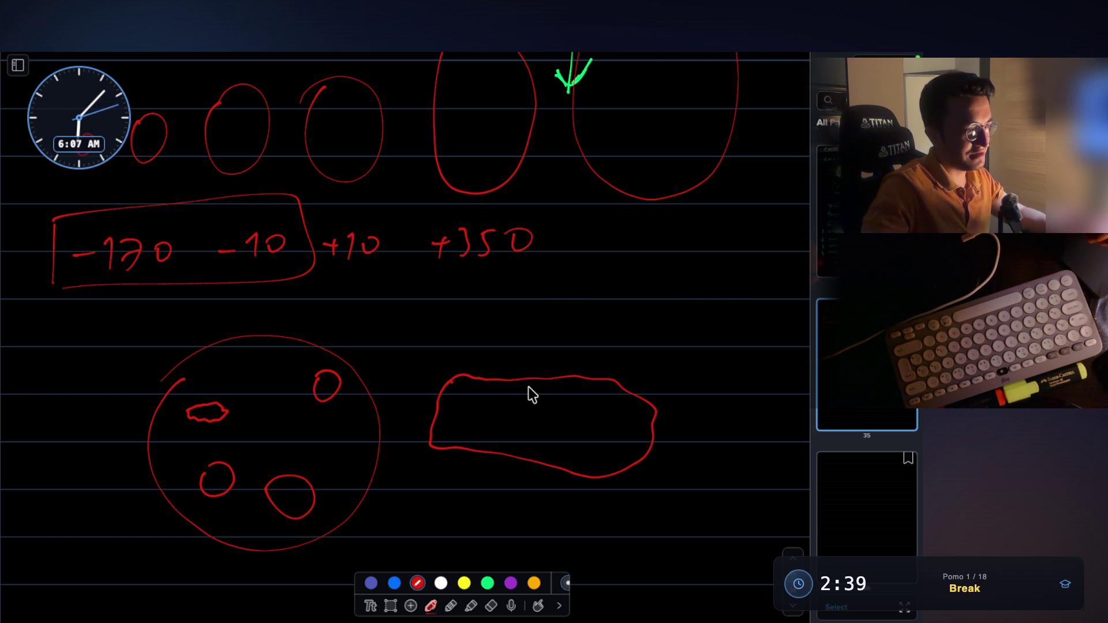
left_click_drag(430, 328, 439, 383)
mouse_move(417, 422)
left_mouse_down()
mouse_move(436, 410)
mouse_move(437, 431)
mouse_move(476, 472)
mouse_move(545, 481)
left_mouse_up()
left_click_drag(479, 359, 485, 379)
mouse_move(522, 378)
left_mouse_down()
mouse_move(531, 360)
mouse_move(614, 368)
mouse_move(671, 428)
left_mouse_up()
left_click_drag(655, 448, 651, 453)
mouse_move(571, 495)
left_mouse_down()
mouse_move(575, 479)
mouse_move(601, 468)
left_mouse_up()
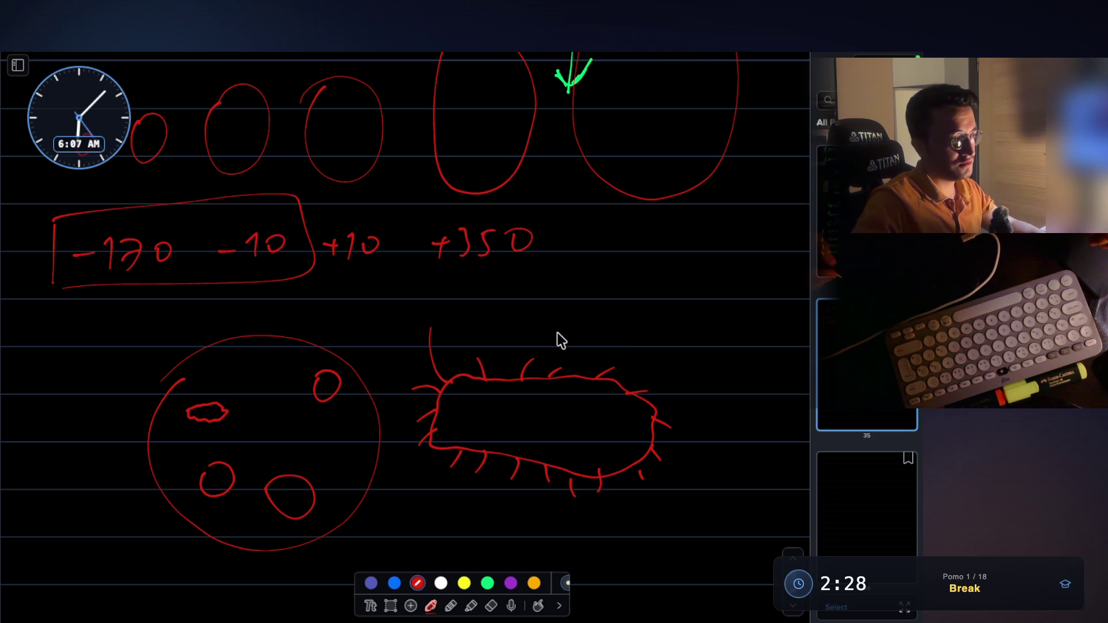